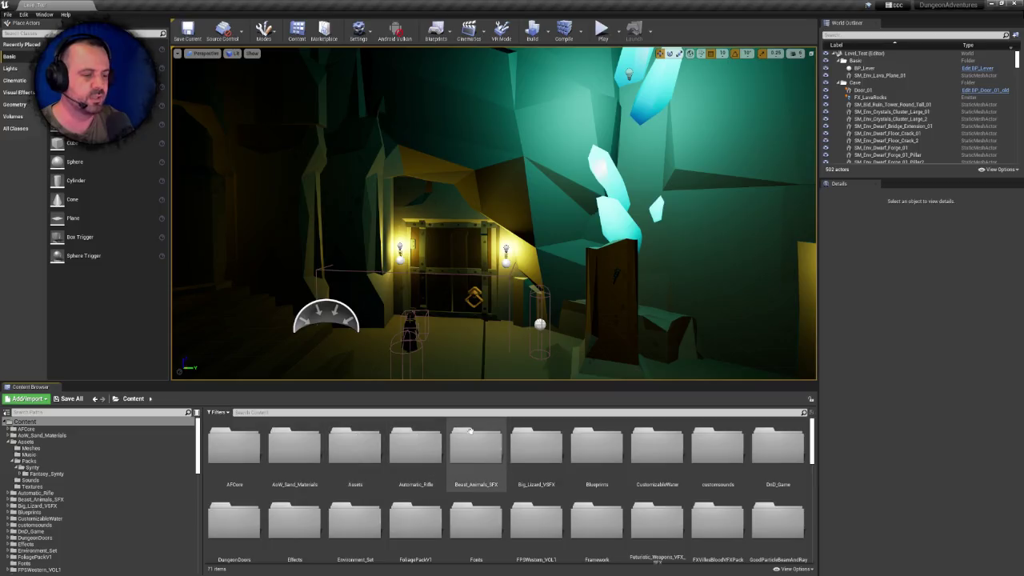
# Look through AoW_Sand_Materials' Maps, DemoMeshes and Textures folders
pyautogui.doubleClick(310, 456)
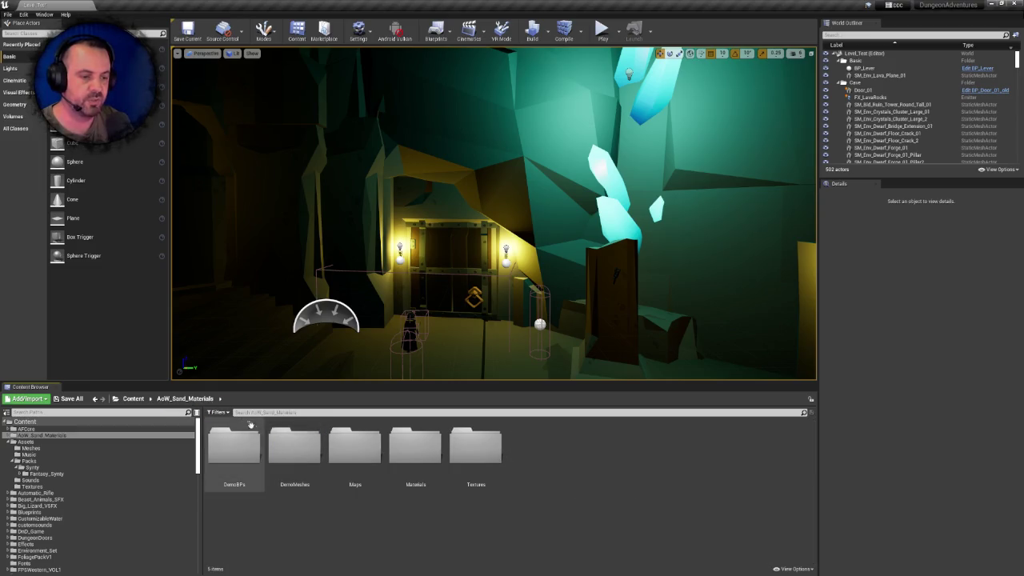
pyautogui.doubleClick(354, 446)
pyautogui.click(188, 398)
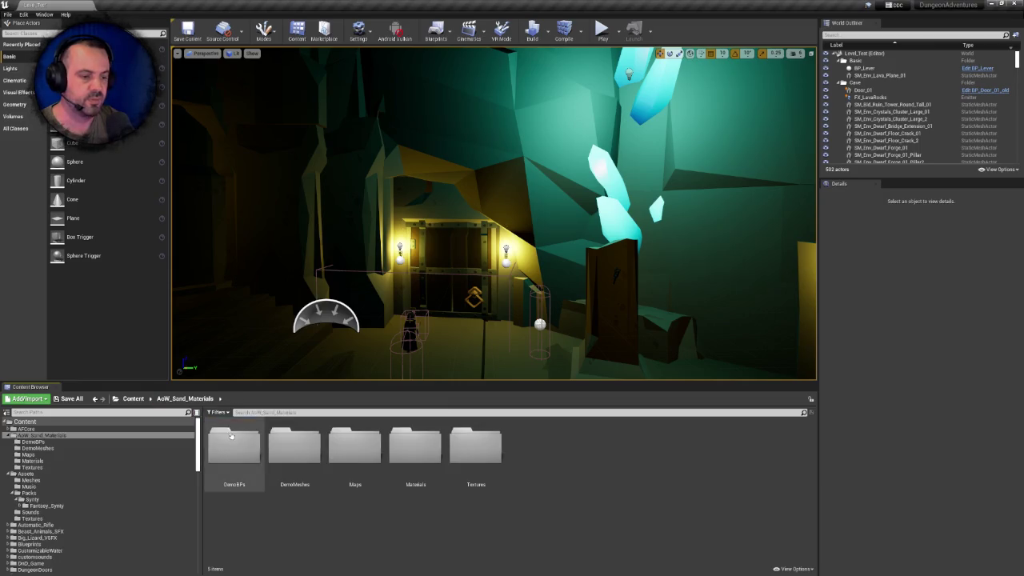
pyautogui.doubleClick(293, 446)
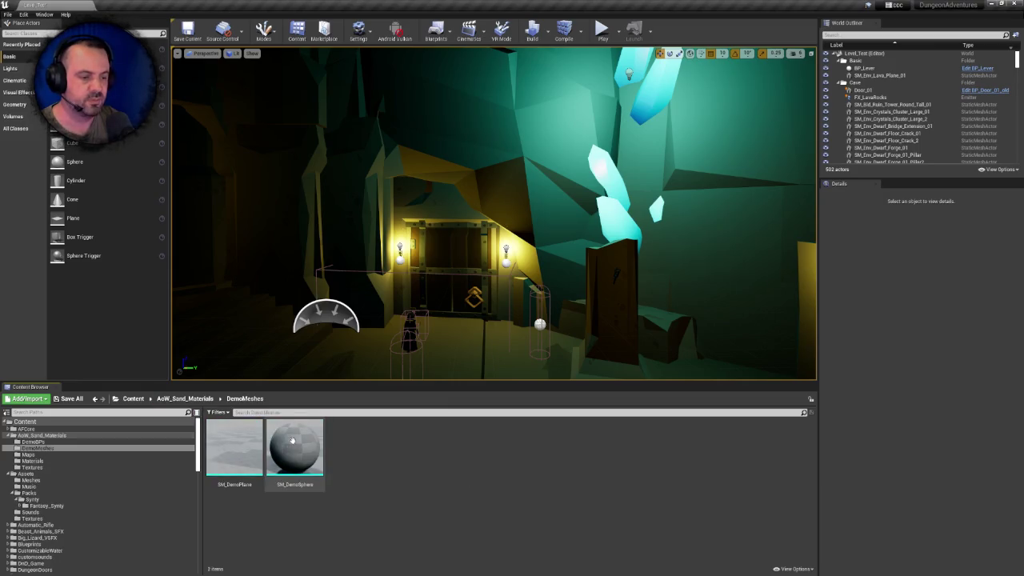
pyautogui.click(207, 398)
pyautogui.doubleClick(472, 445)
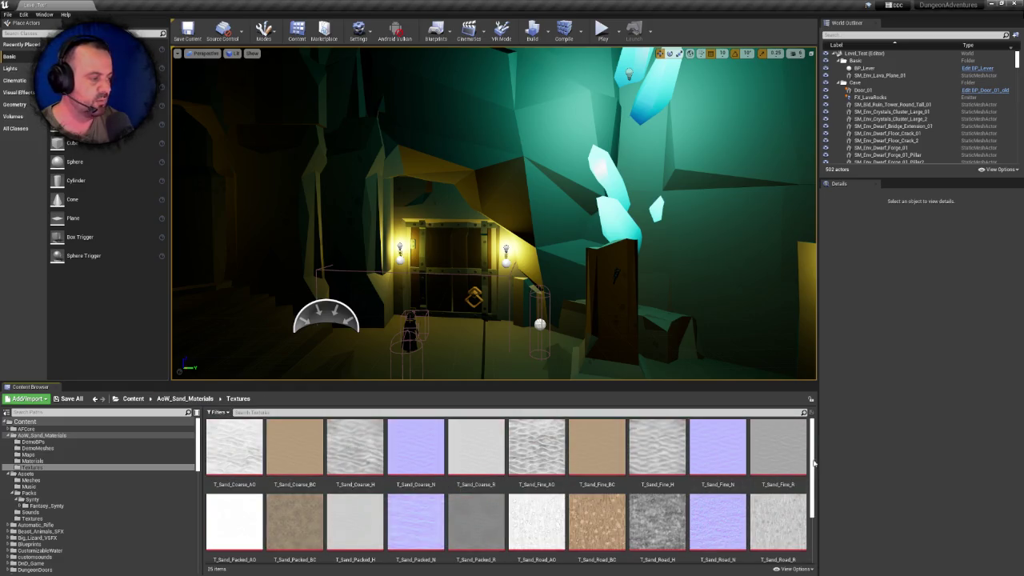
pyautogui.moveTo(810, 462); pyautogui.dragTo(815, 518)
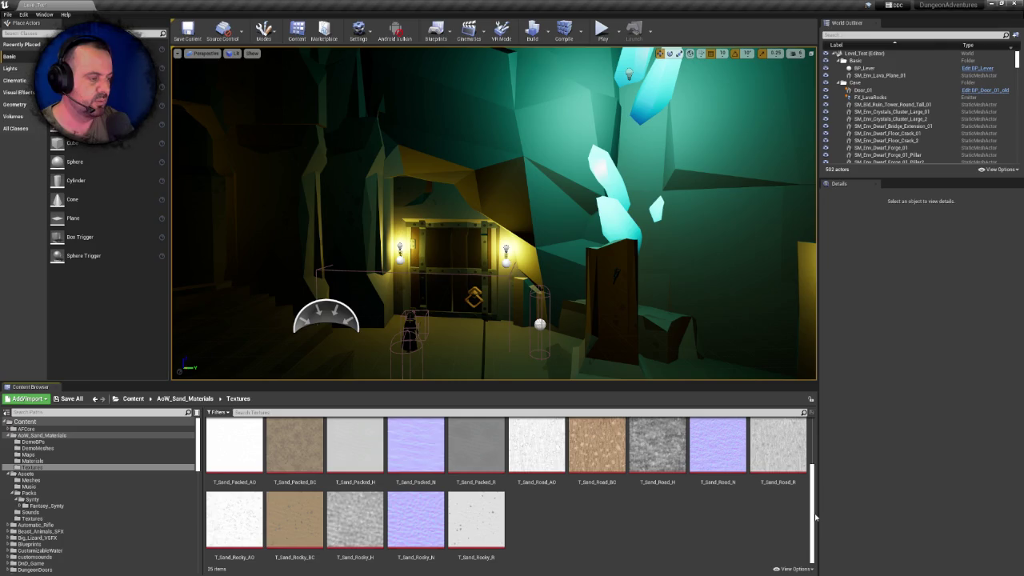
pyautogui.moveTo(814, 518); pyautogui.dragTo(811, 441)
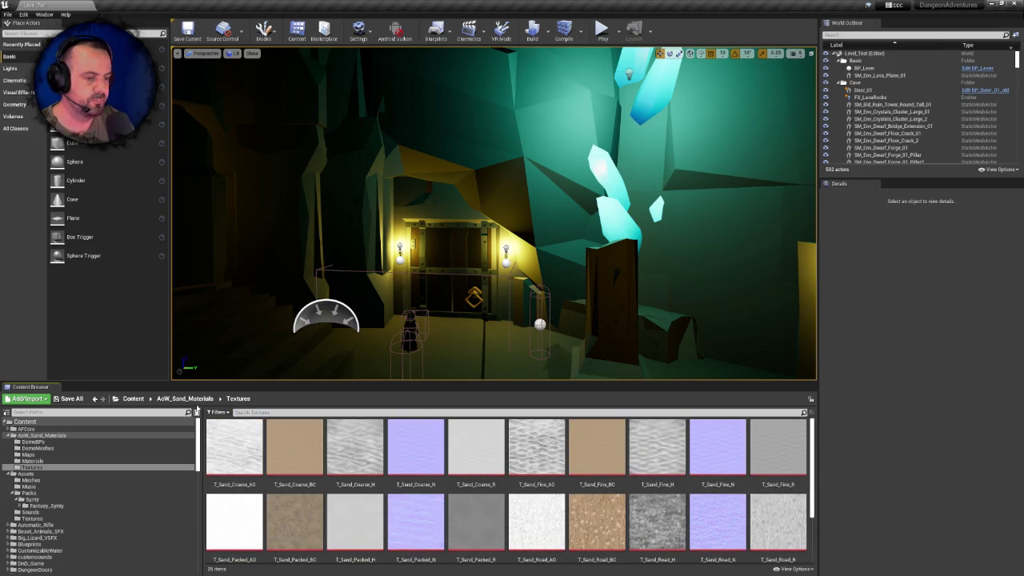
# Check the DemoBPs folder inside AoW_Sand_Materials, then return to the Content root
pyautogui.click(133, 398)
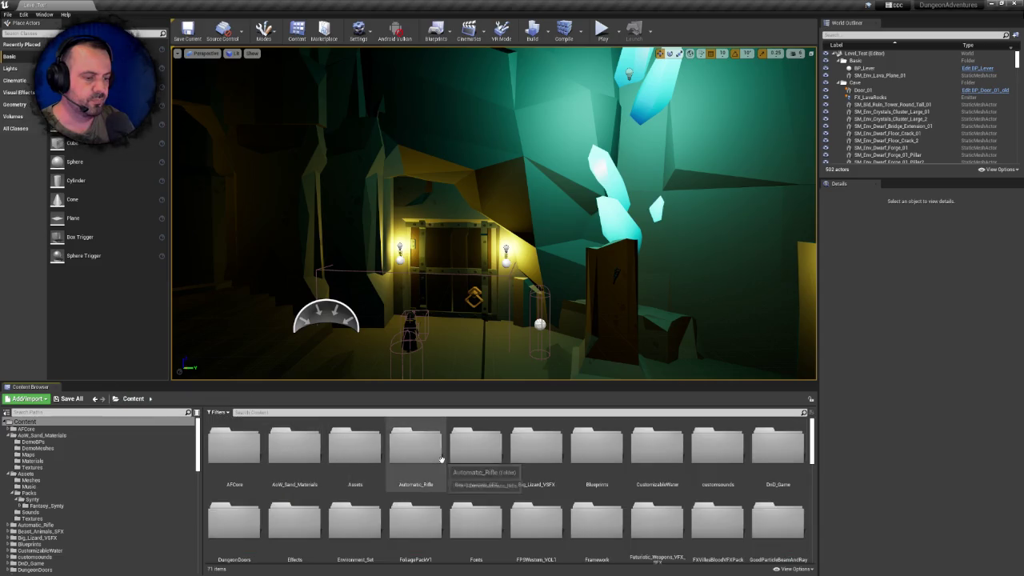
pyautogui.click(235, 452)
pyautogui.doubleClick(293, 451)
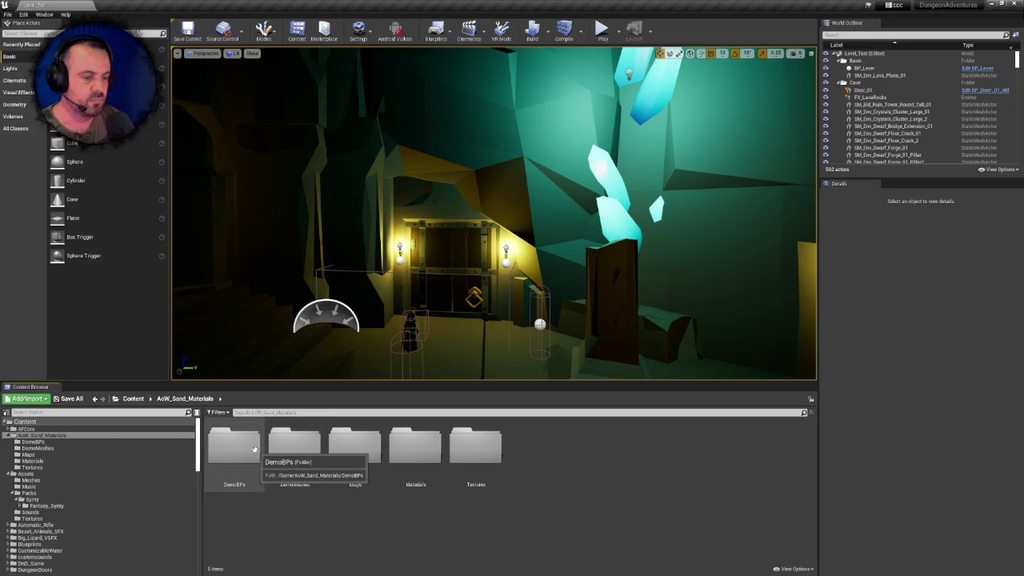
pyautogui.doubleClick(254, 449)
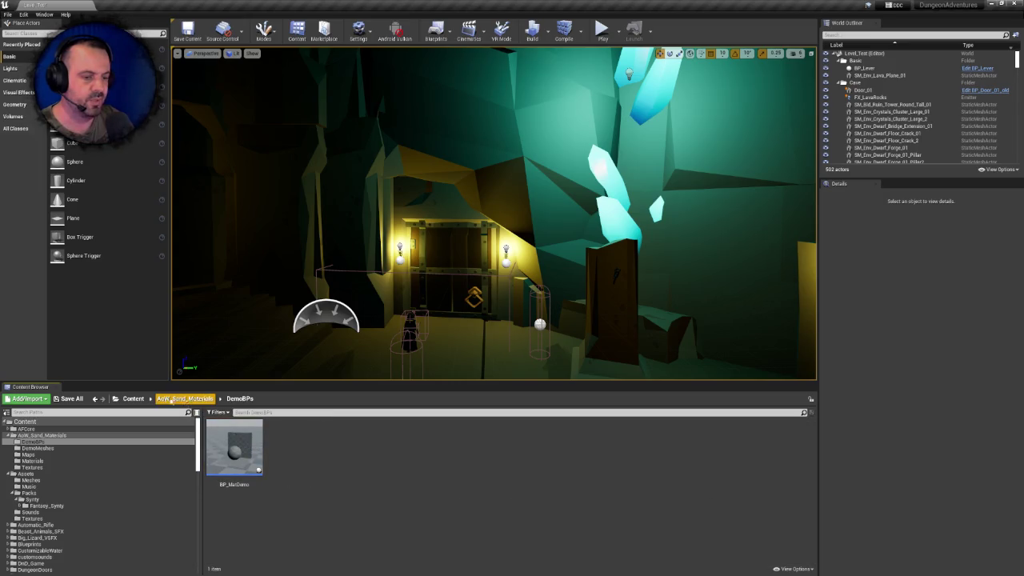
pyautogui.click(132, 398)
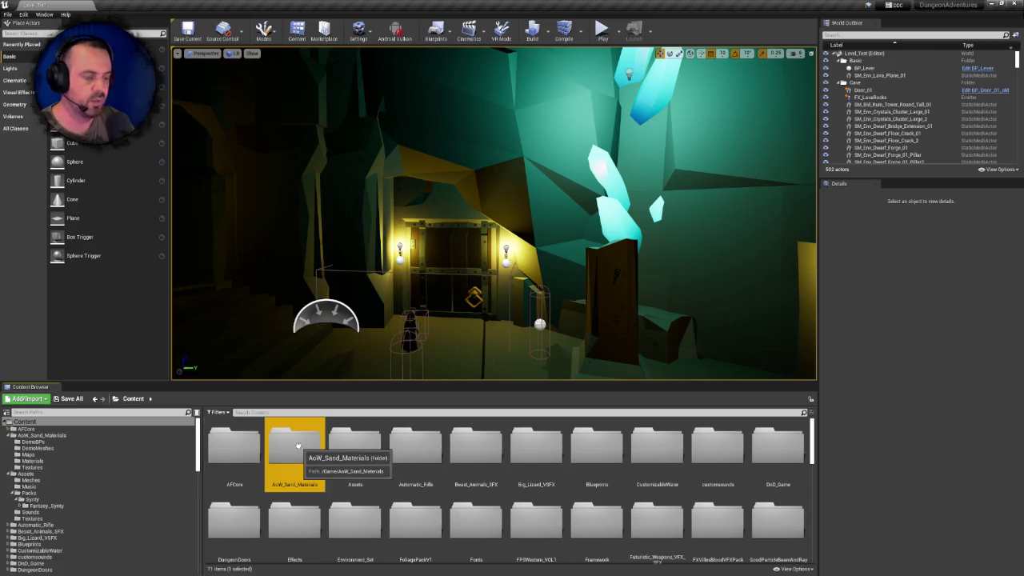
# Delete the AoW_Sand_Materials folder and all its pending assets
pyautogui.press('Delete')
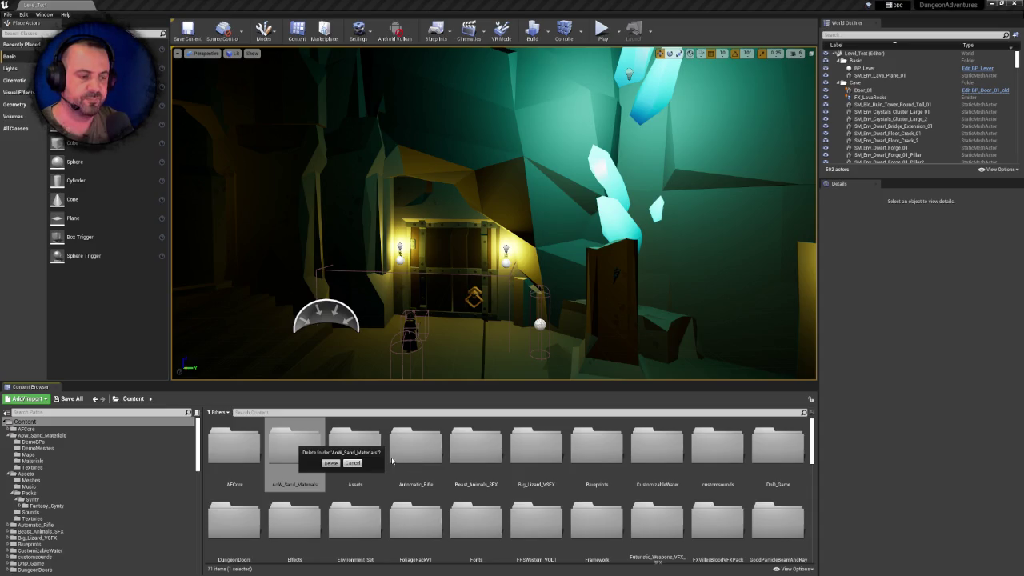
pyautogui.press('Return')
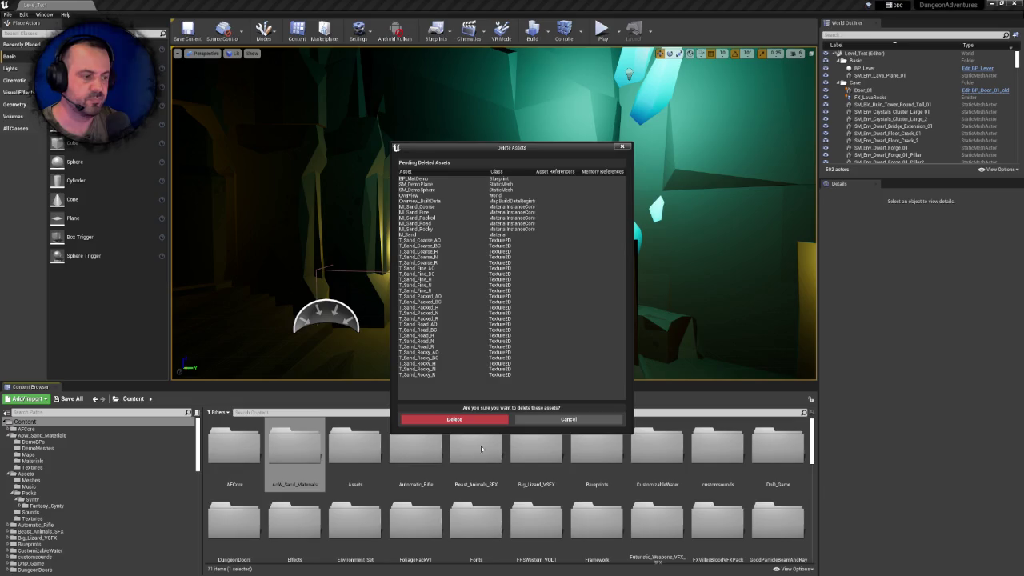
pyautogui.click(445, 420)
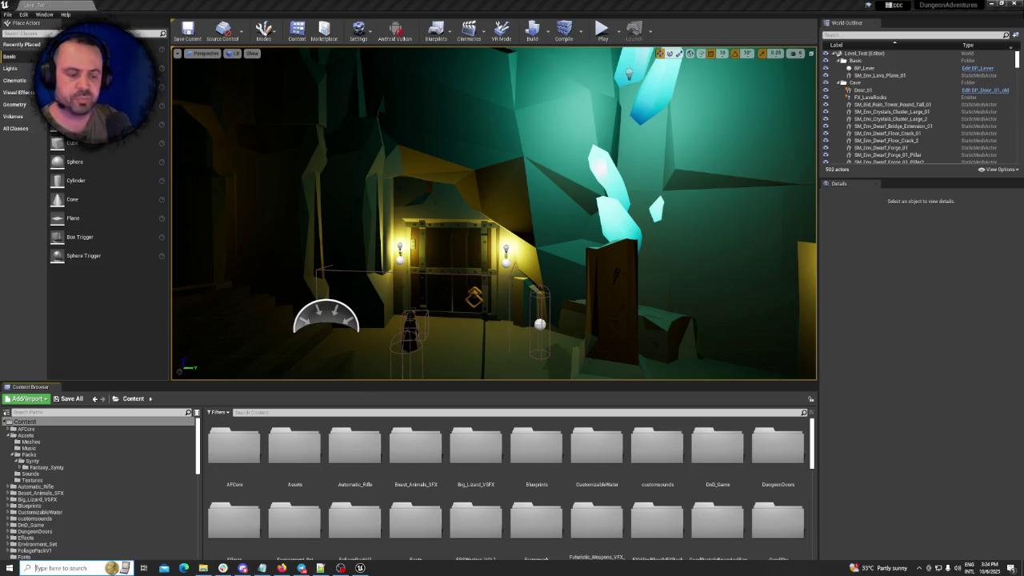
pyautogui.click(35, 567)
# Launch Plastic SCM from Windows search and move its window to the left display
pyautogui.write('pl')
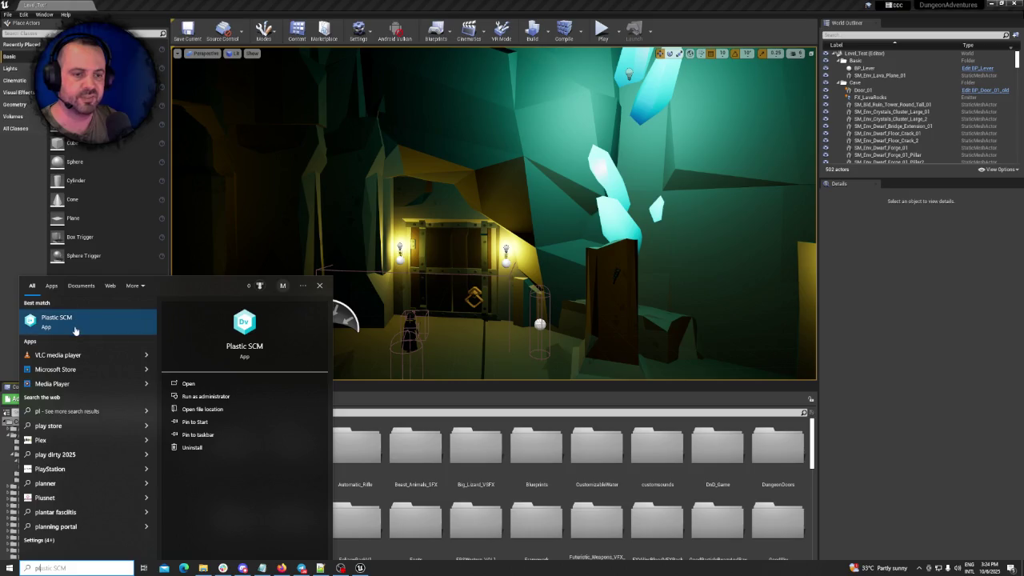
pyautogui.click(76, 330)
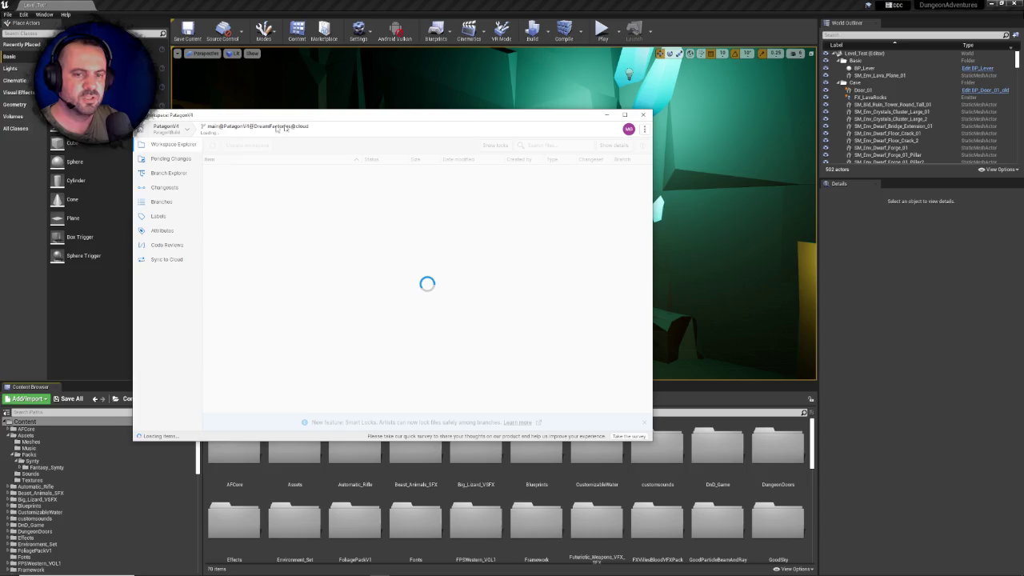
pyautogui.press('super+shift+Left')
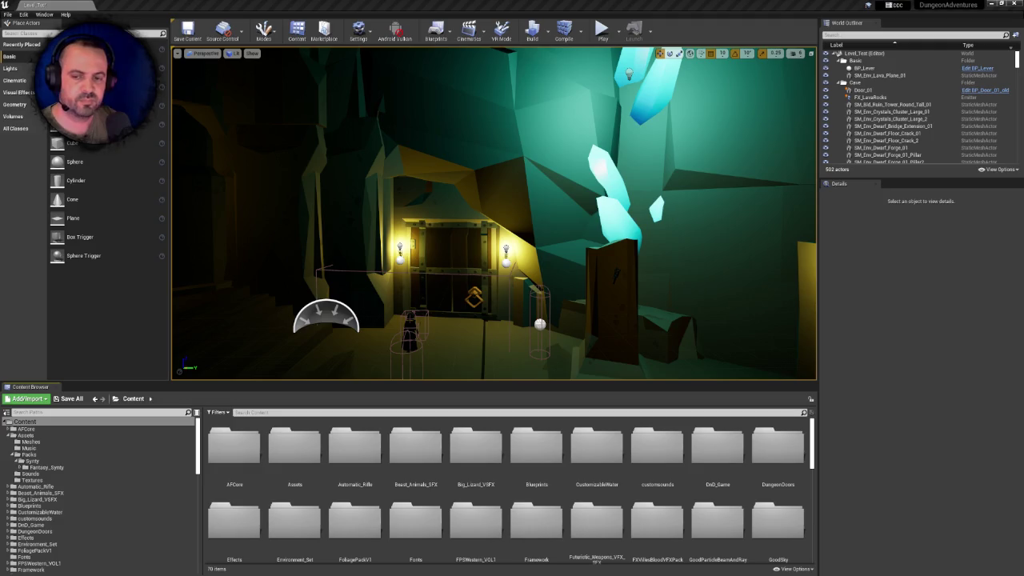
# Browse Automatic_Rifle's Blueprints and Props folders, then open BP_Automatic_Rifle in the Blueprint editor
pyautogui.doubleClick(351, 456)
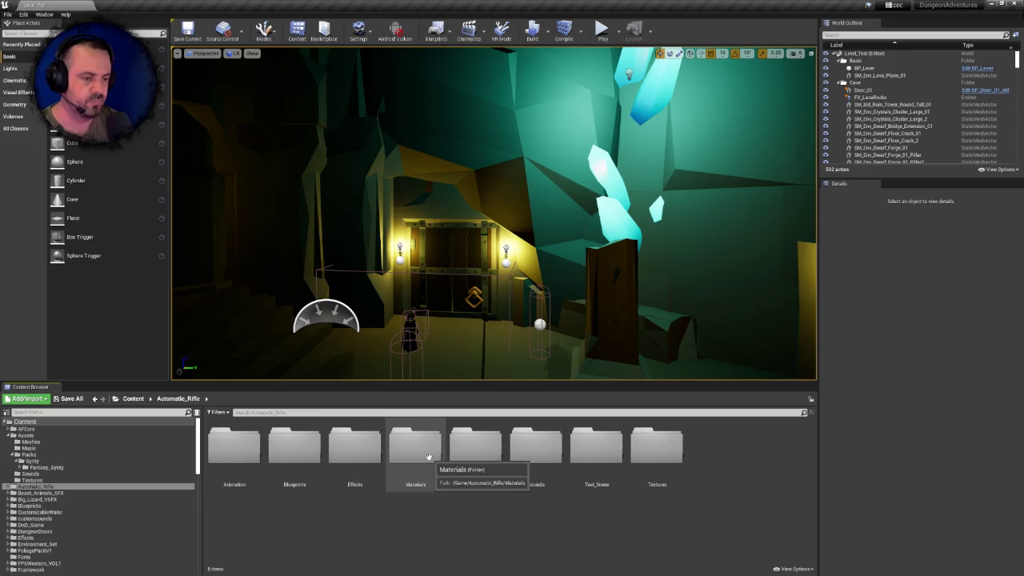
pyautogui.doubleClick(295, 446)
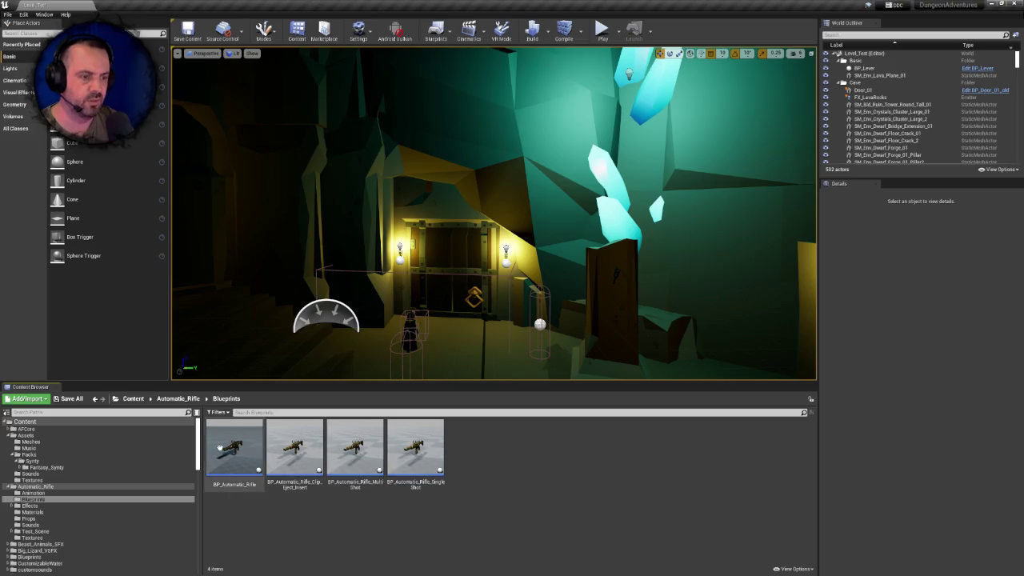
pyautogui.click(178, 398)
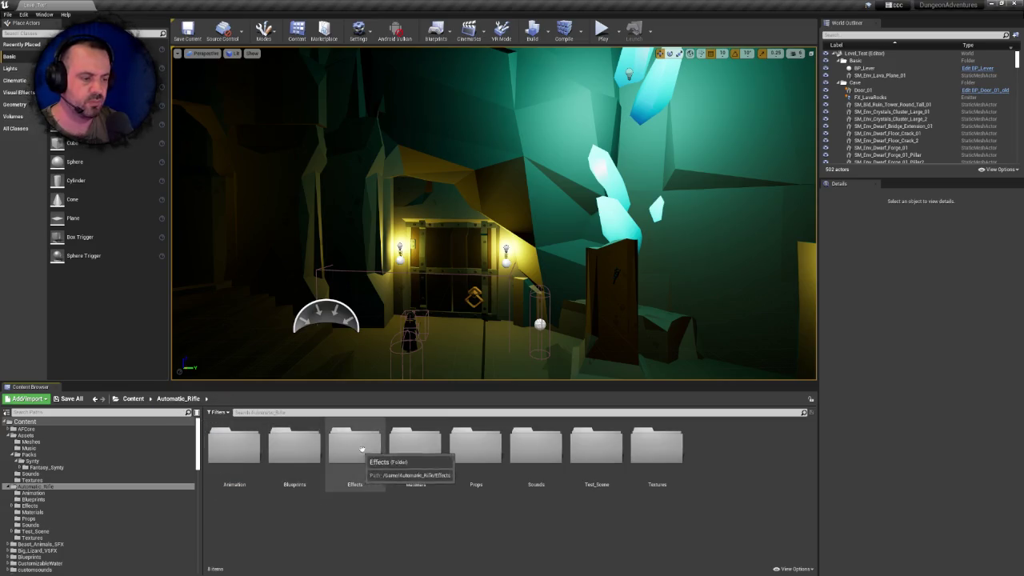
pyautogui.click(495, 440)
pyautogui.doubleClick(495, 440)
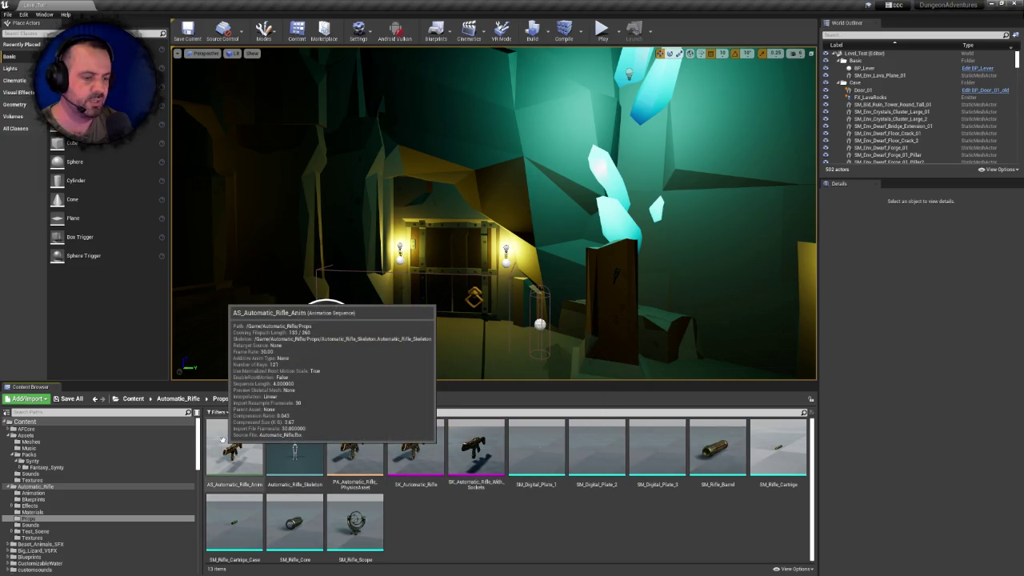
pyautogui.moveTo(491, 455)
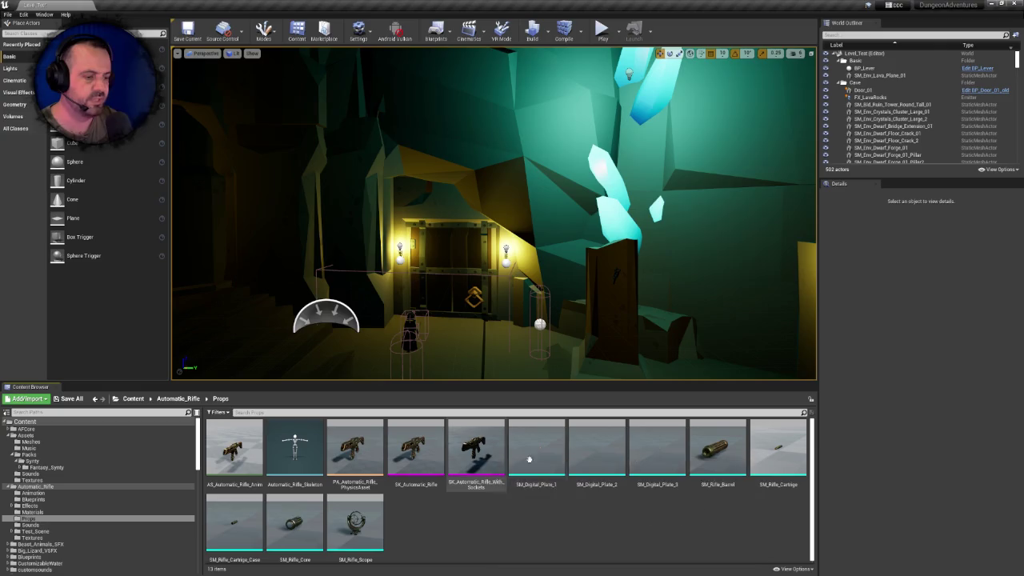
pyautogui.moveTo(360, 455)
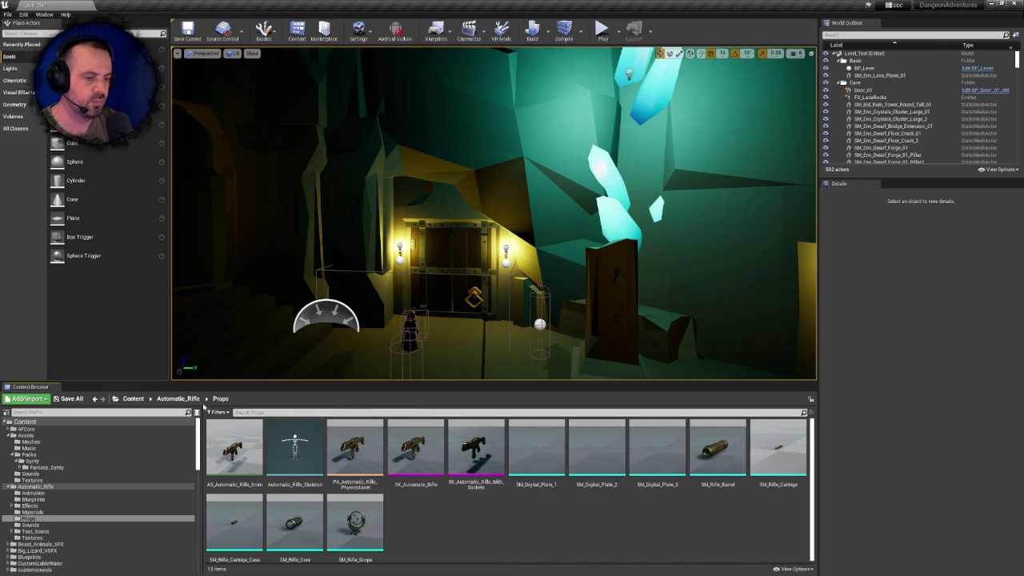
pyautogui.hotkey('alt', 'Left')
pyautogui.doubleClick(293, 444)
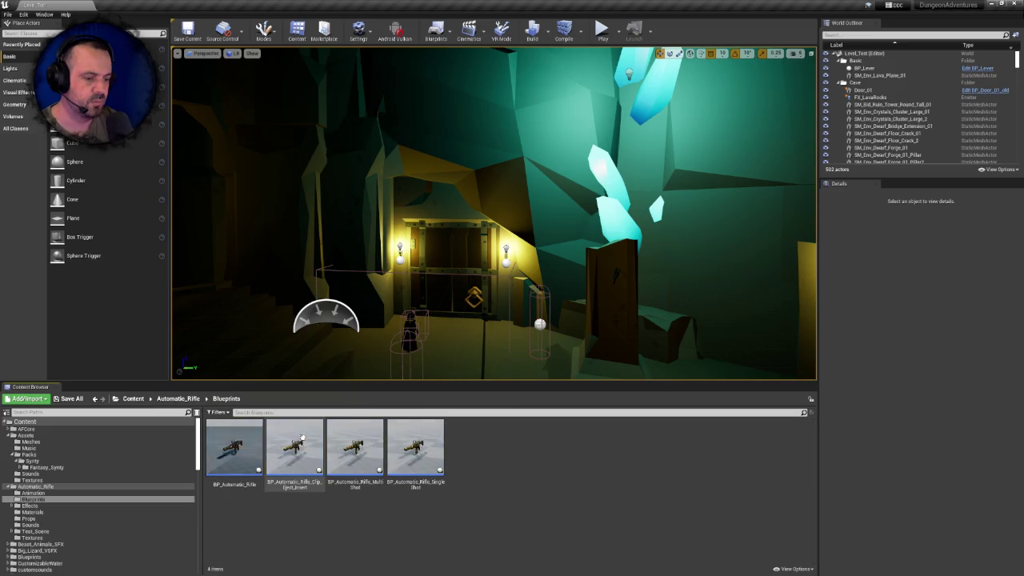
pyautogui.doubleClick(238, 445)
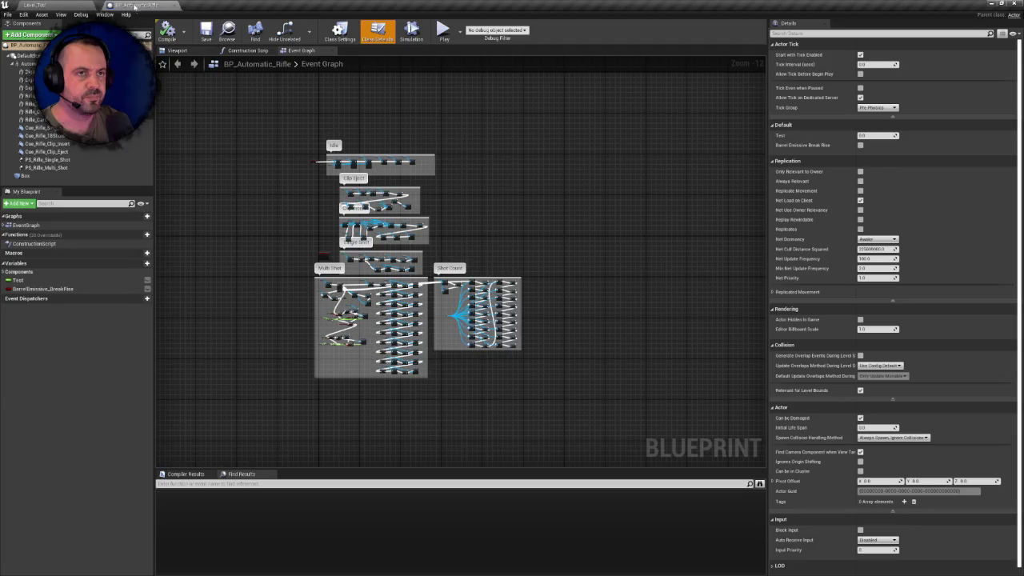
# Inspect the rifle in the blueprint Viewport, adjusting camera speed and selecting its mesh component
pyautogui.click(181, 51)
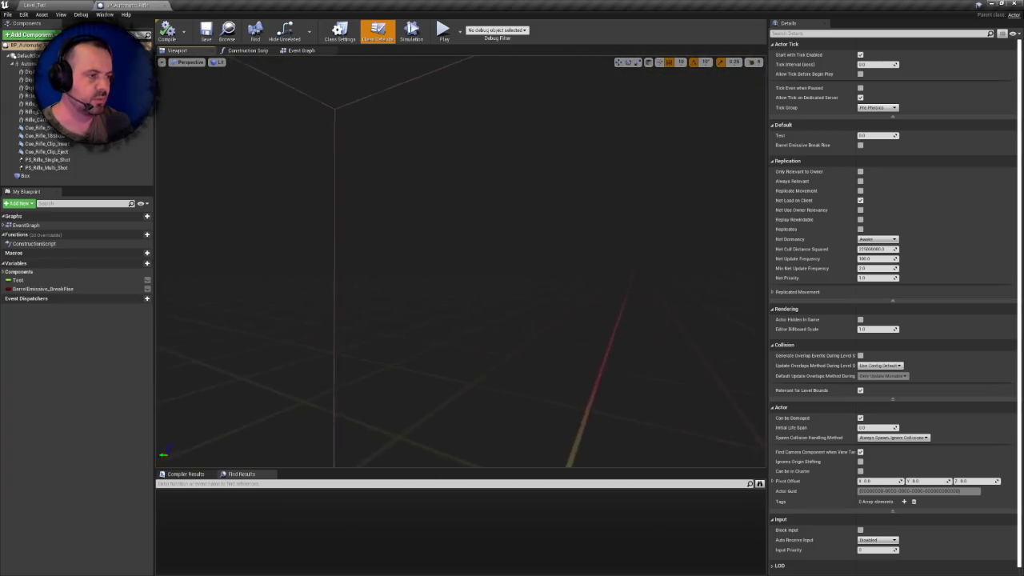
pyautogui.click(756, 62)
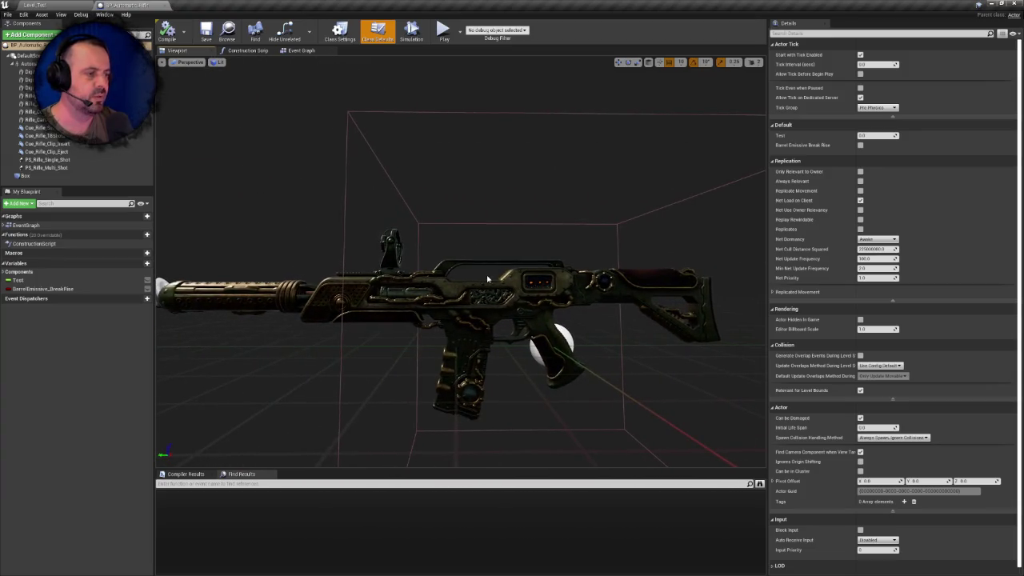
pyautogui.click(511, 319)
# Switch between the Level_Test and BP_Automatic_Rifle tabs, ending in the level editor at Automatic_Rifle
pyautogui.click(32, 5)
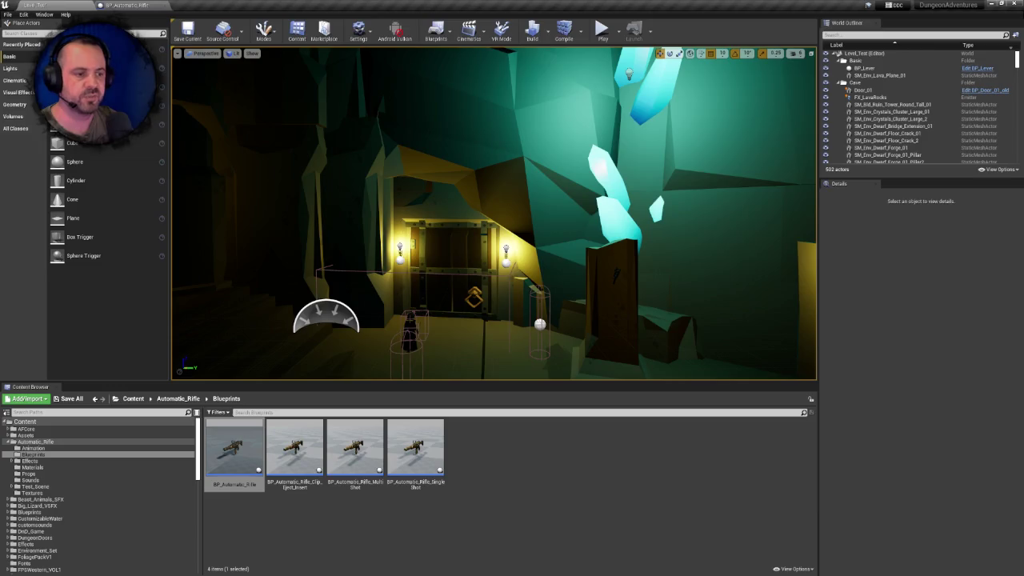
pyautogui.click(180, 403)
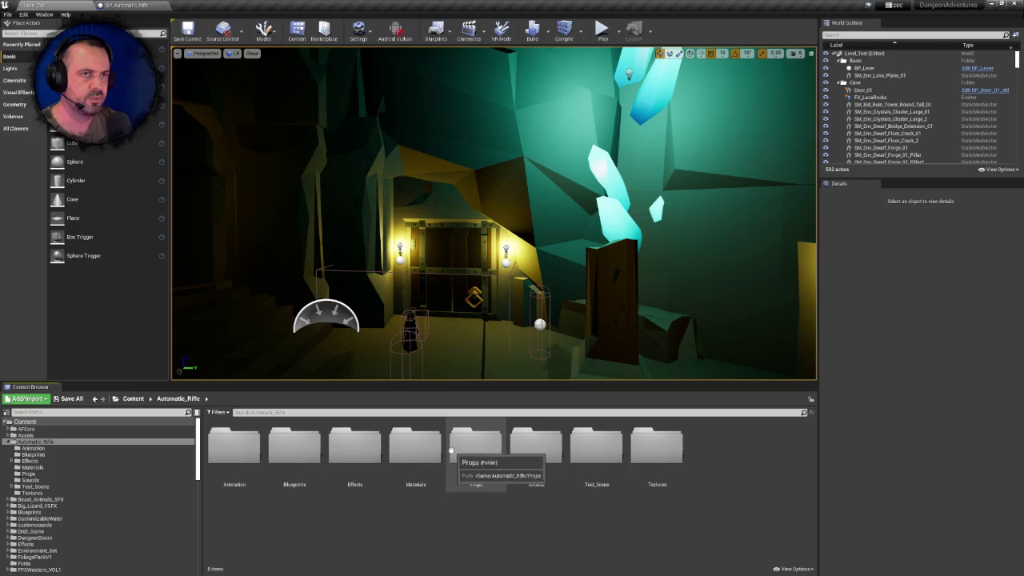
pyautogui.click(136, 6)
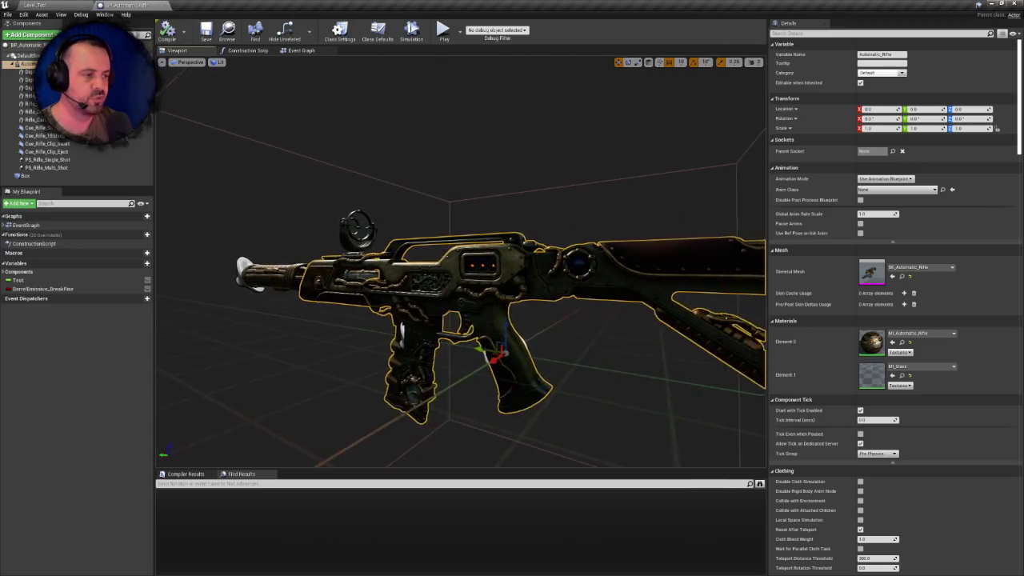
pyautogui.click(84, 4)
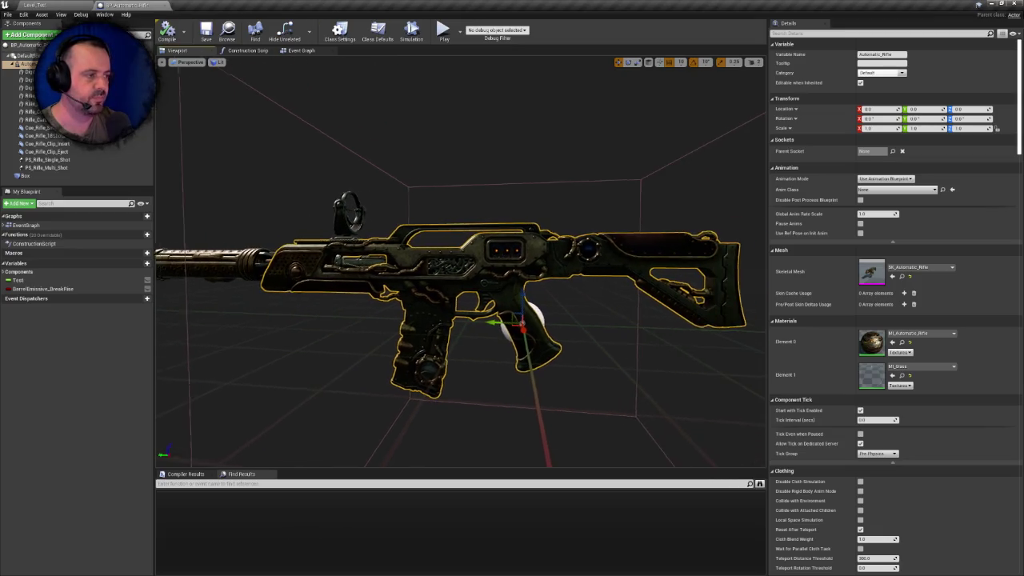
pyautogui.click(66, 4)
pyautogui.click(96, 4)
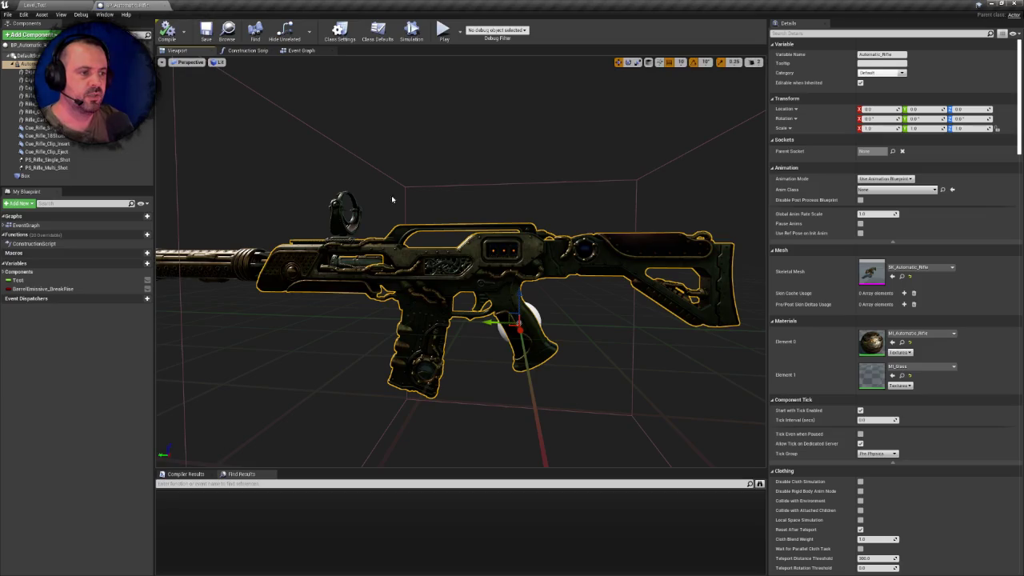
pyautogui.click(36, 5)
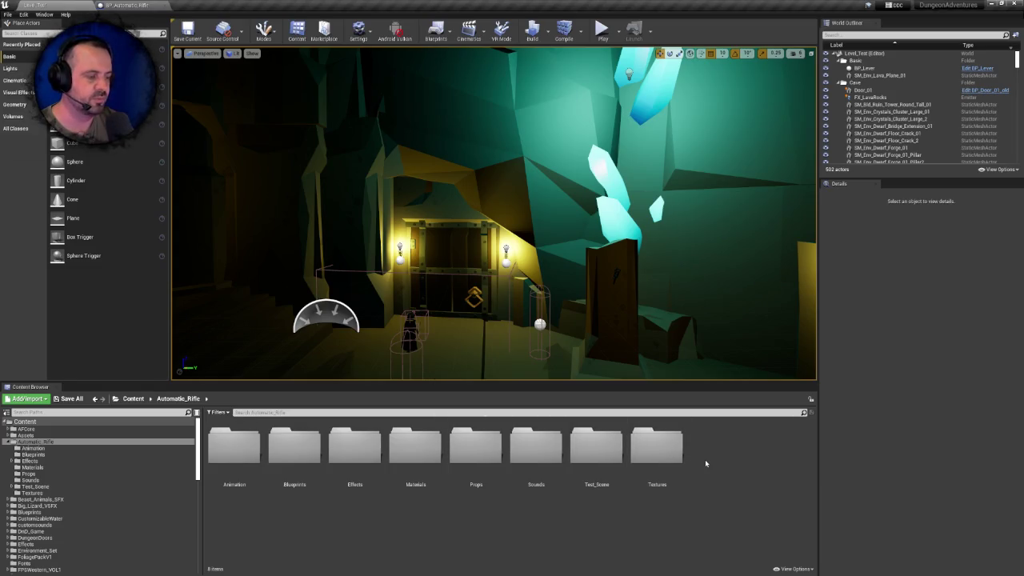
# Glance at the Automatic_Rifle Blueprints folder and close the BP_Automatic_Rifle tab
pyautogui.doubleClick(294, 445)
pyautogui.click(180, 399)
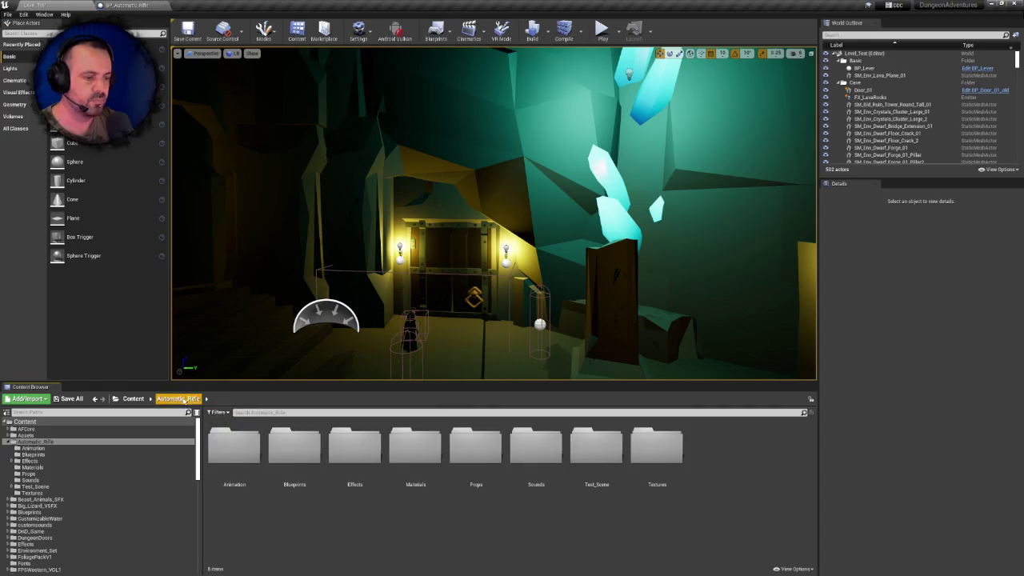
pyautogui.click(163, 5)
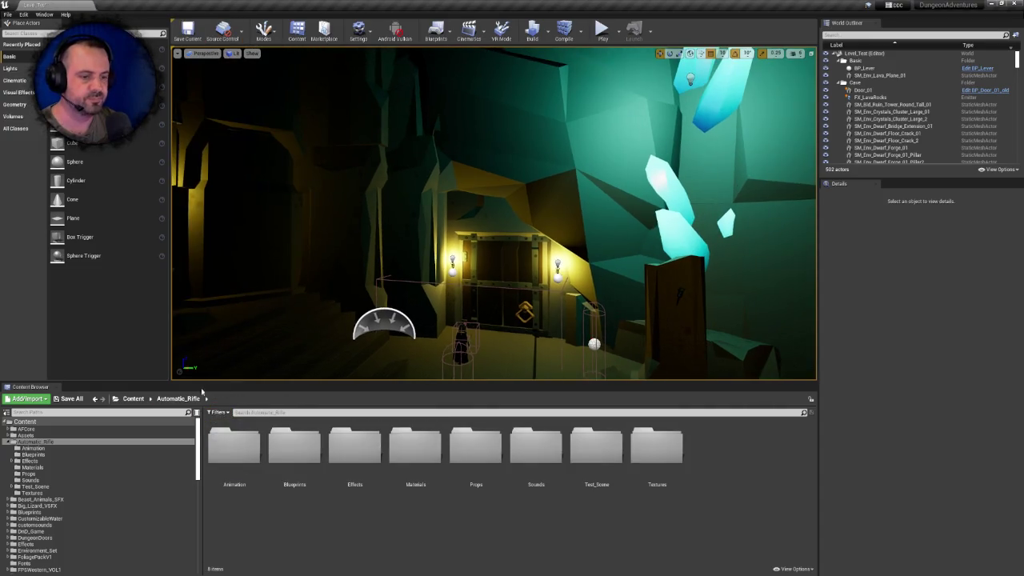
# Try deleting the Automatic_Rifle folder, then cancel once five referenced assets appear
pyautogui.click(133, 399)
pyautogui.click(346, 451)
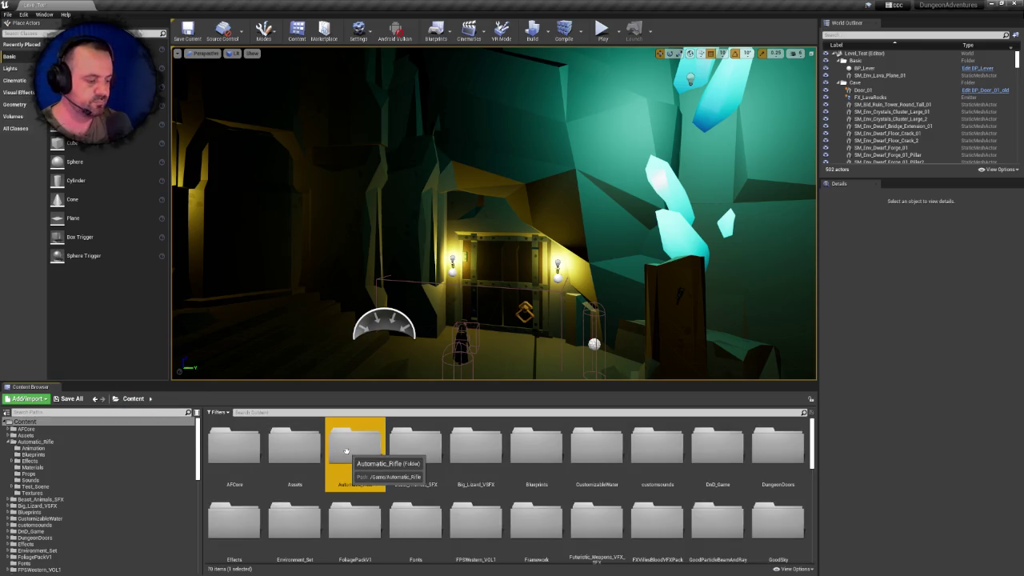
pyautogui.press('Delete')
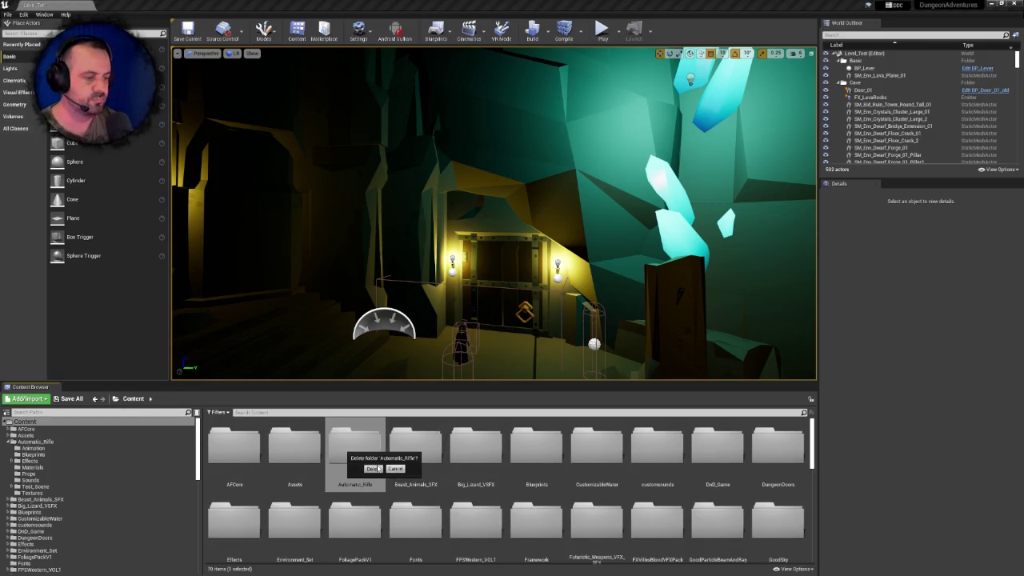
pyautogui.click(373, 469)
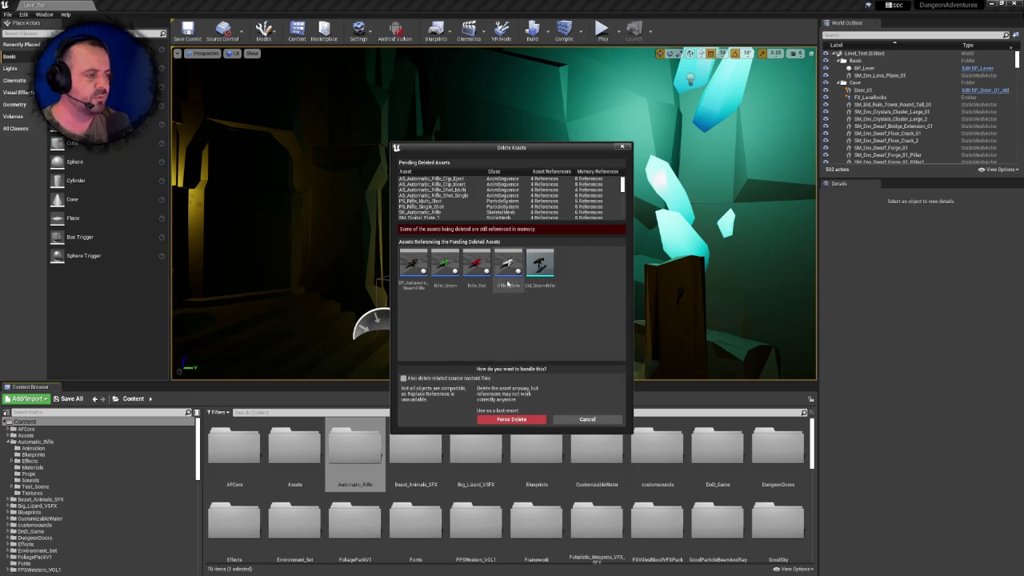
pyautogui.click(587, 421)
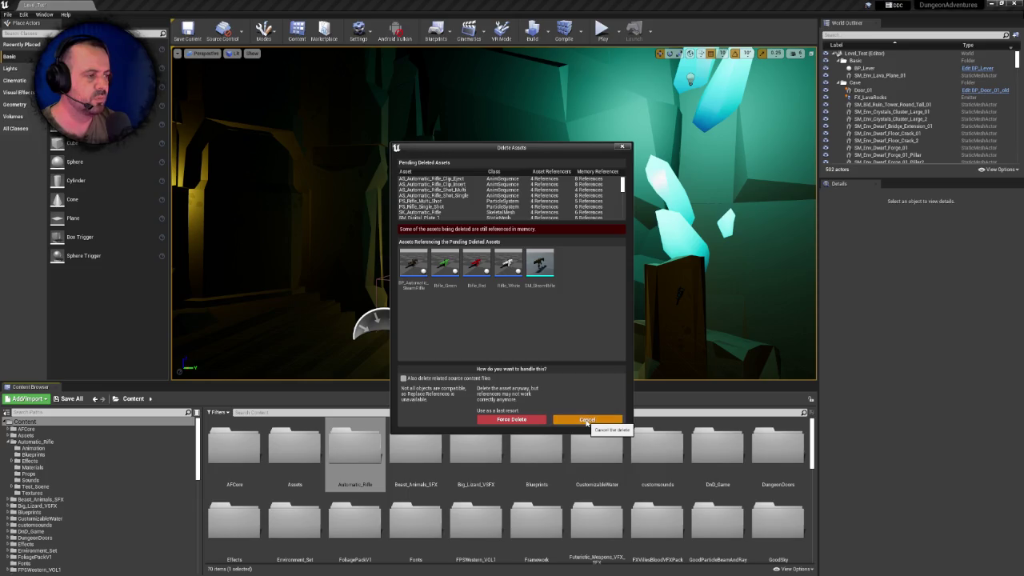
pyautogui.doubleClick(354, 444)
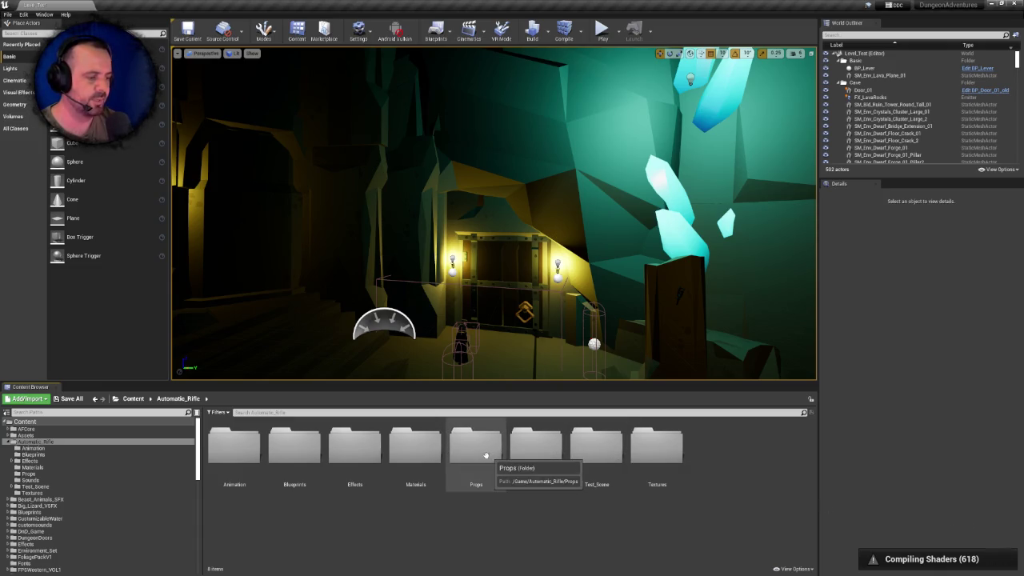
# Review the Automatic_Rifle Props assets, then search the Content folder for 'rifle'
pyautogui.doubleClick(484, 448)
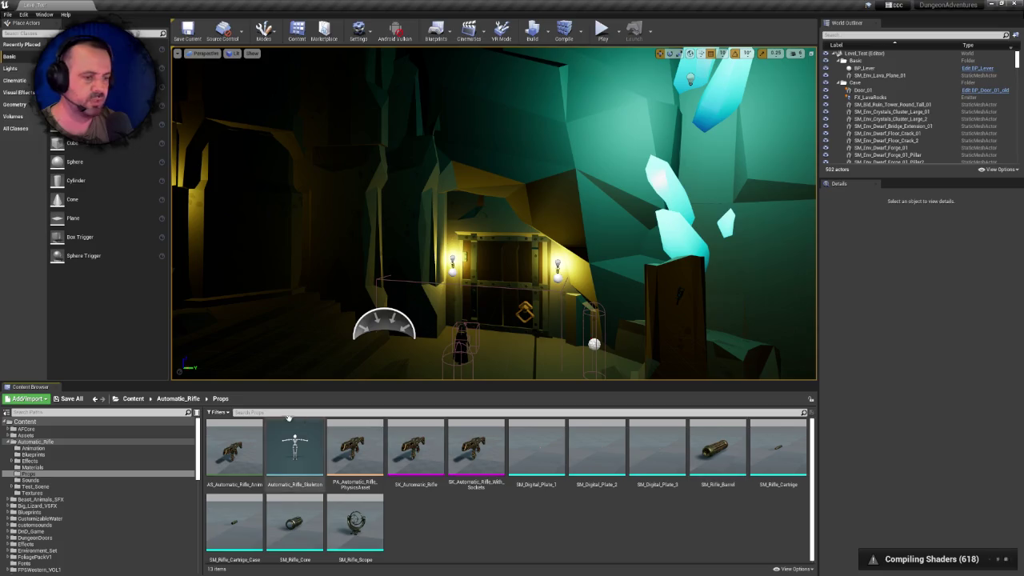
pyautogui.click(133, 398)
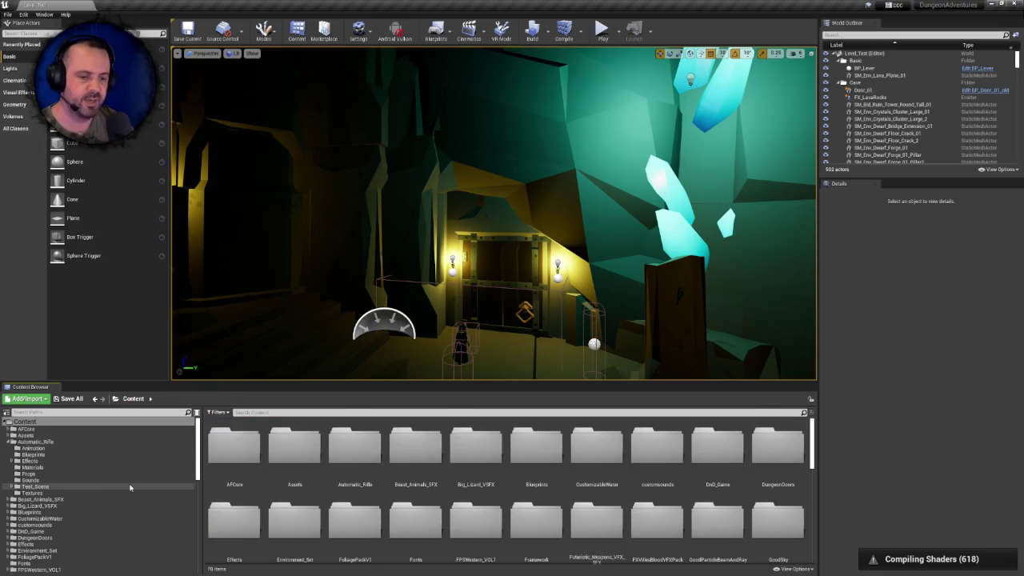
pyautogui.scroll(-2, 132, 484)
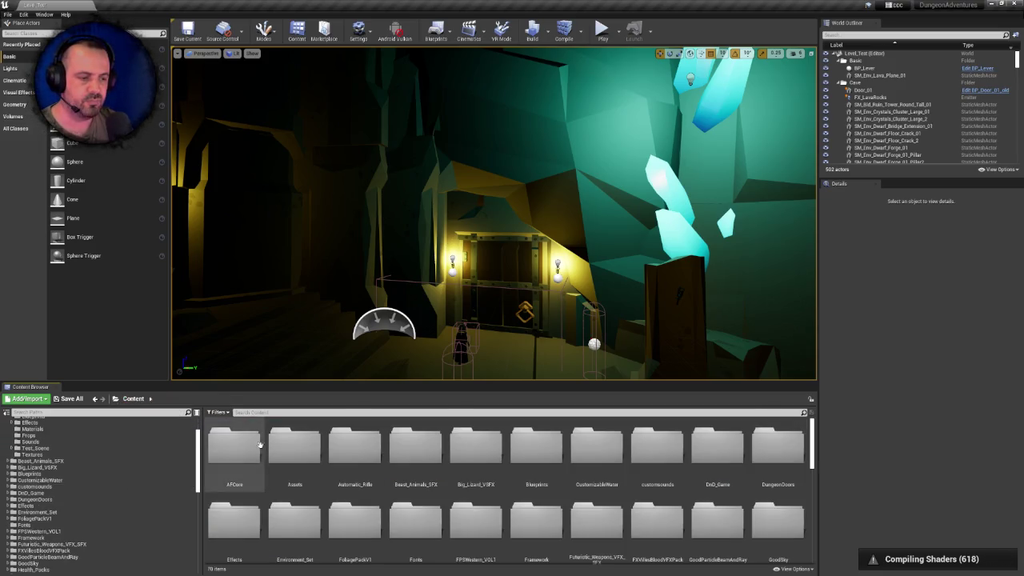
pyautogui.click(240, 413)
pyautogui.write('rifle')
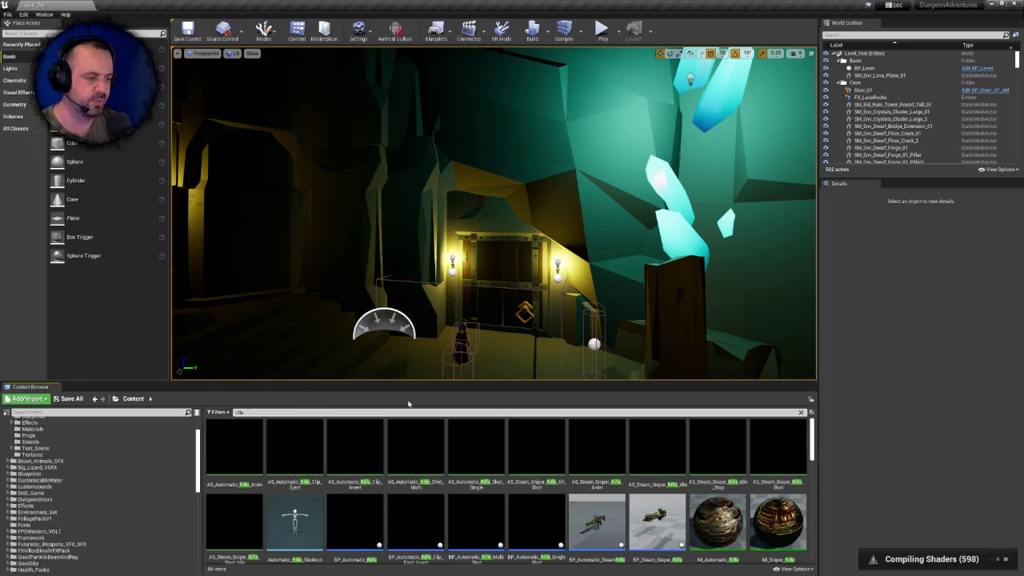
# Show Rifle_Red in Folder View and move up to the Blueprints/Weapons folder
pyautogui.scroll(-2, 803, 464)
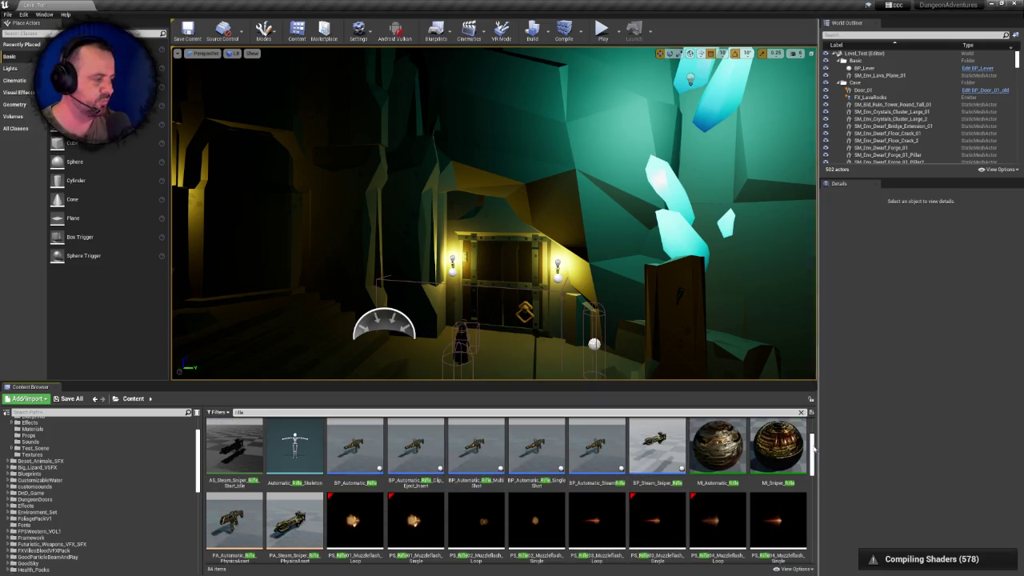
pyautogui.moveTo(814, 448)
pyautogui.mouseDown()
pyautogui.moveTo(815, 433)
pyautogui.moveTo(814, 481)
pyautogui.mouseUp()
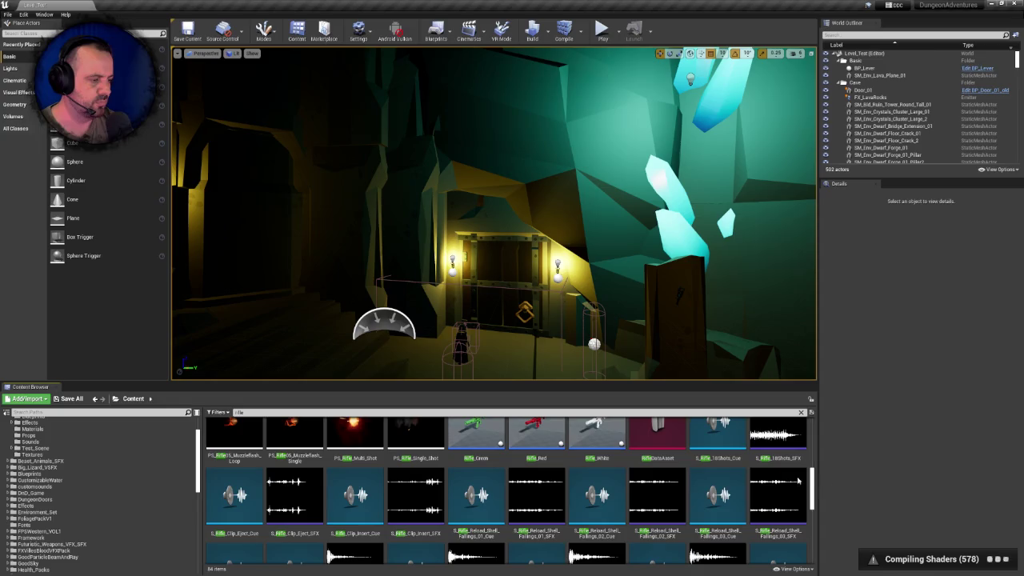
pyautogui.rightClick(515, 433)
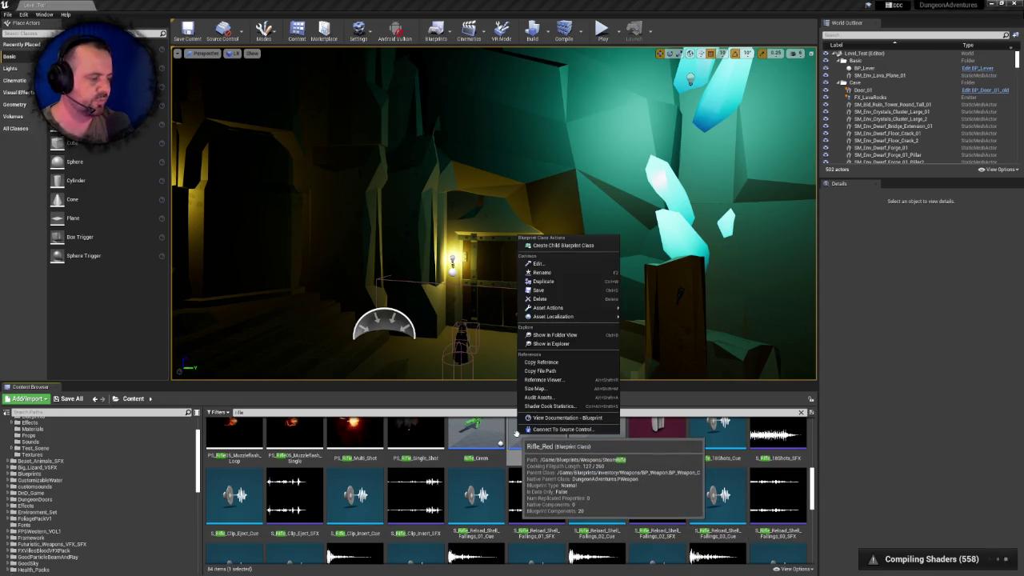
pyautogui.moveTo(569, 309)
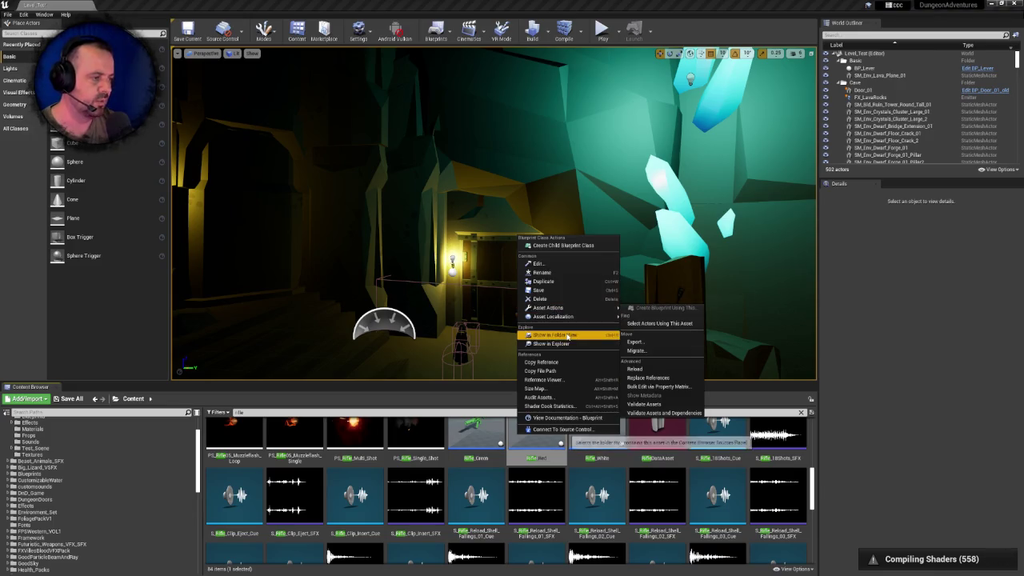
pyautogui.click(553, 334)
pyautogui.click(213, 399)
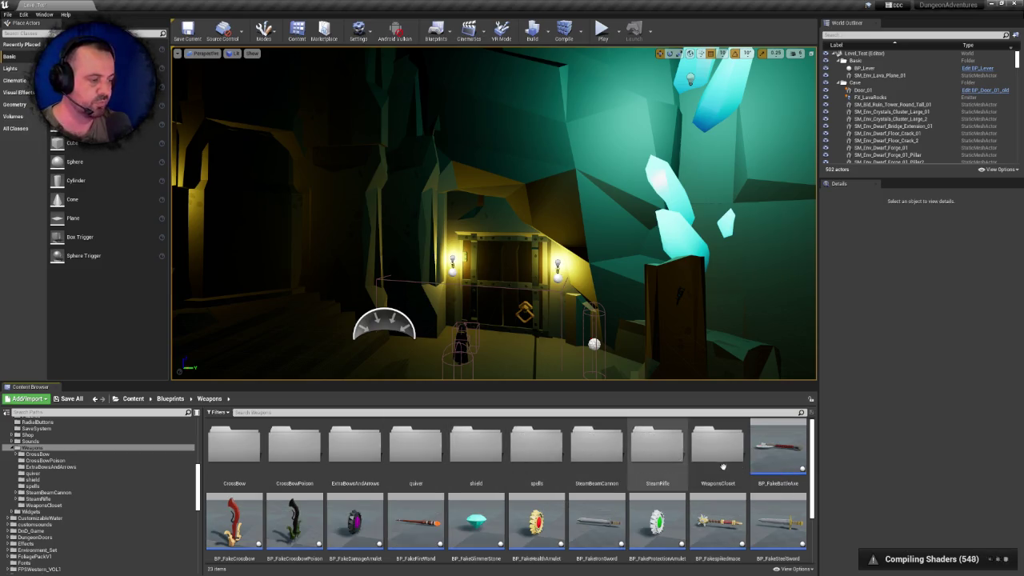
# Open the BP_Steam_Beam_Cannon blueprint from the SteamBeamCannon folder
pyautogui.doubleClick(605, 458)
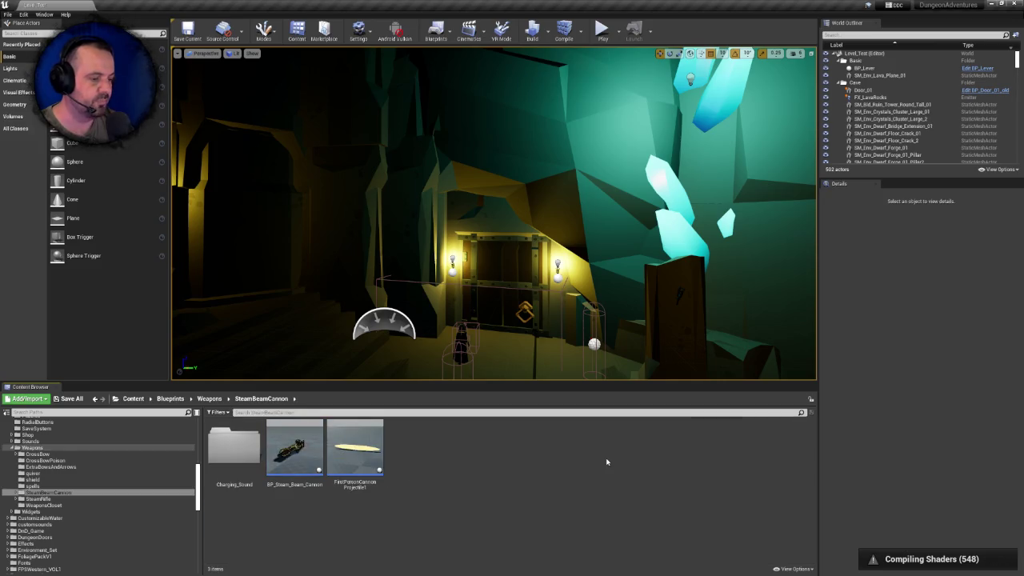
pyautogui.click(317, 452)
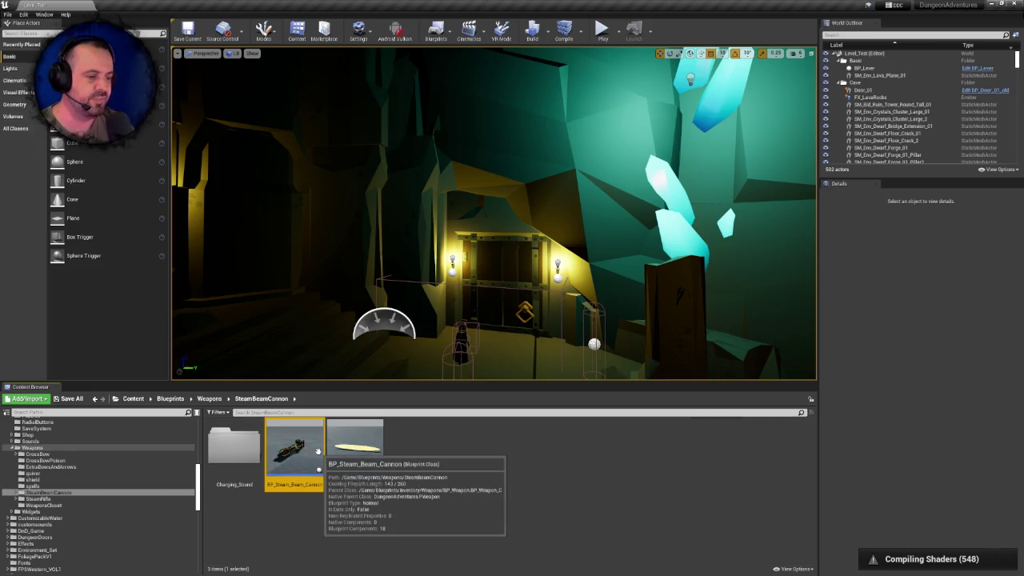
pyautogui.click(257, 452)
pyautogui.click(276, 452)
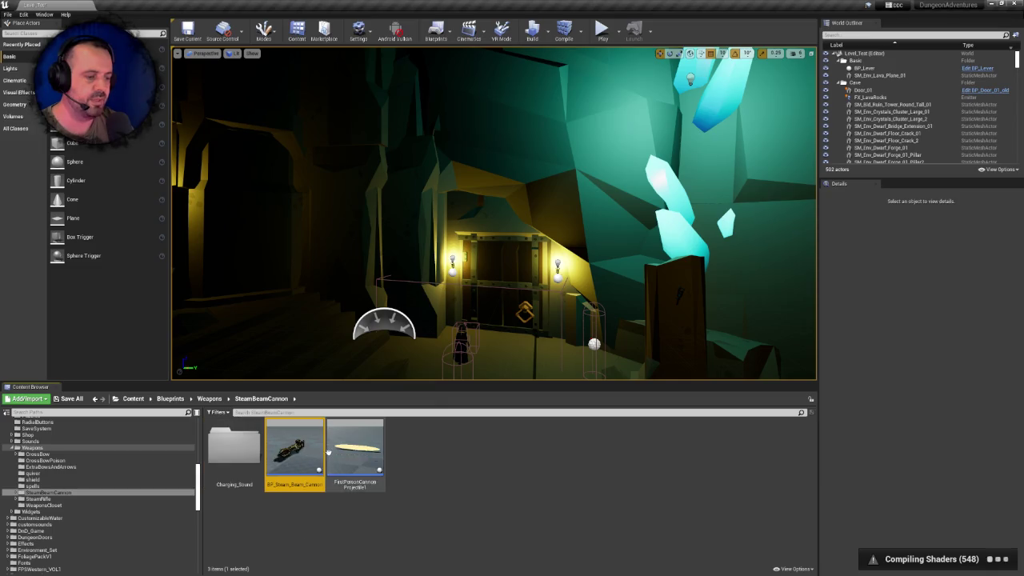
pyautogui.doubleClick(272, 448)
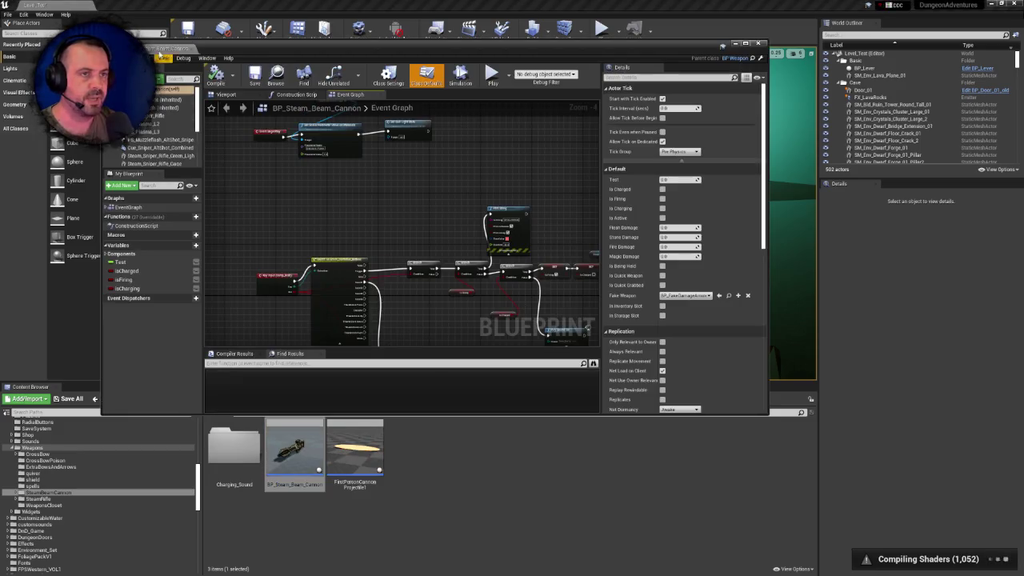
# Maximize the blueprint editor, select and orbit the cannon mesh, then return to Level_Test
pyautogui.doubleClick(200, 45)
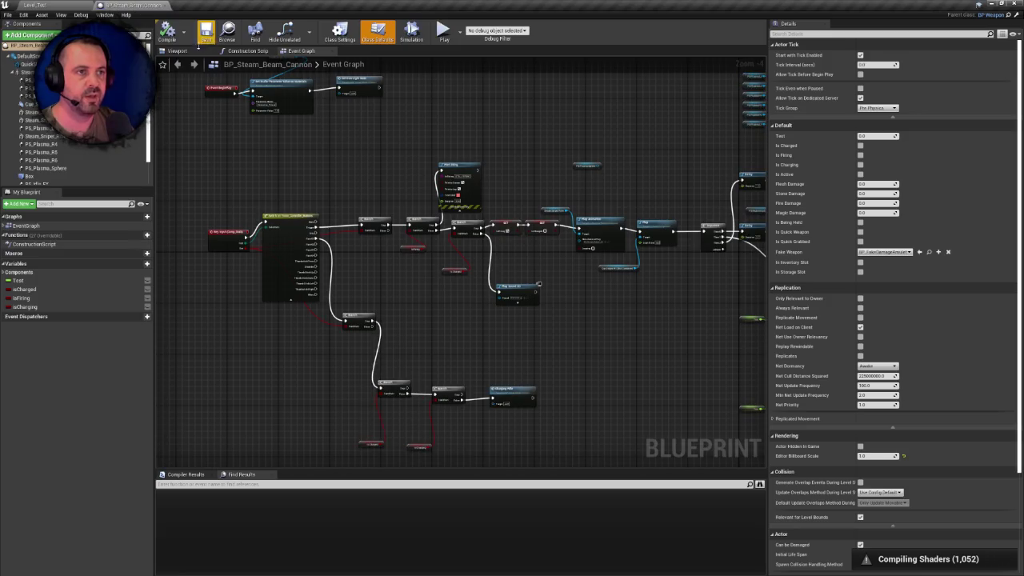
pyautogui.click(177, 51)
pyautogui.scroll(5, 460, 264)
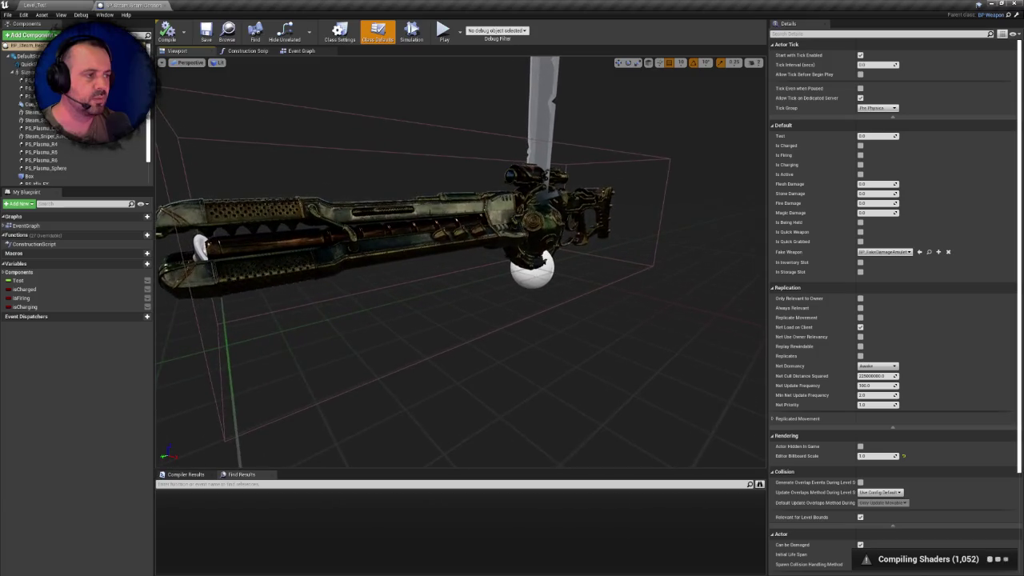
pyautogui.click(360, 240)
pyautogui.moveTo(460, 264); pyautogui.dragTo(264, 283)
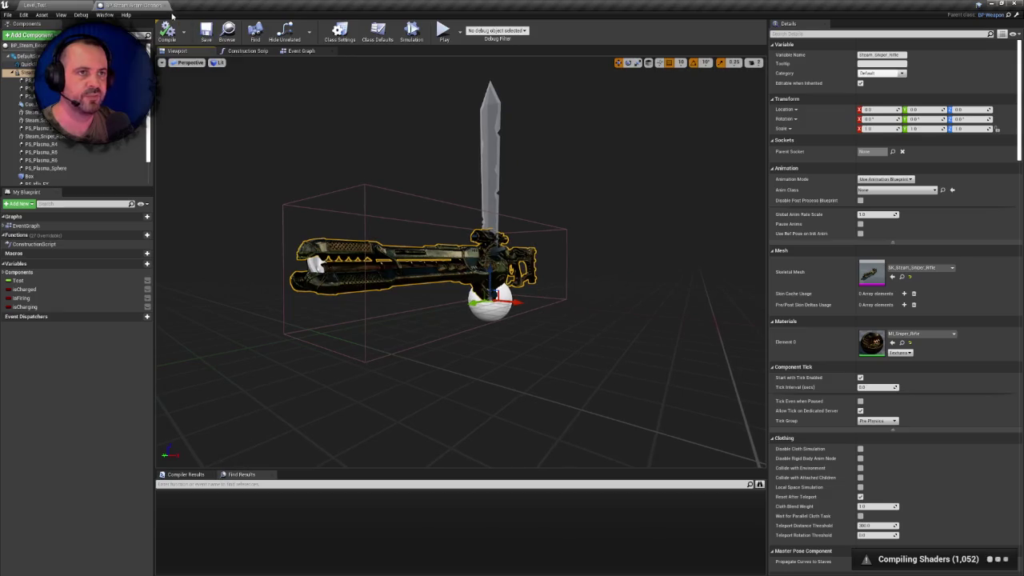
pyautogui.click(108, 4)
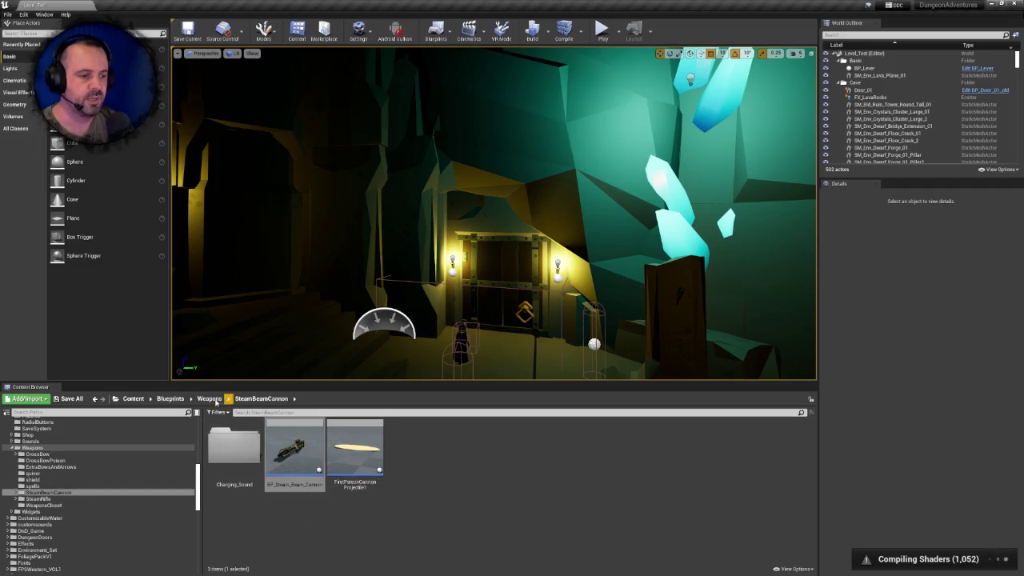
# Select SteamRifle in the Weapons folder and dismiss the first delete prompt
pyautogui.click(209, 398)
pyautogui.click(640, 452)
pyautogui.press('Delete')
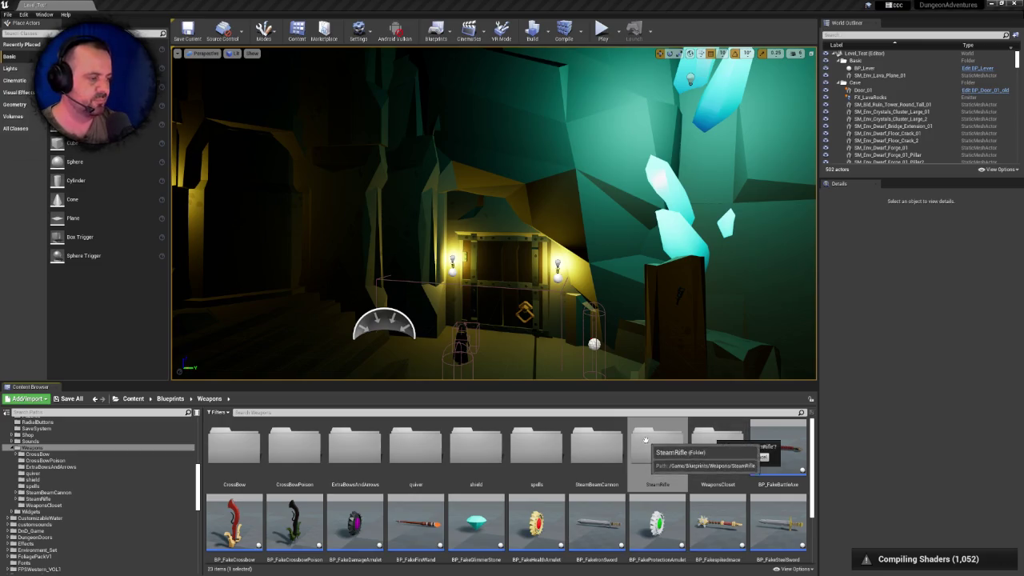
pyautogui.click(605, 446)
# Delete SteamRifle again, review the referencing assets in Delete Assets, then cancel
pyautogui.click(634, 445)
pyautogui.press('Delete')
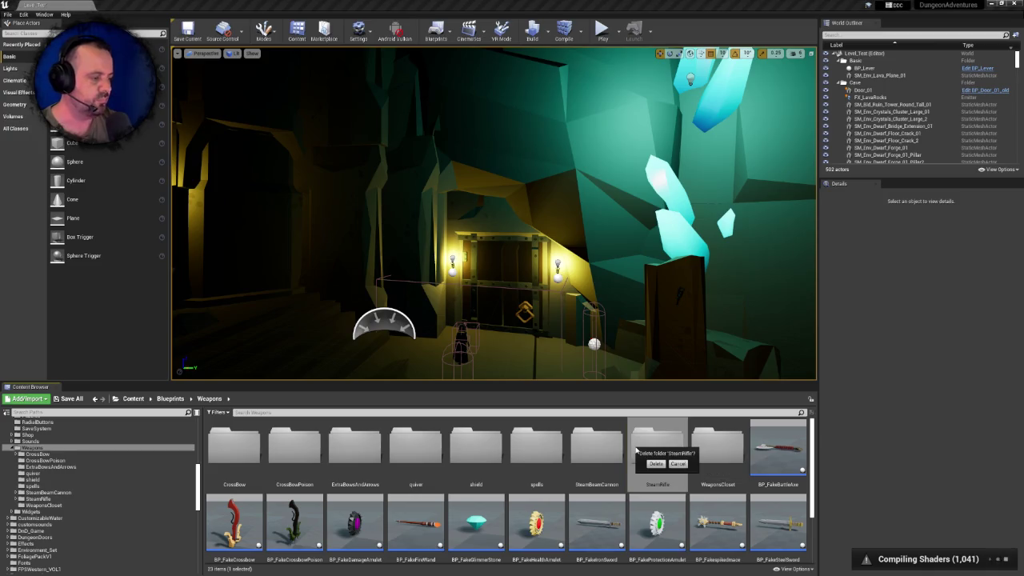
pyautogui.click(654, 464)
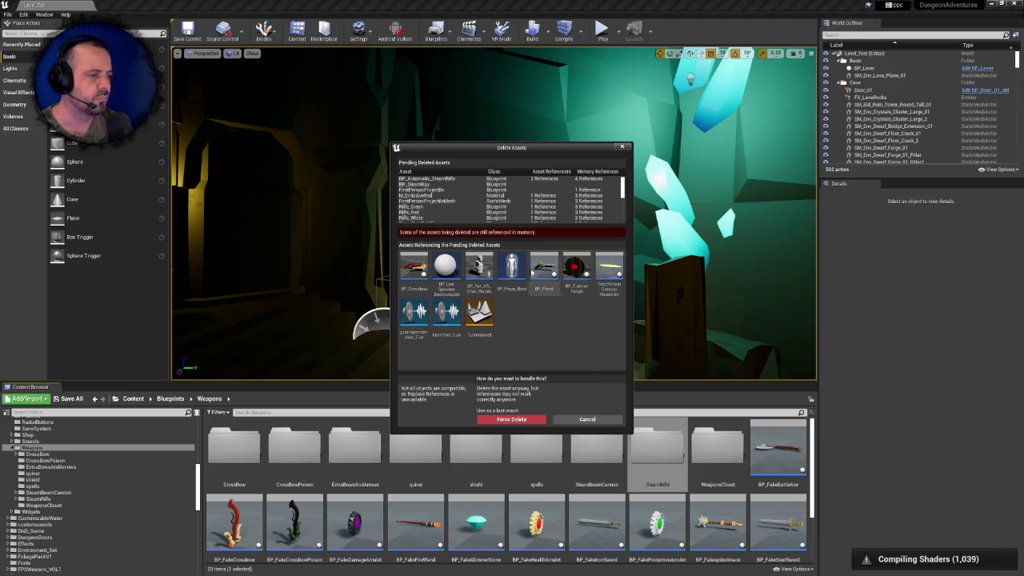
pyautogui.moveTo(622, 188); pyautogui.dragTo(623, 220)
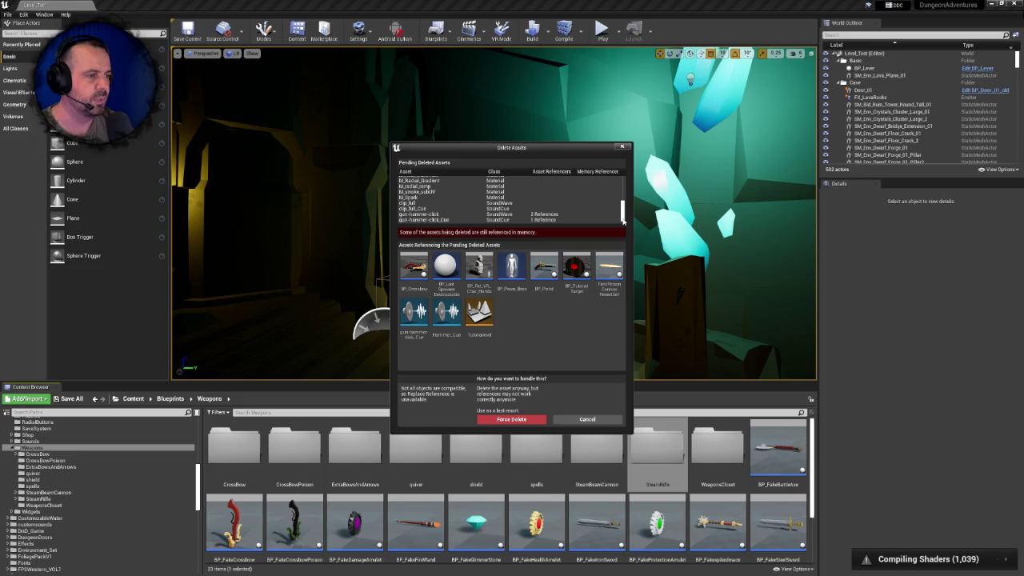
pyautogui.moveTo(623, 216); pyautogui.dragTo(625, 192)
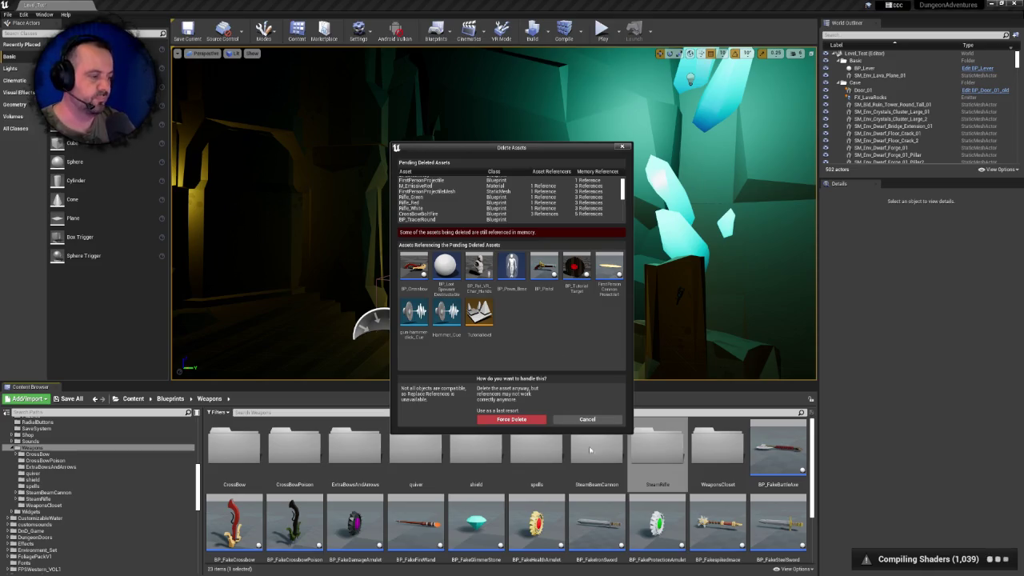
pyautogui.click(587, 419)
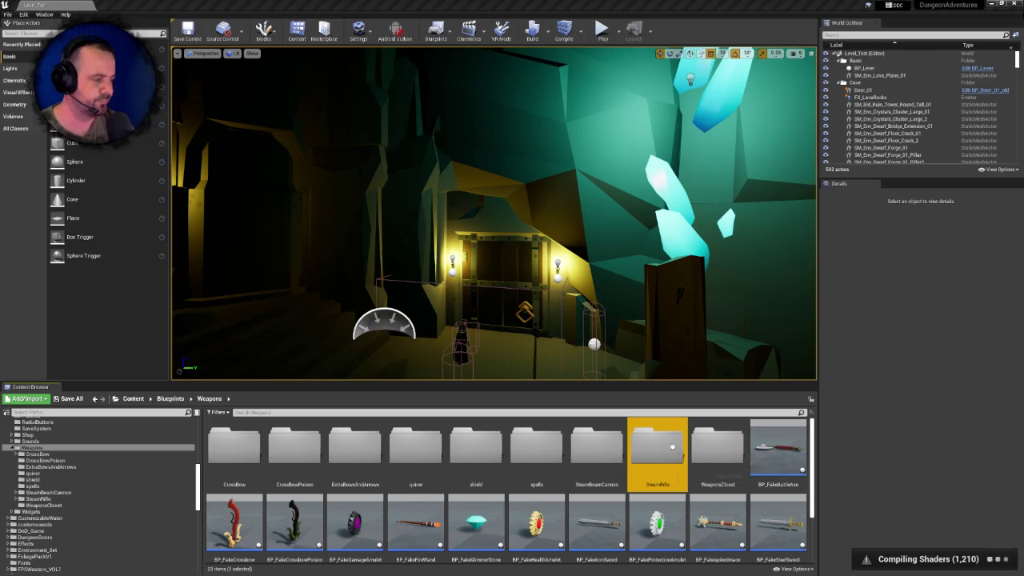
# Look inside the ExtraBowsAndArrows folder and return to Weapons
pyautogui.click(718, 448)
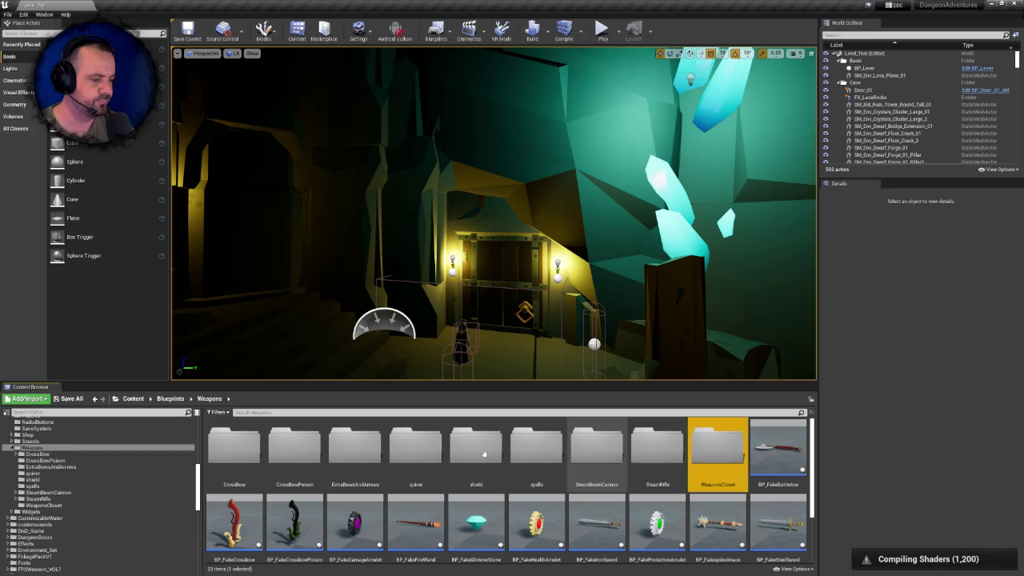
pyautogui.click(329, 454)
pyautogui.doubleClick(330, 454)
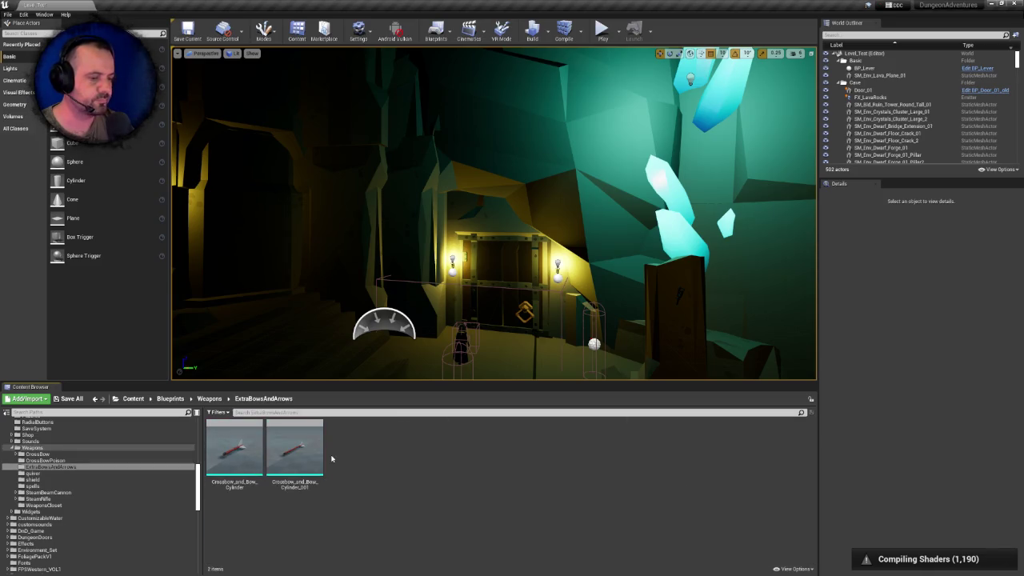
pyautogui.click(216, 401)
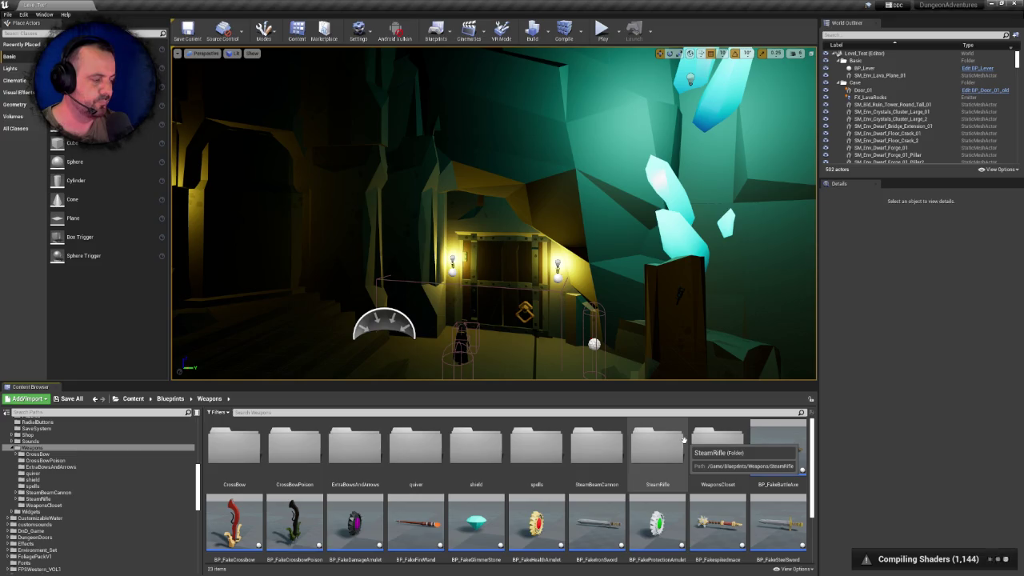
# Check SteamBeamCannon's Charging_Sound folder, then start deleting the SteamBeamCannon folder
pyautogui.doubleClick(618, 445)
pyautogui.click(234, 458)
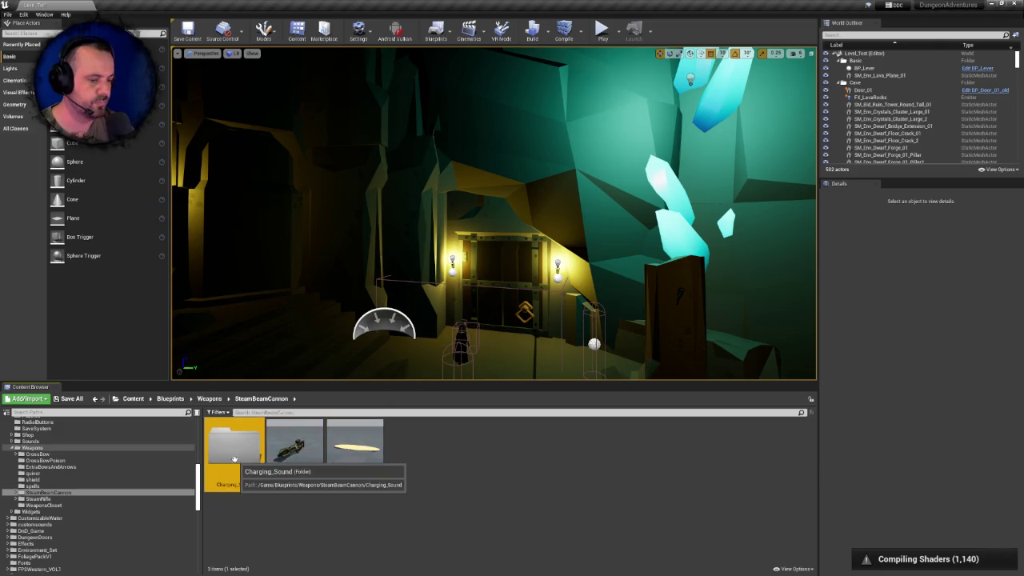
pyautogui.doubleClick(234, 458)
pyautogui.click(267, 399)
pyautogui.click(210, 398)
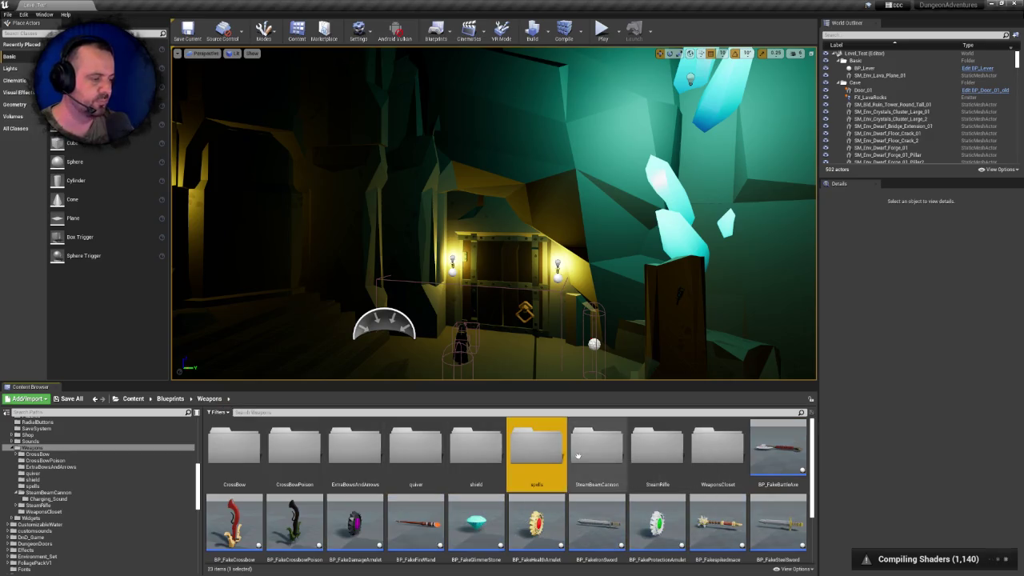
pyautogui.click(577, 455)
pyautogui.press('Delete')
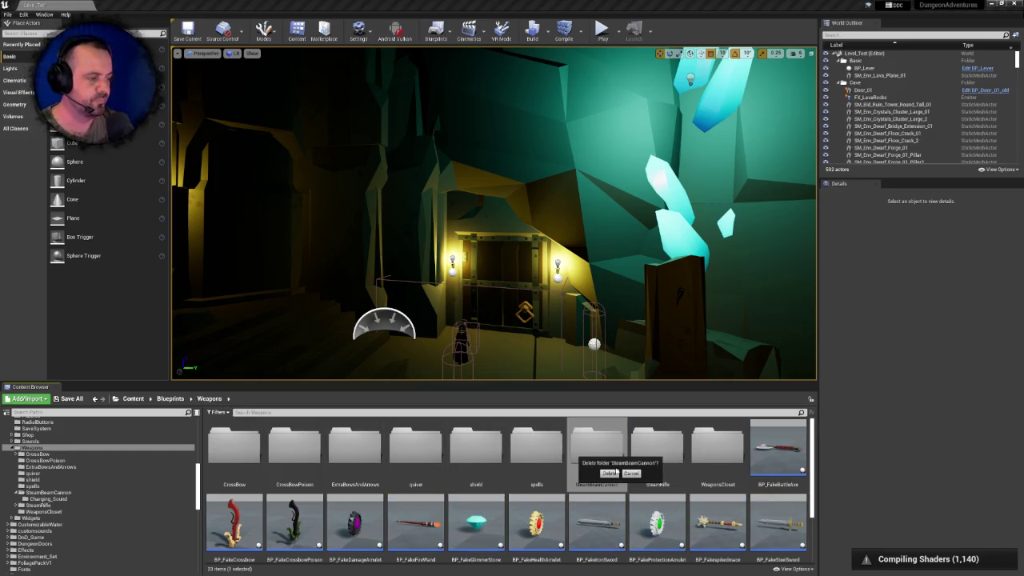
# Confirm deleting SteamBeamCannon and review the pending FirstPersonCannonProjectile1 and BP_Steam_Beam_Cannon entries
pyautogui.click(608, 473)
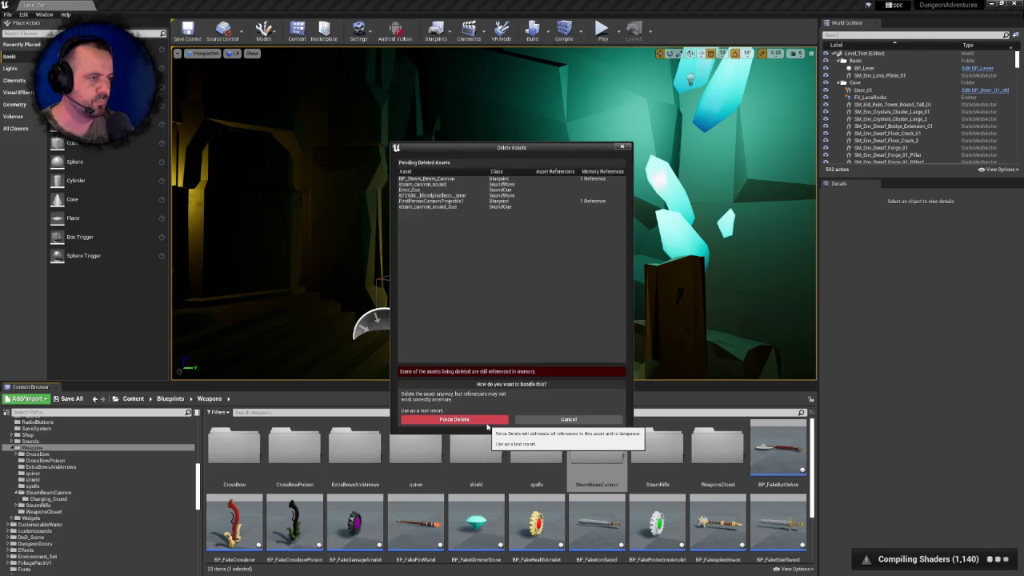
pyautogui.click(493, 201)
pyautogui.click(488, 179)
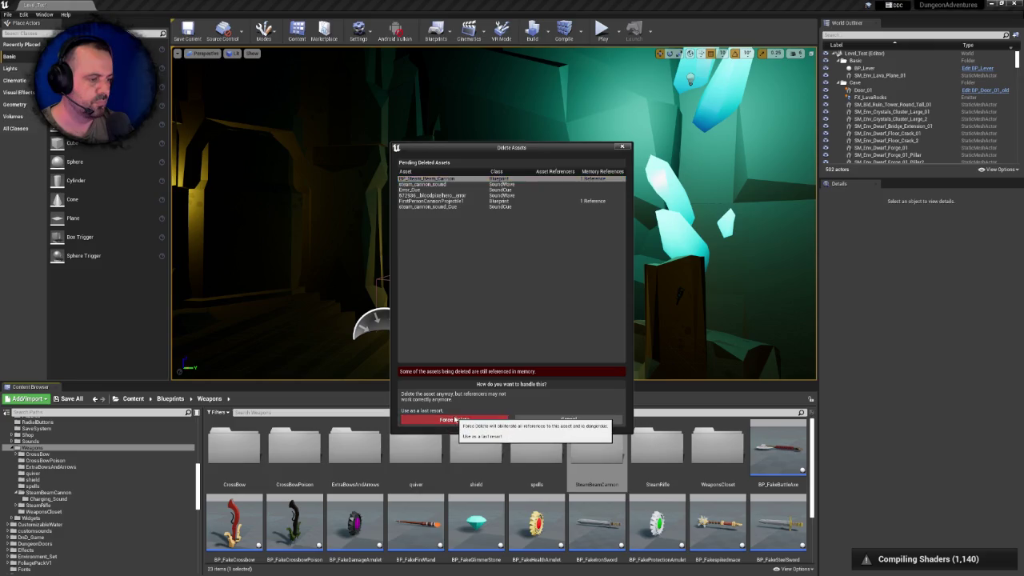
# Force-delete those assets, acknowledge the steam_cannon_sound in-use warning, and return to SteamRifle
pyautogui.click(453, 419)
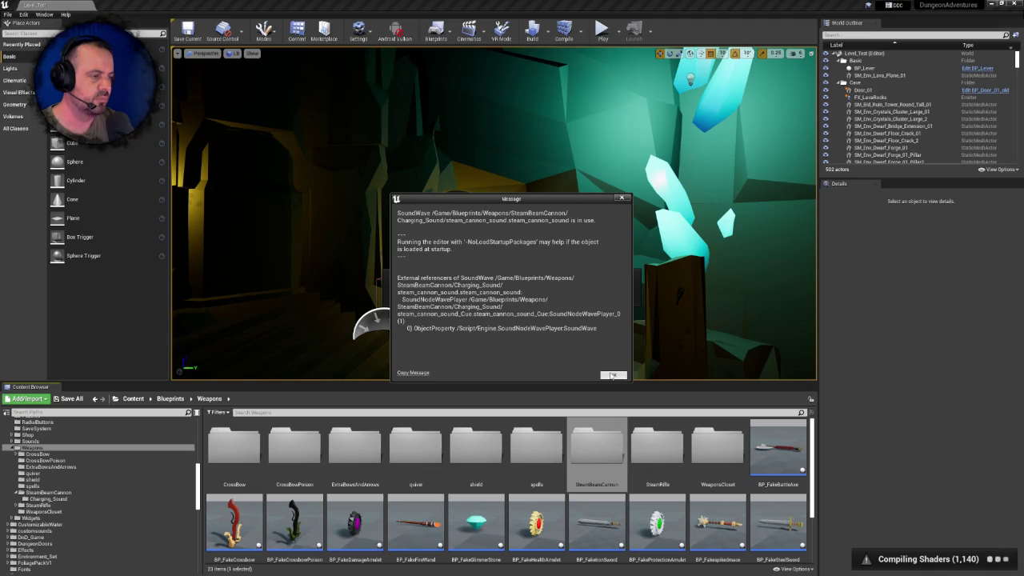
pyautogui.click(611, 374)
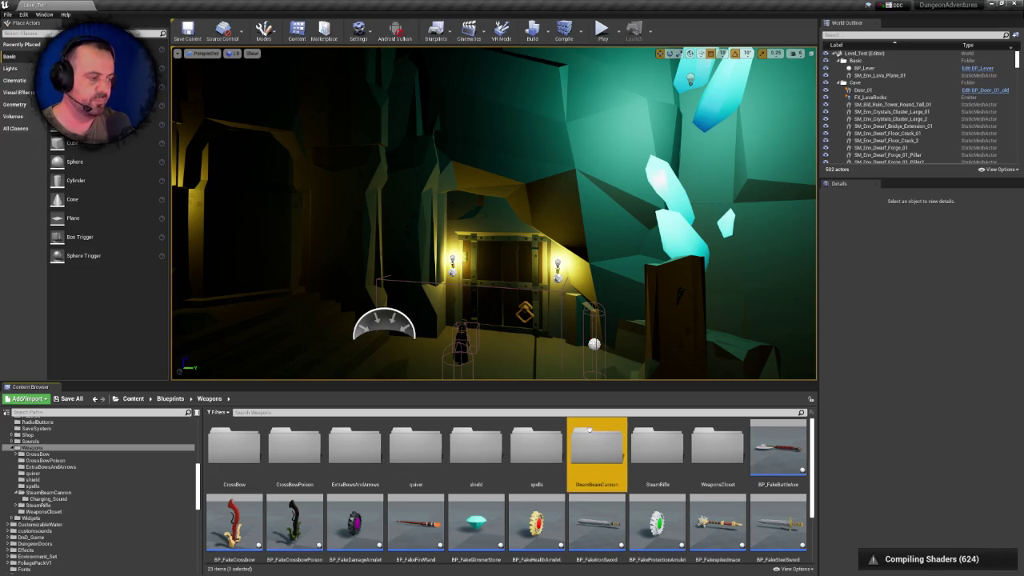
pyautogui.doubleClick(663, 448)
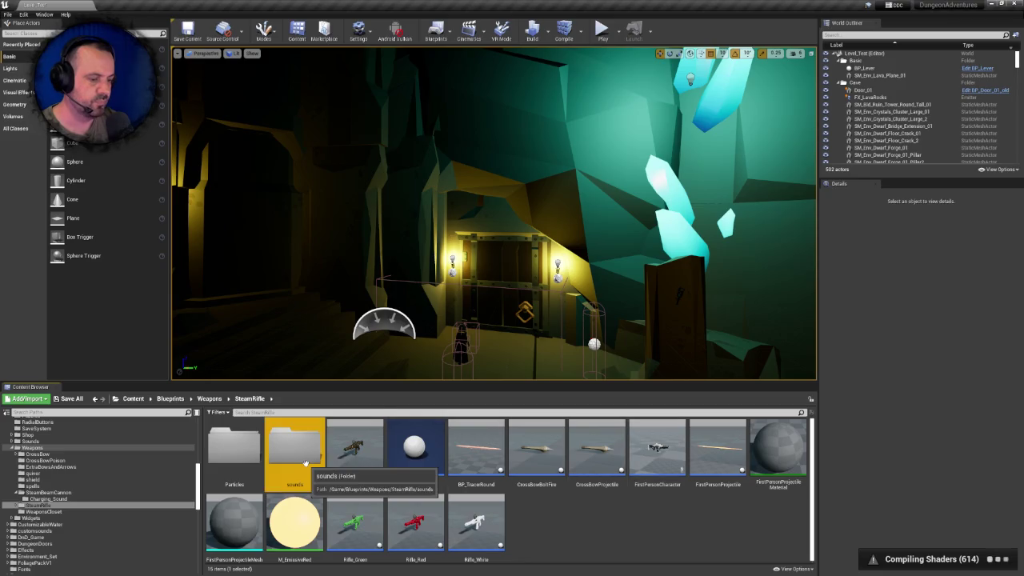
# Preview the SteamRifle sound cues, including gun-hammer-click_Cue
pyautogui.doubleClick(302, 458)
pyautogui.click(301, 451)
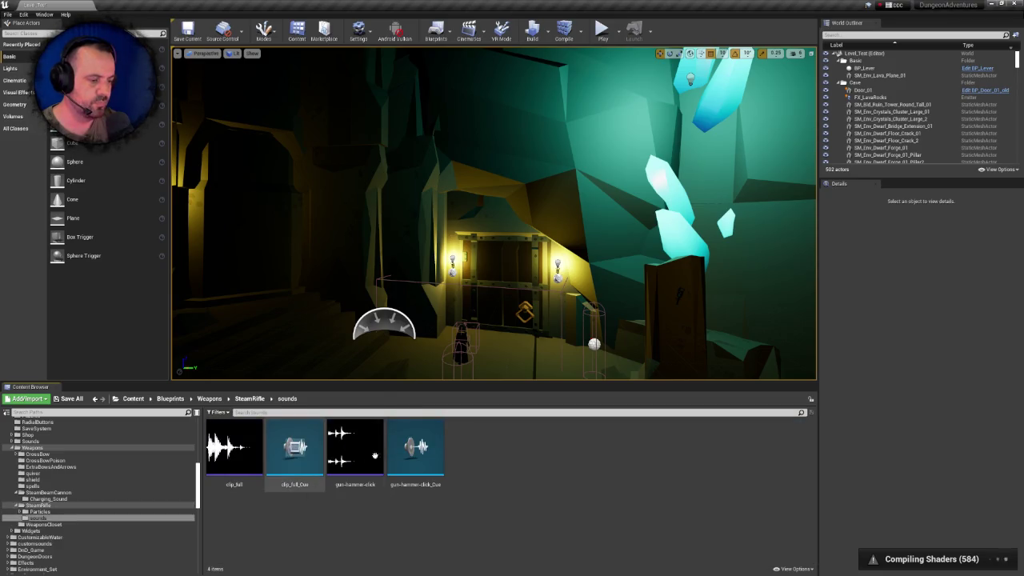
pyautogui.click(413, 454)
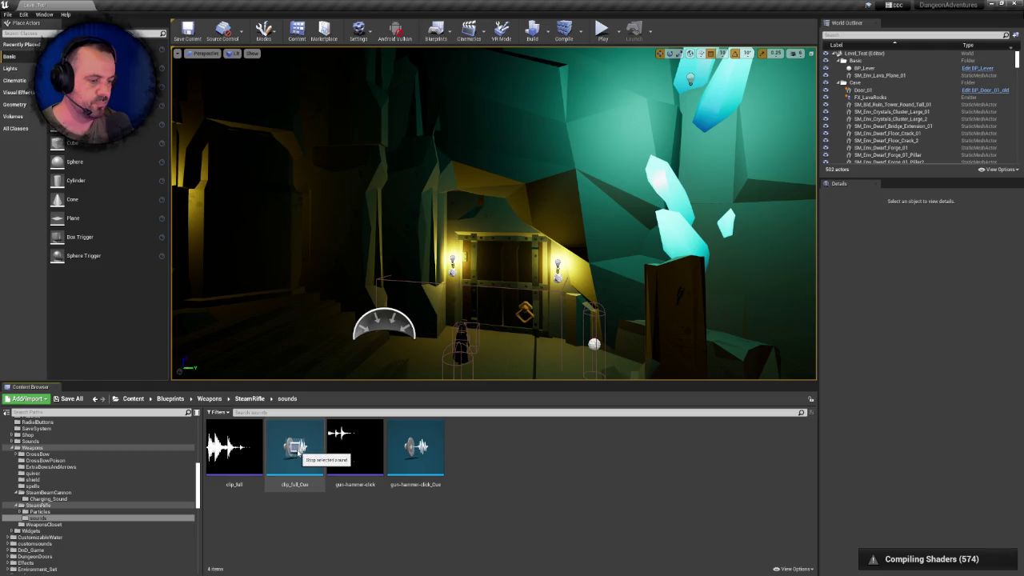
# Browse the Automatic_Rifle Sounds folder, then the Automatic_Rifle folder for comparison
pyautogui.moveTo(199, 477); pyautogui.dragTo(191, 433)
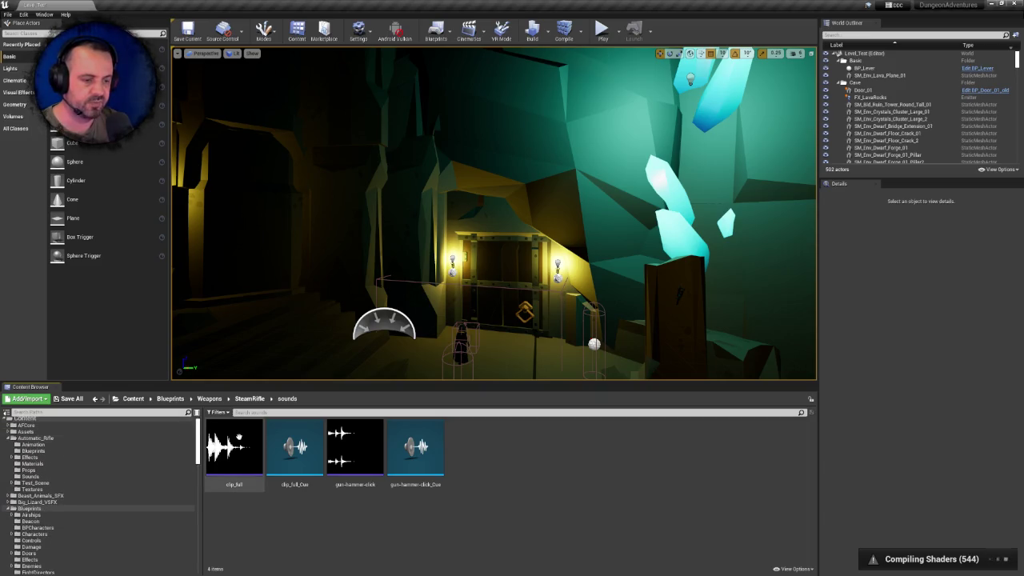
pyautogui.click(28, 476)
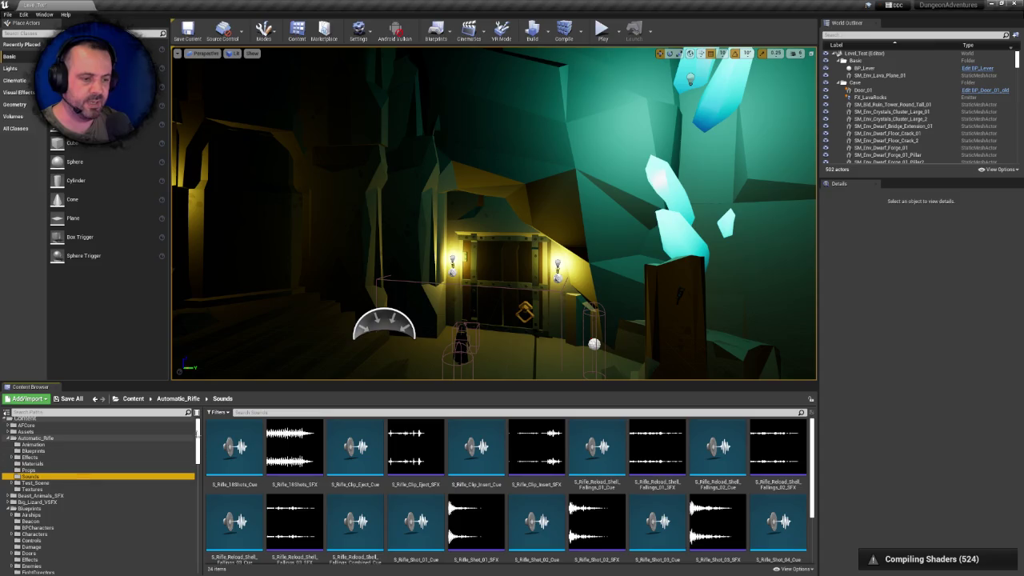
pyautogui.scroll(1, 31, 452)
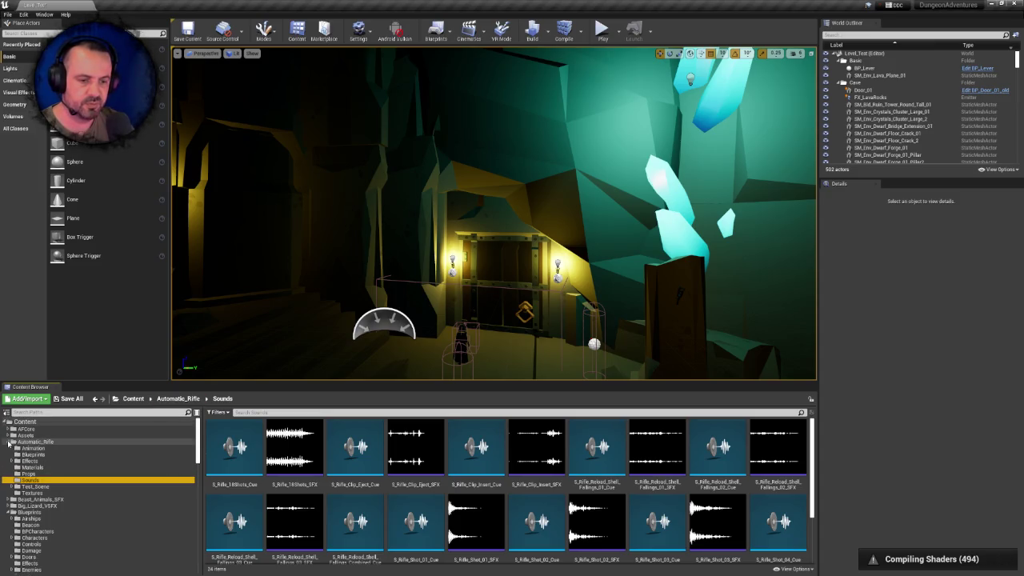
pyautogui.click(9, 441)
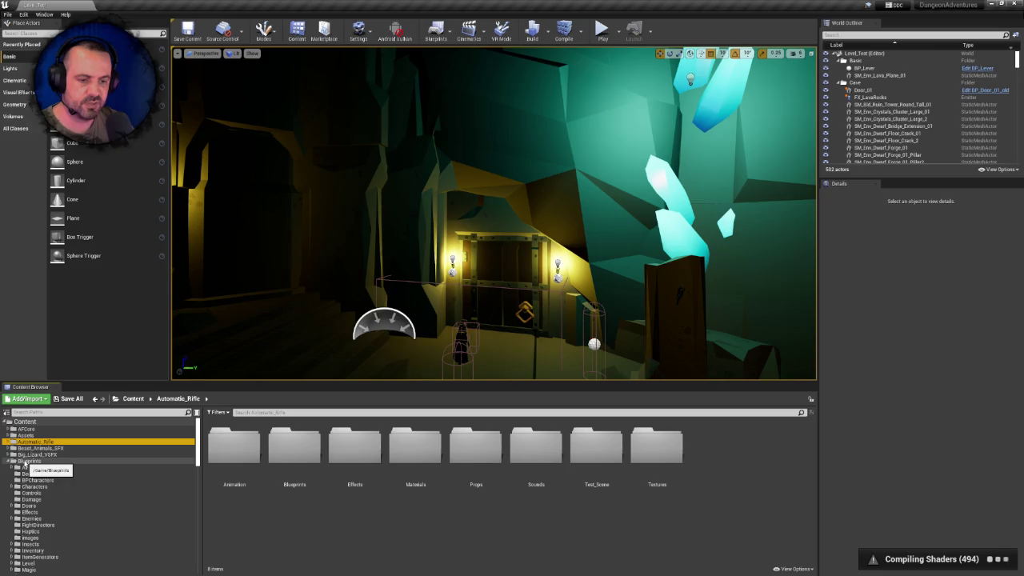
# Create a new folder named Weapons inside Assets > Sounds and open it
pyautogui.click(24, 436)
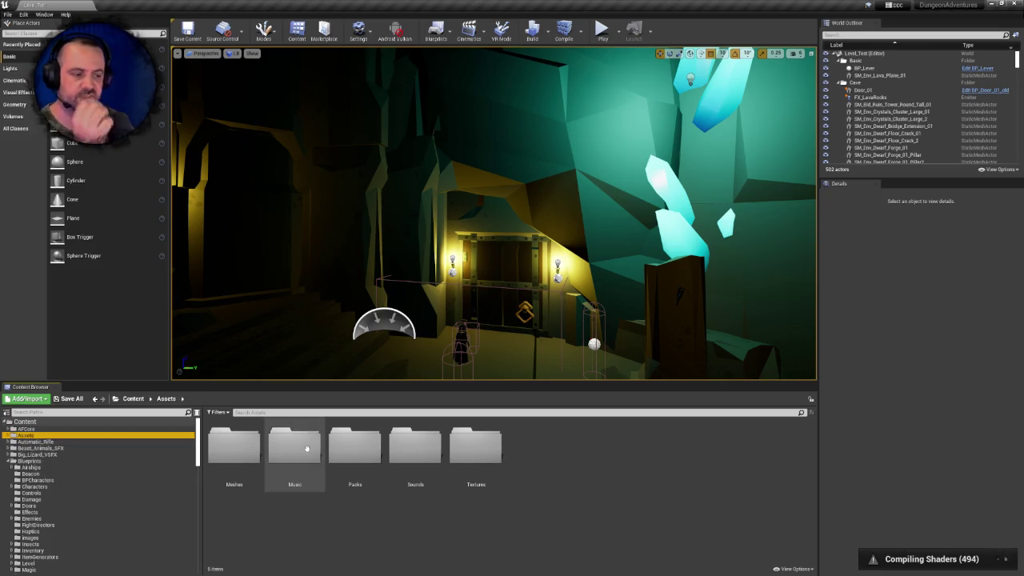
pyautogui.doubleClick(399, 444)
pyautogui.rightClick(308, 464)
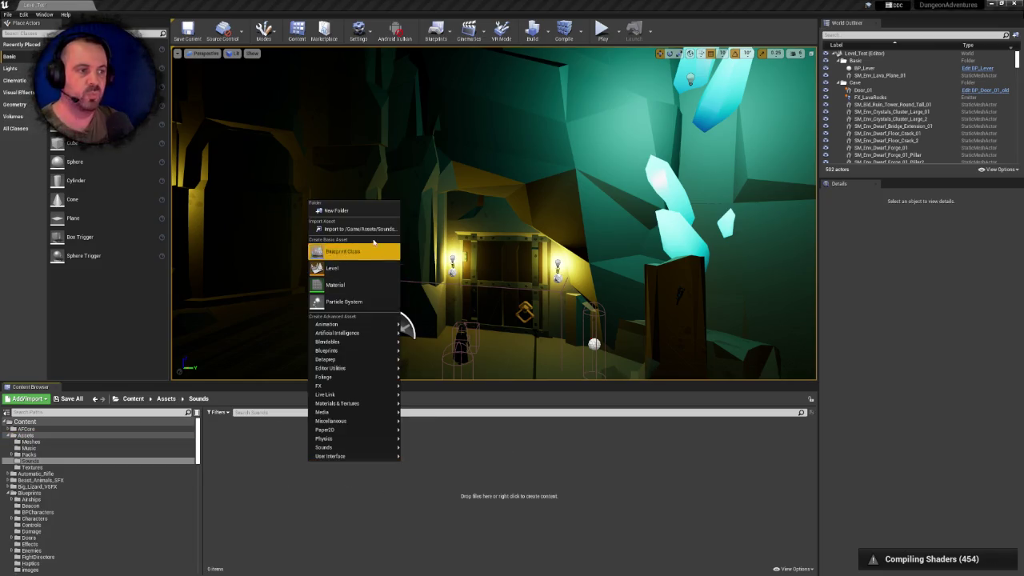
pyautogui.click(351, 214)
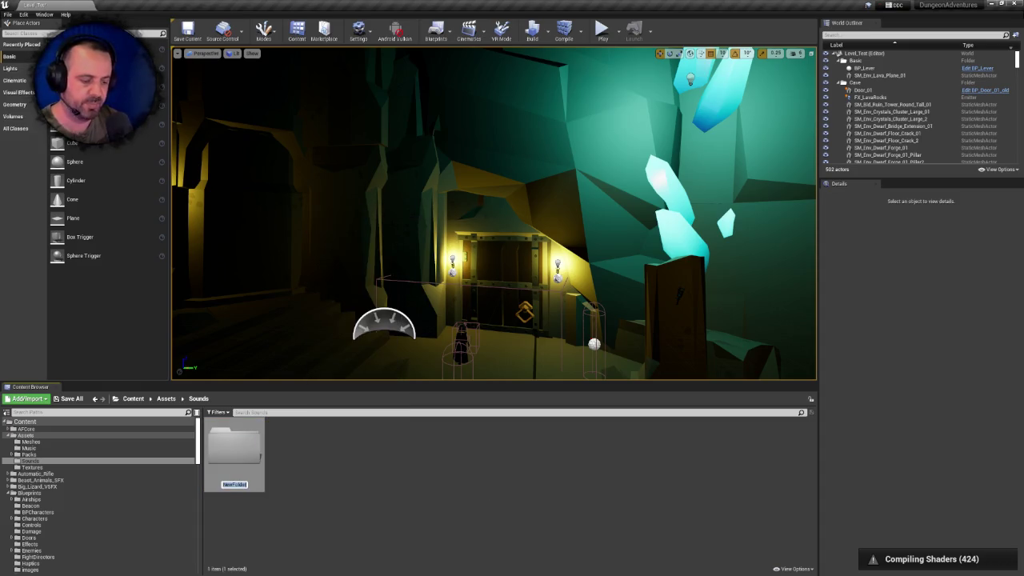
pyautogui.write('Weapon')
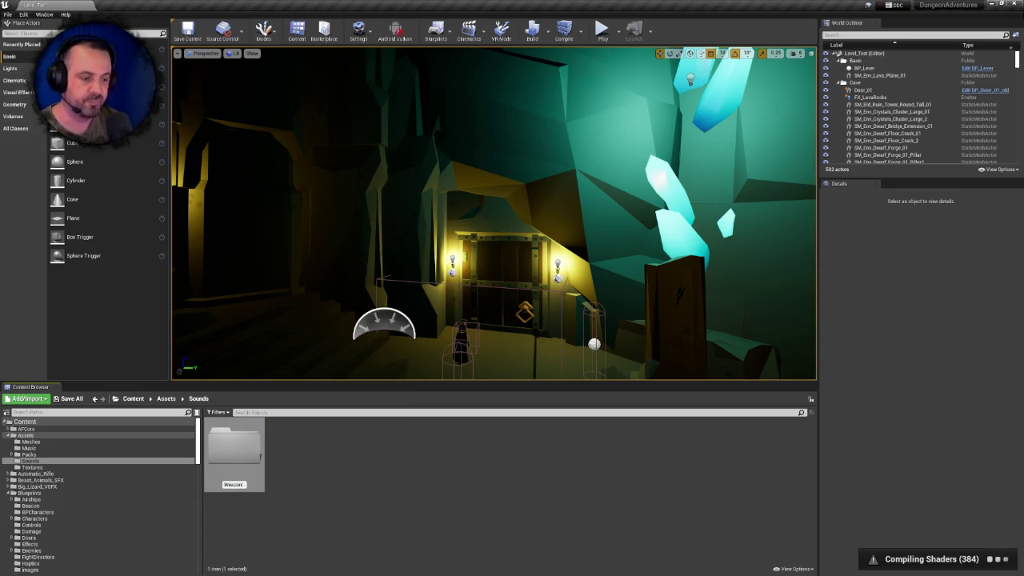
pyautogui.write('s')
pyautogui.press('Return')
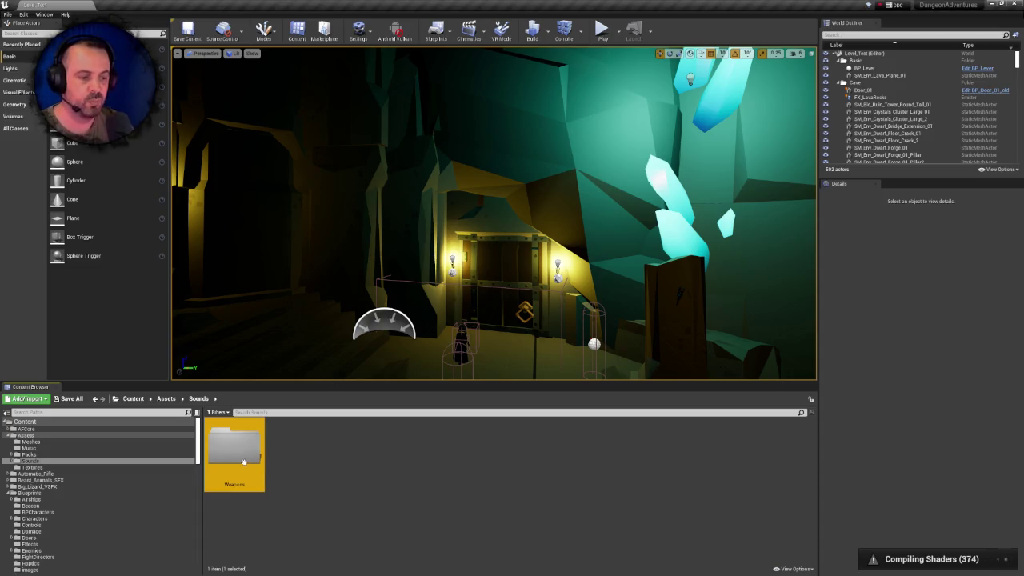
pyautogui.doubleClick(244, 462)
# Return to the SteamRifle sounds folder and select the clip_full asset
pyautogui.scroll(-5, 198, 480)
pyautogui.scroll(-2, 198, 480)
pyautogui.click(40, 512)
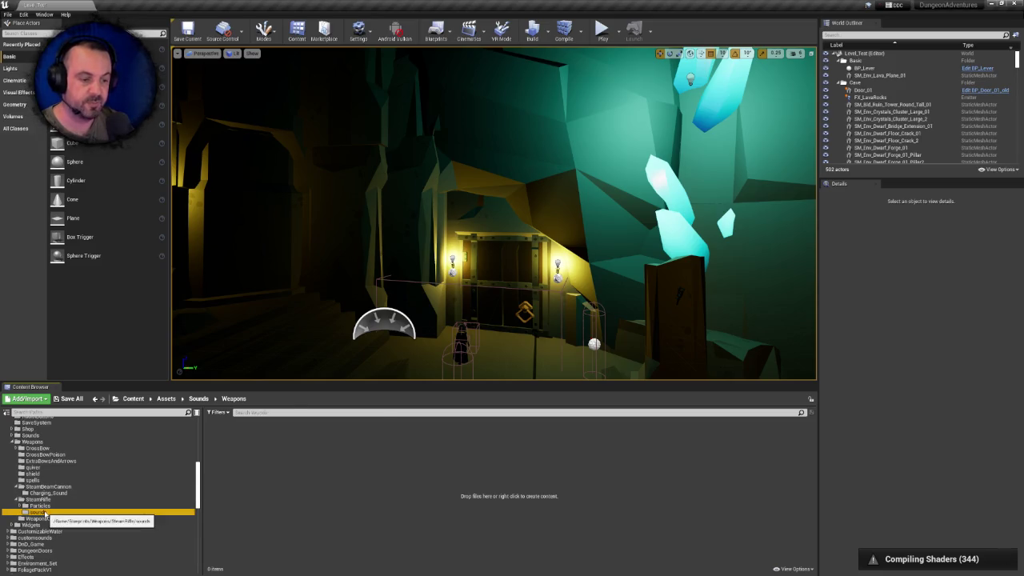
pyautogui.click(233, 449)
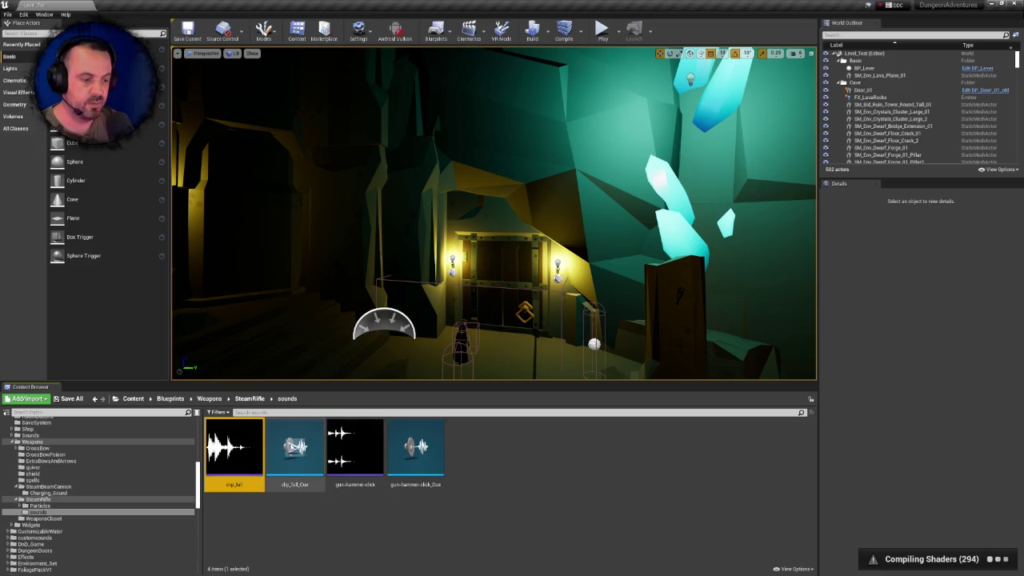
# Move all four SteamRifle sound cues, including gun-hammer-click_Cue, into Sounds/Weapons, then return to SteamRifle
pyautogui.click(415, 447)
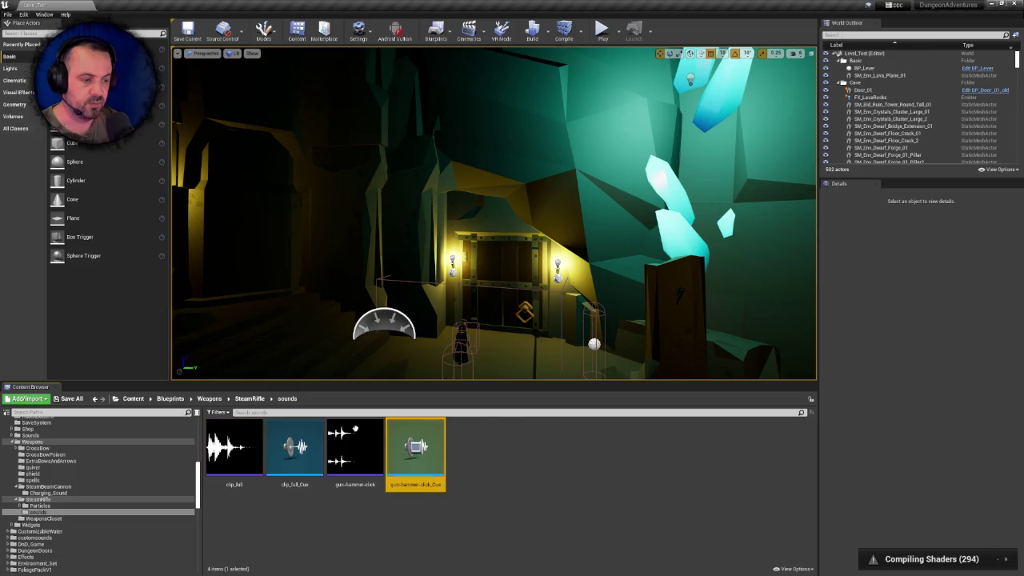
pyautogui.keyDown('shift'); pyautogui.click(233, 449); pyautogui.keyUp('shift')
pyautogui.scroll(4, 193, 452)
pyautogui.scroll(4, 193, 448)
pyautogui.scroll(-1, 193, 444)
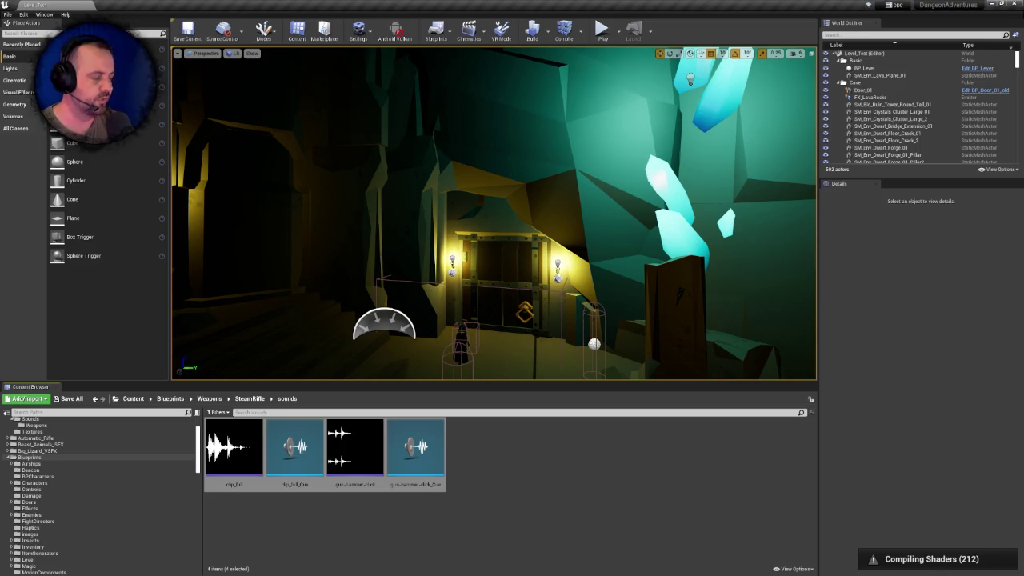
pyautogui.scroll(2, 199, 440)
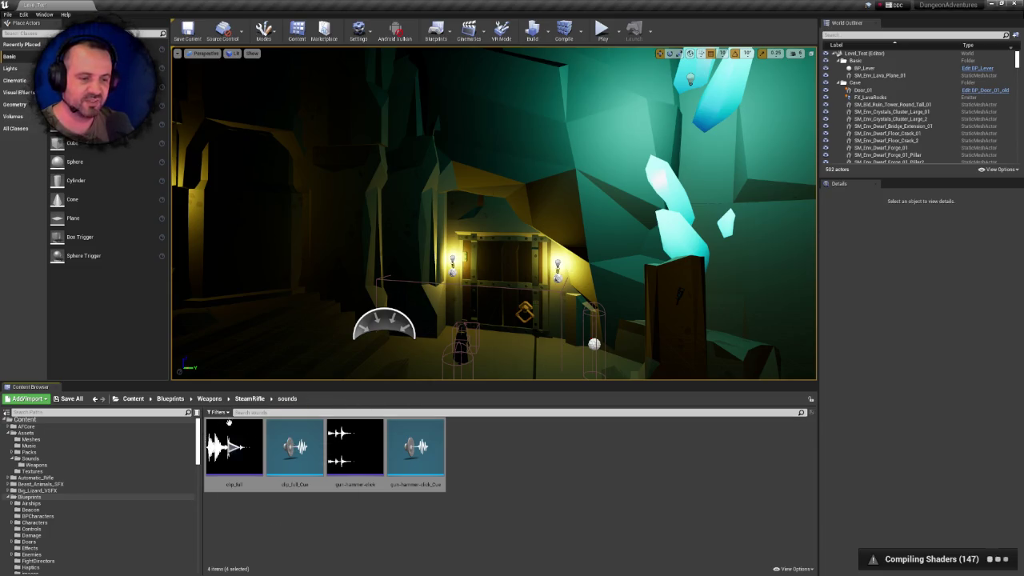
pyautogui.moveTo(234, 442)
pyautogui.mouseDown()
pyautogui.moveTo(191, 430)
pyautogui.moveTo(39, 464)
pyautogui.mouseUp()
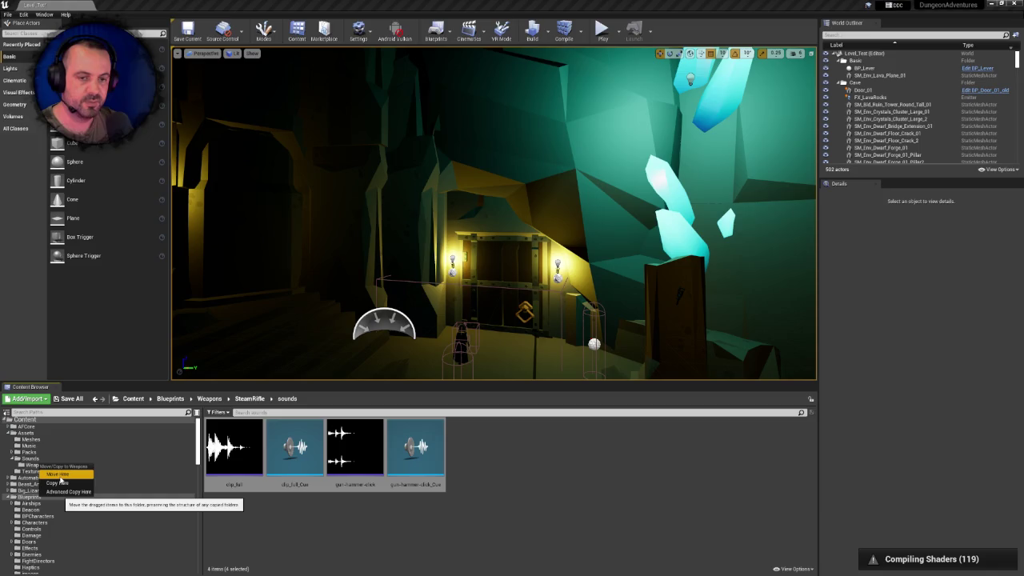
pyautogui.click(58, 475)
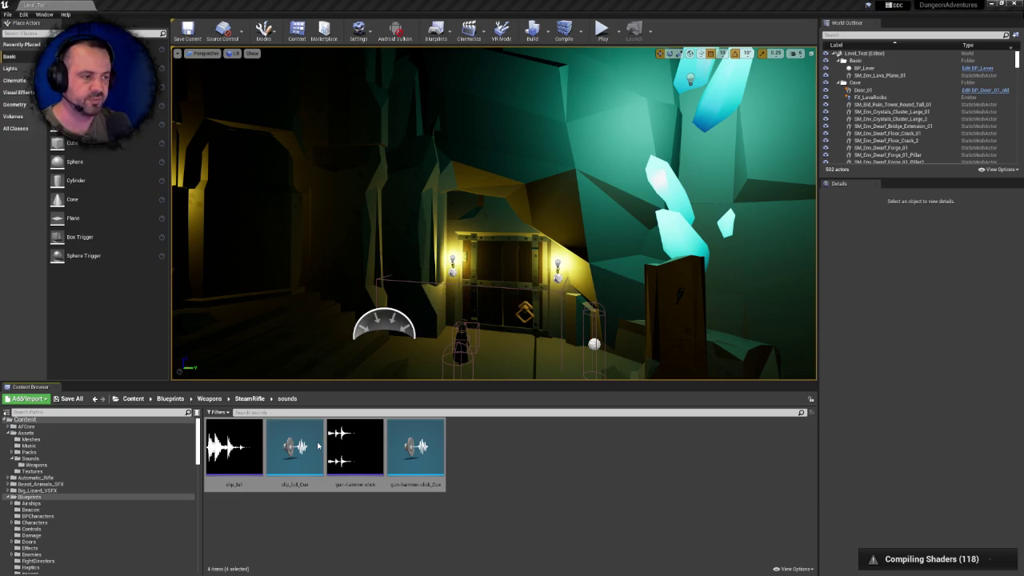
pyautogui.click(240, 399)
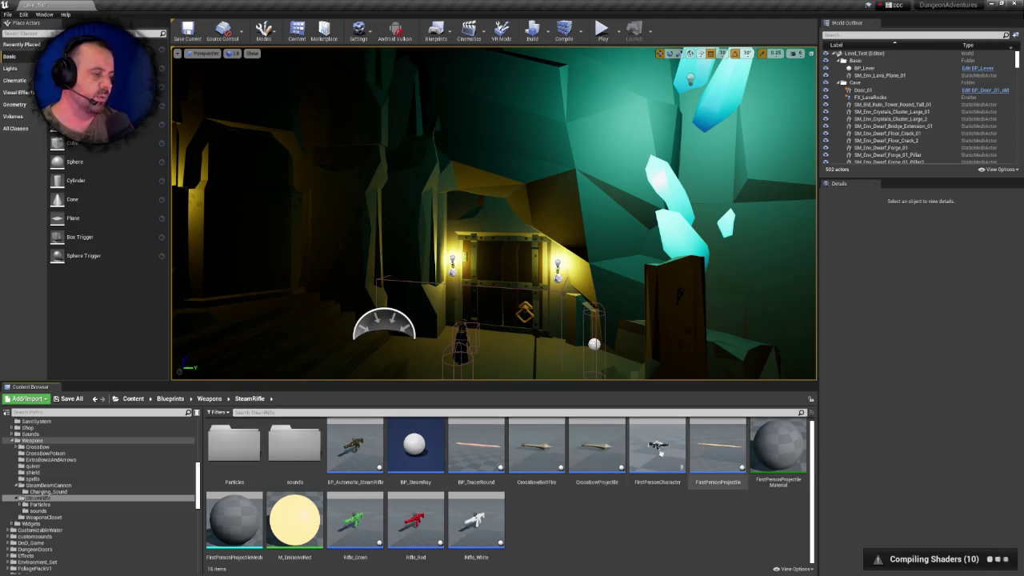
pyautogui.click(536, 447)
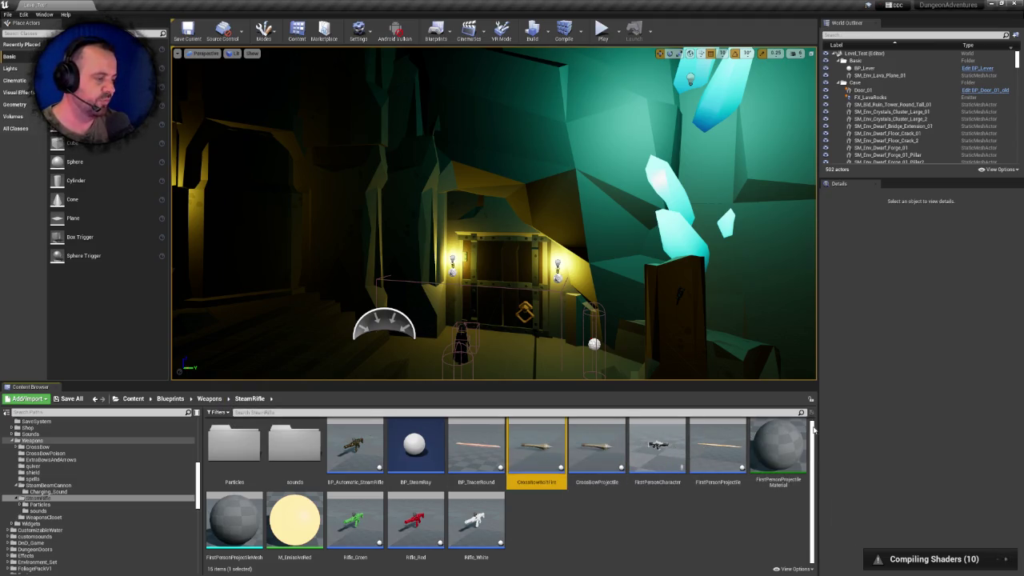
pyautogui.click(596, 444)
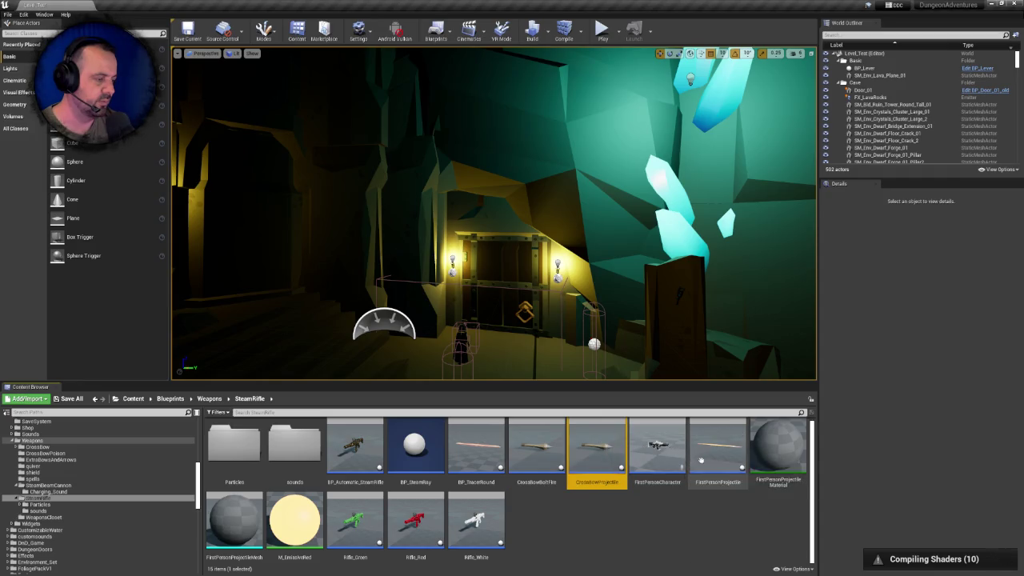
pyautogui.click(550, 453)
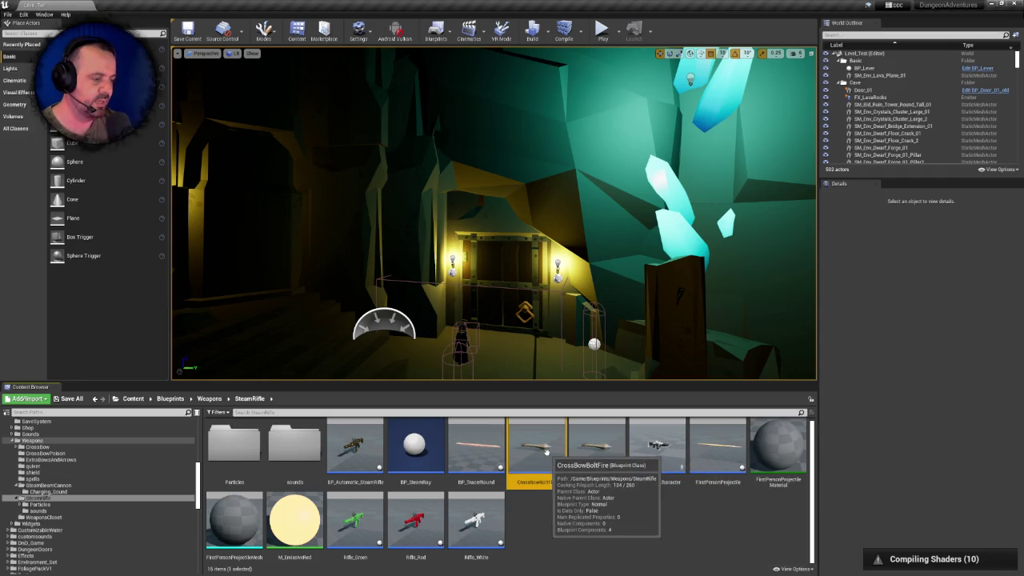
pyautogui.click(594, 446)
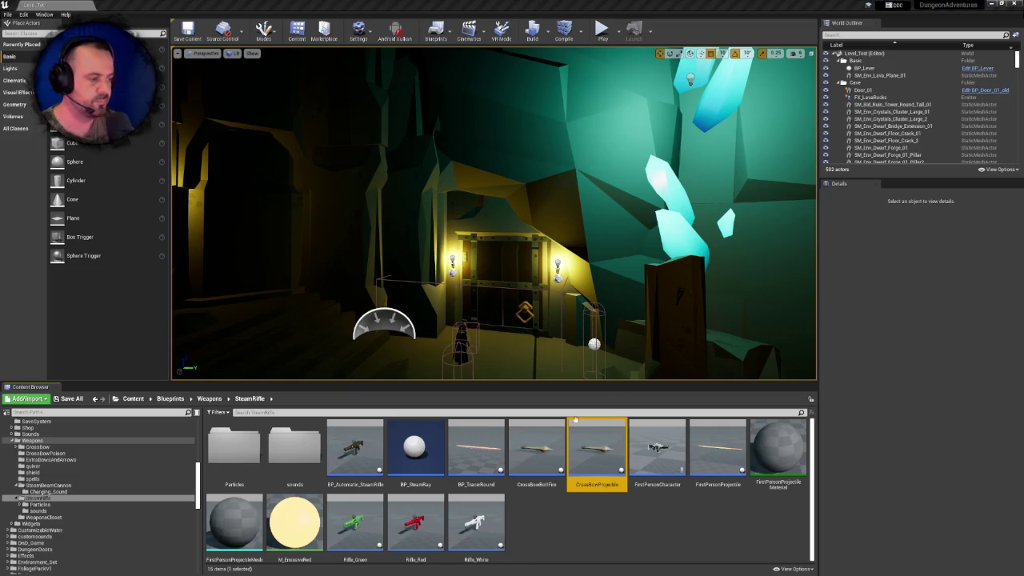
pyautogui.press('Delete')
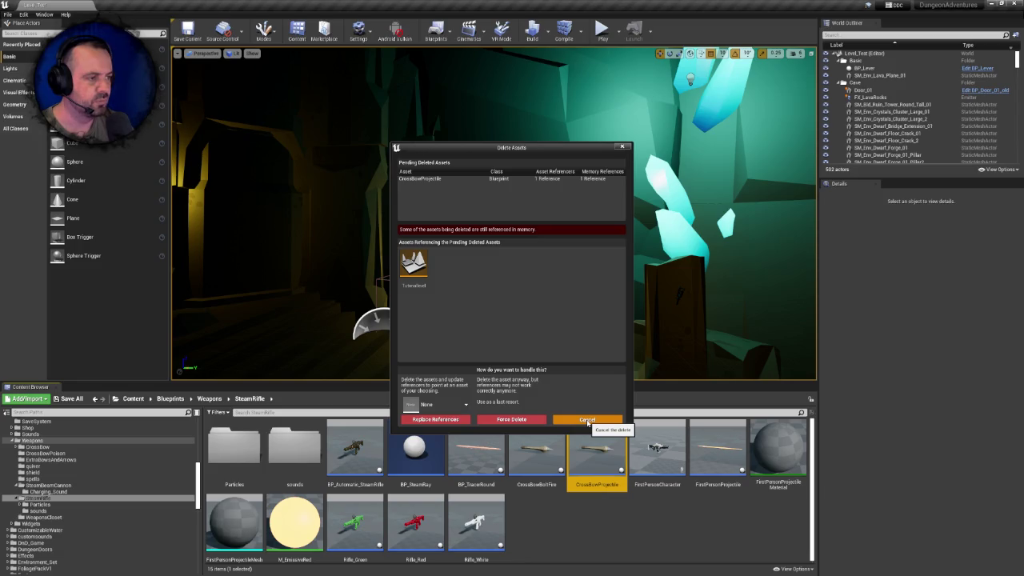
pyautogui.click(587, 420)
pyautogui.click(552, 443)
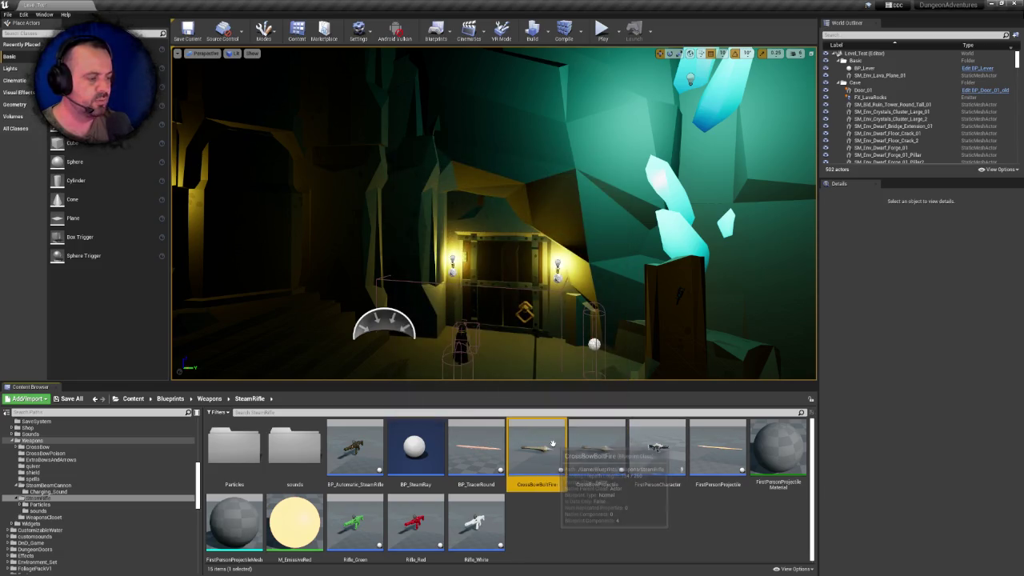
pyautogui.click(596, 444)
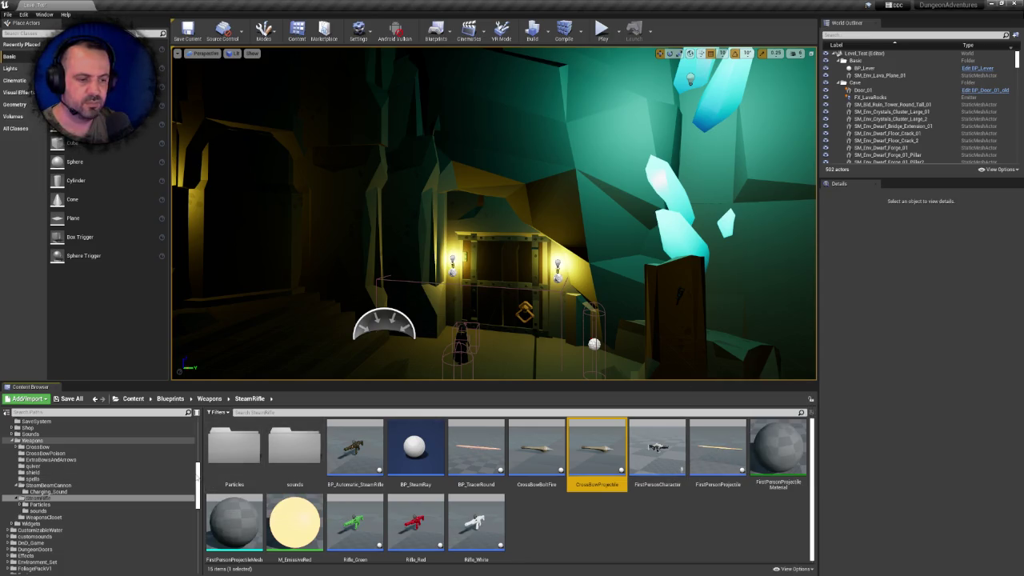
pyautogui.click(7, 15)
pyautogui.click(32, 37)
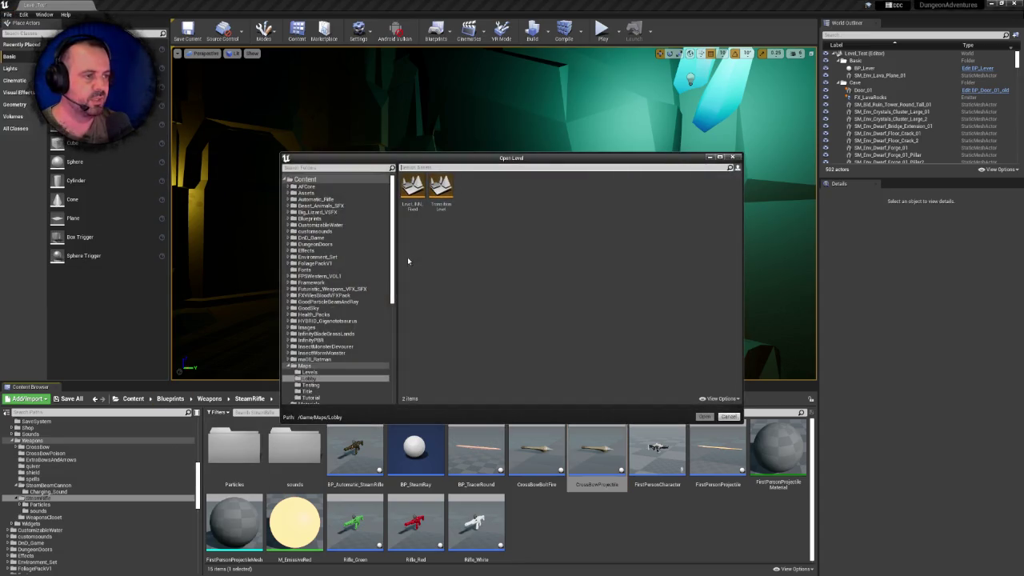
# Load the Tutorial level from the Tutorial maps folder, answering the save prompt
pyautogui.click(310, 397)
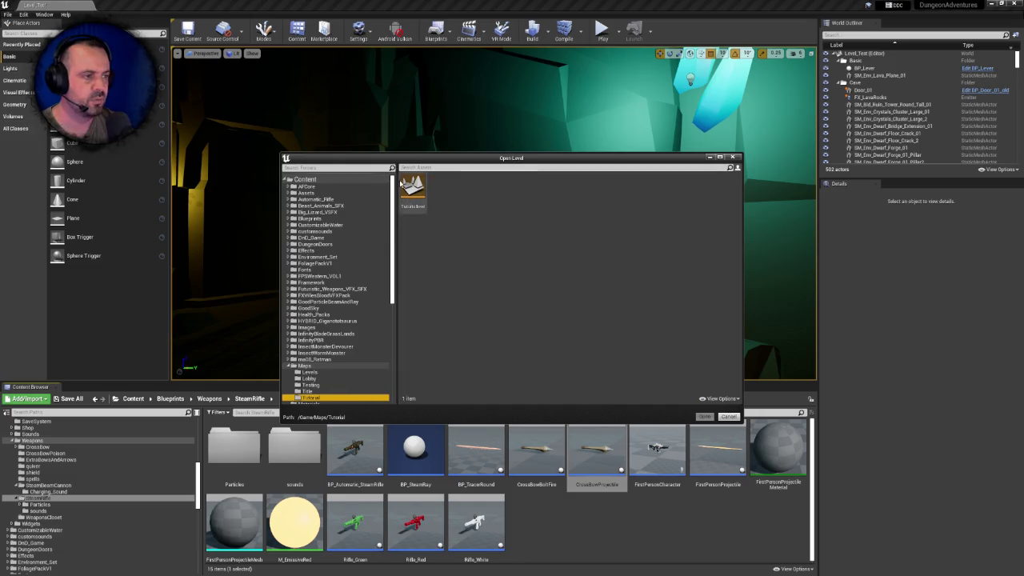
pyautogui.doubleClick(415, 188)
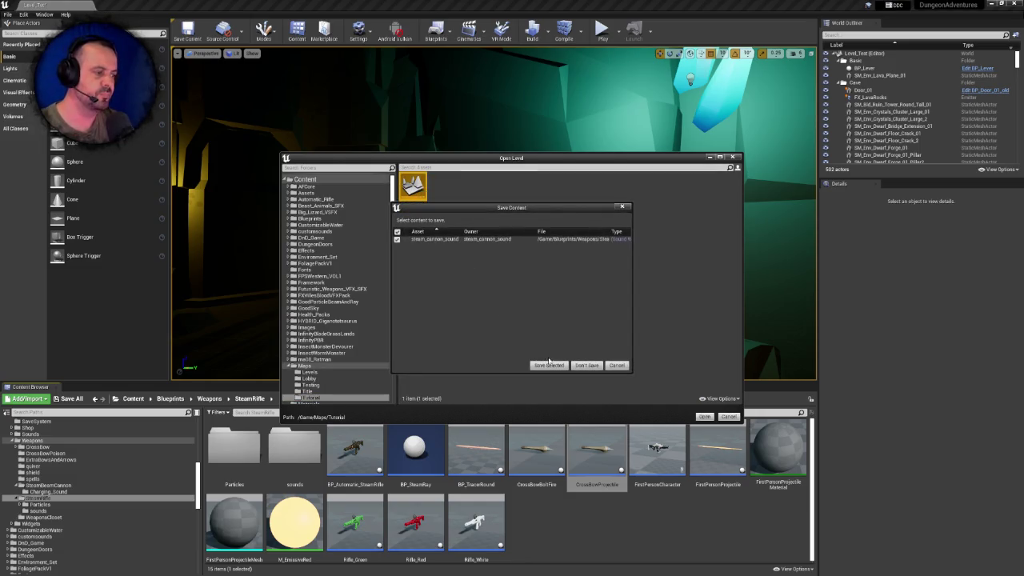
pyautogui.click(549, 364)
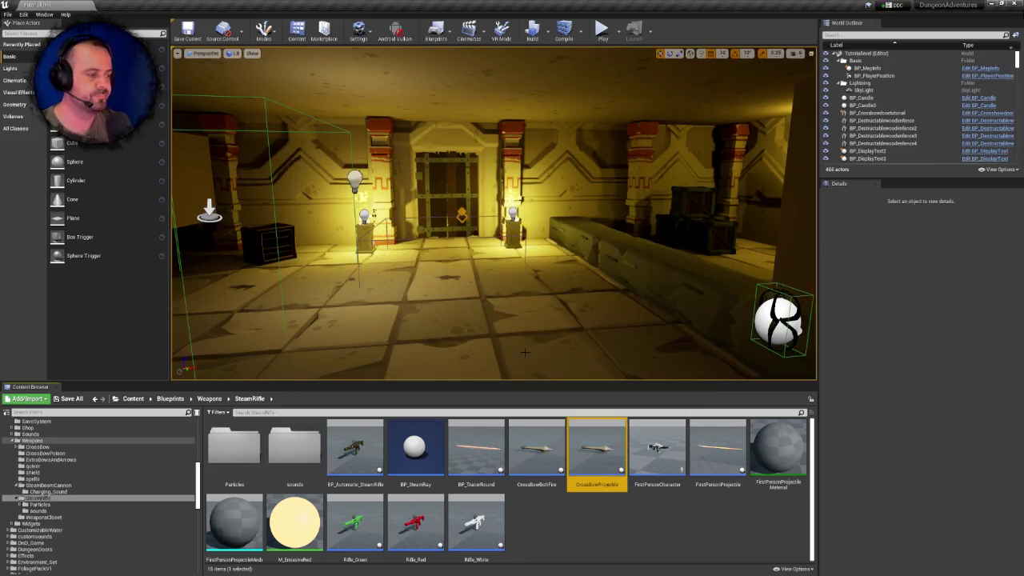
# Search the level's actors for 'ross', focus the CrossBowProjectile, and set camera speed to 3
pyautogui.click(836, 35)
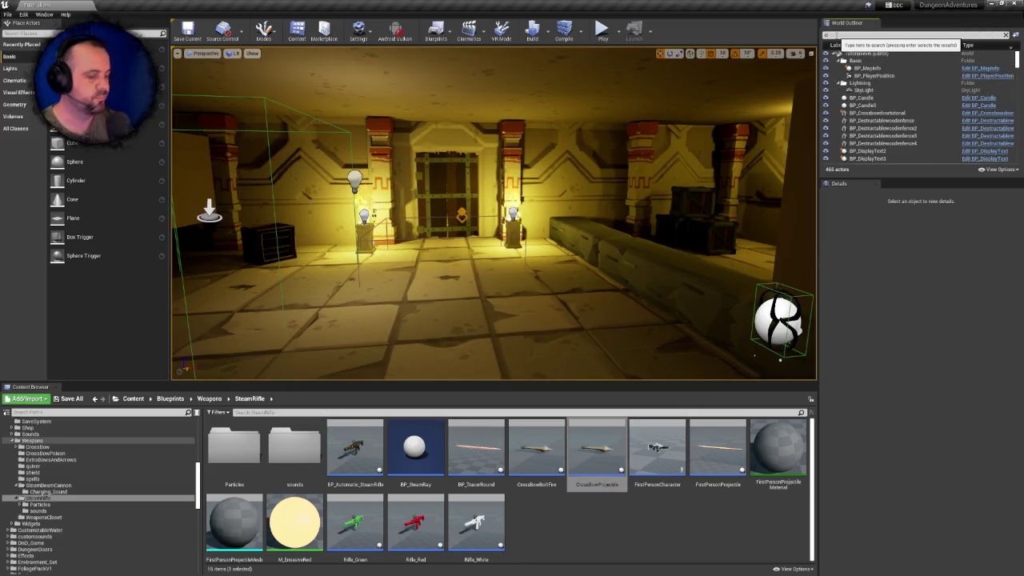
pyautogui.write('ro')
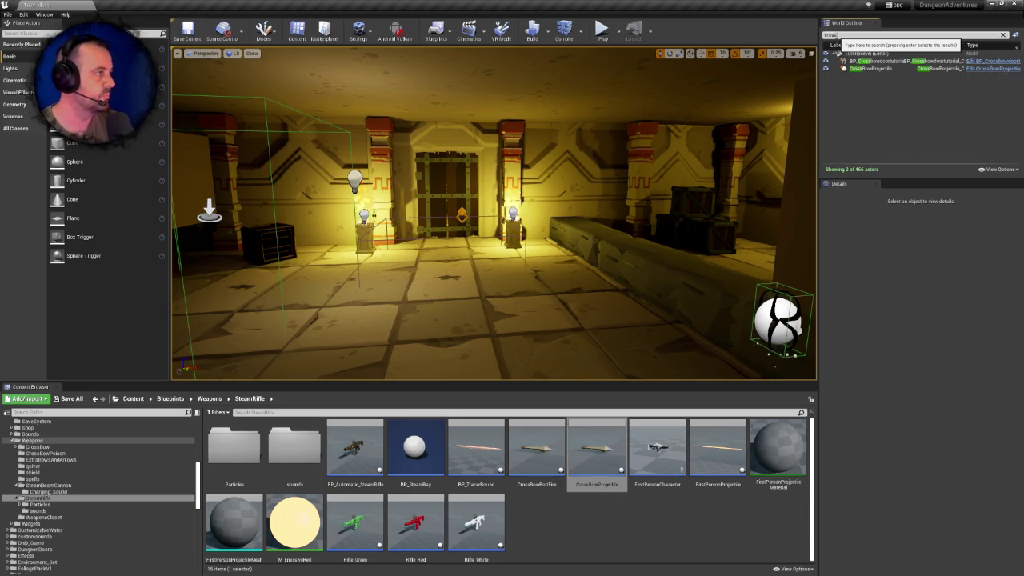
pyautogui.write('ss')
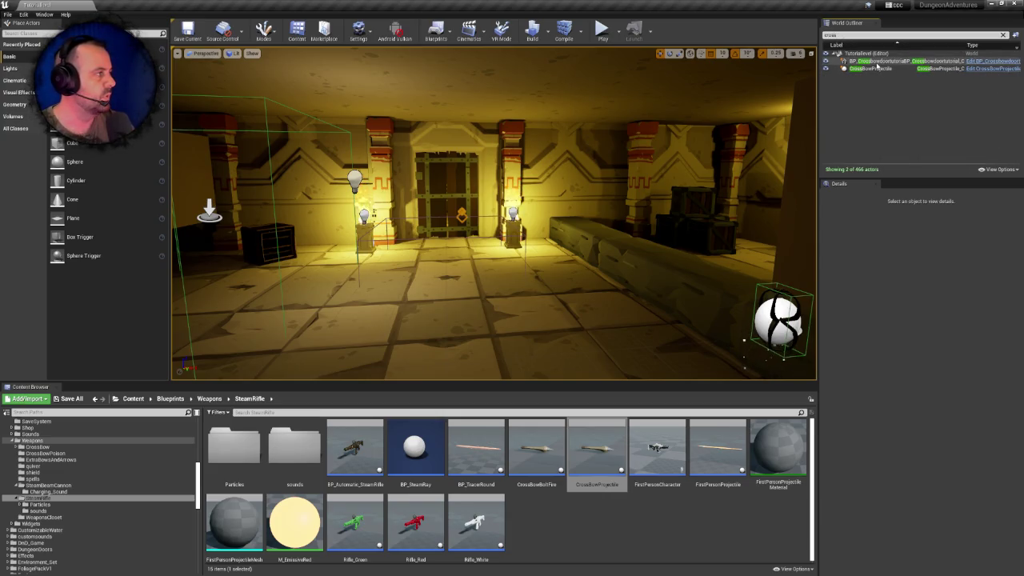
pyautogui.doubleClick(877, 62)
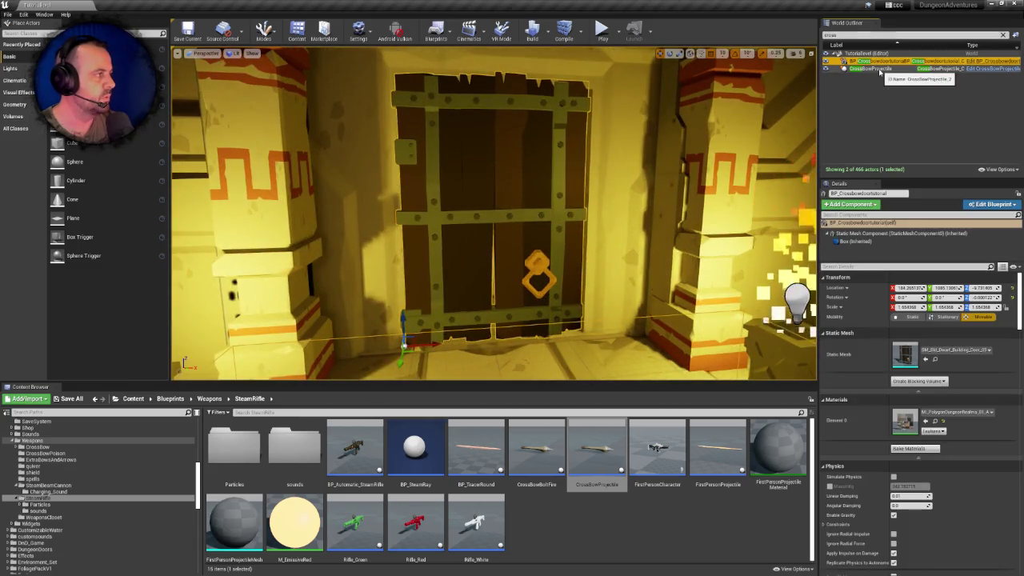
pyautogui.doubleClick(876, 69)
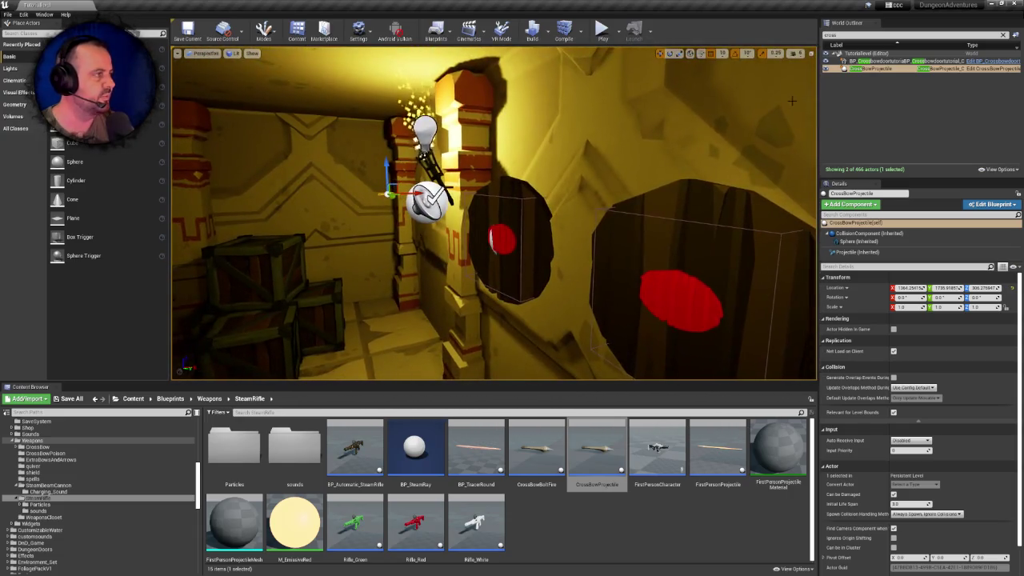
pyautogui.click(775, 53)
pyautogui.moveTo(811, 71); pyautogui.dragTo(813, 71)
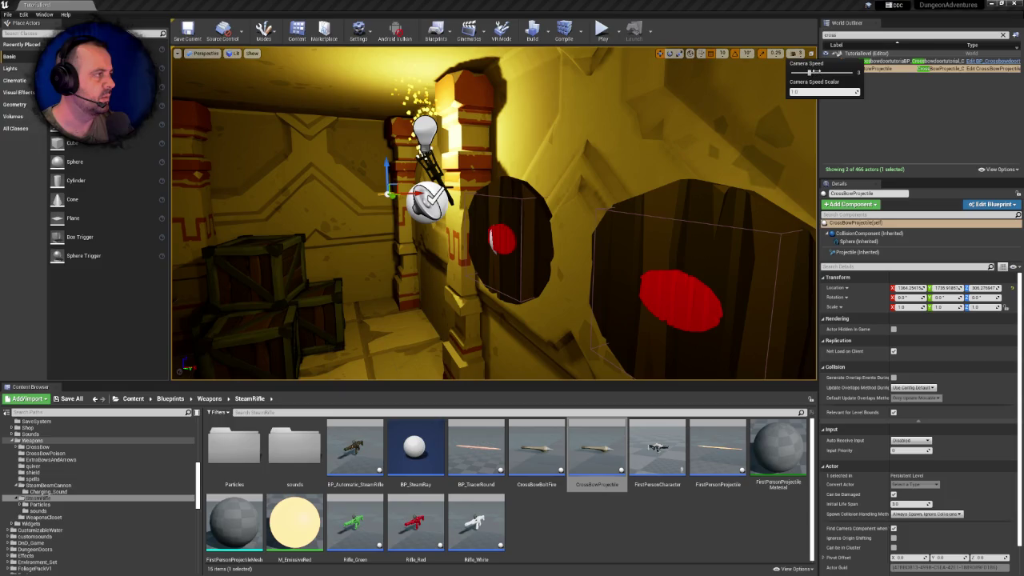
pyautogui.press('Escape')
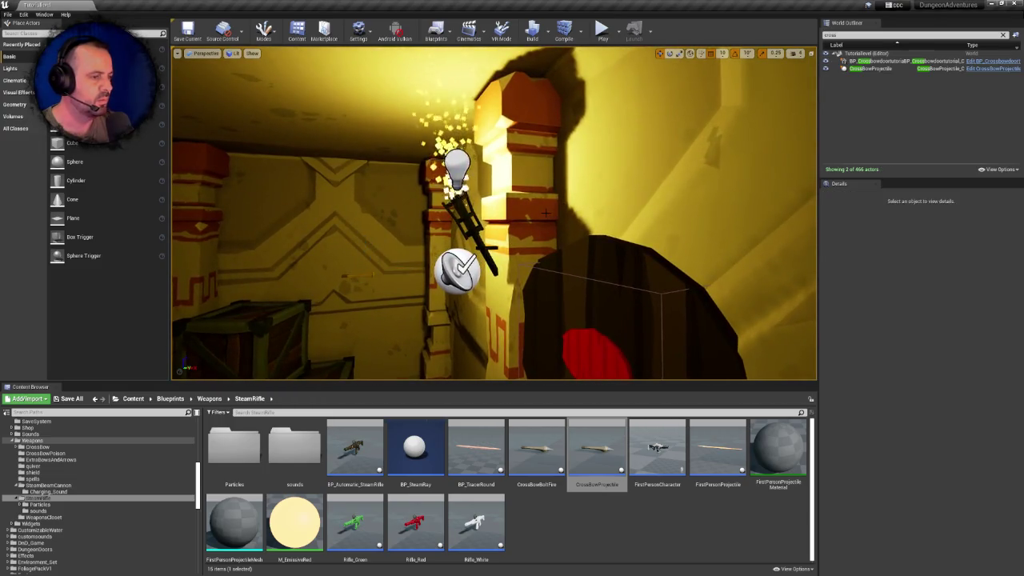
pyautogui.press('d')
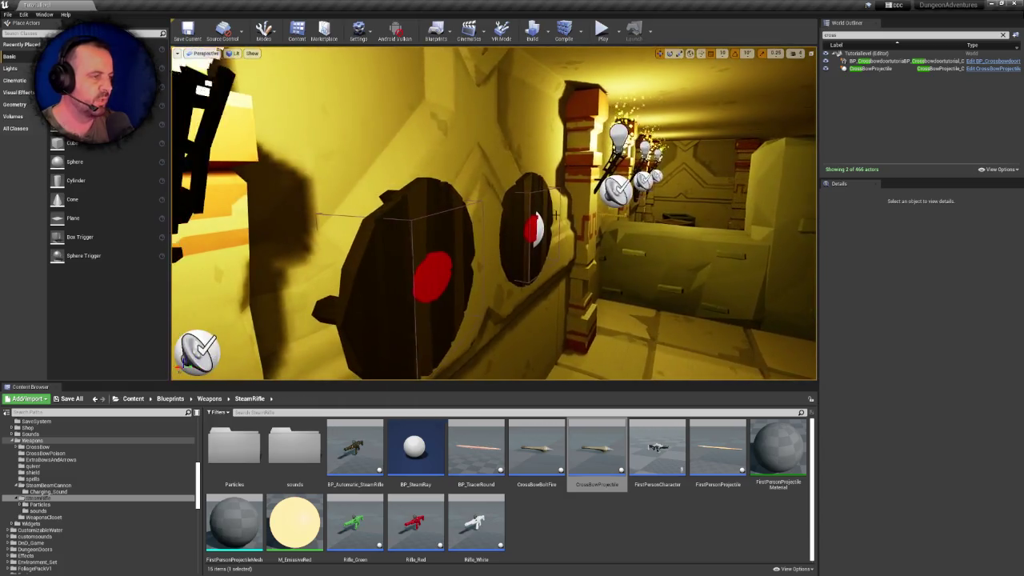
# Delete the placed CrossBowProjectile actor, then select the CrossBowProjectile asset in the Content Browser
pyautogui.click(870, 68)
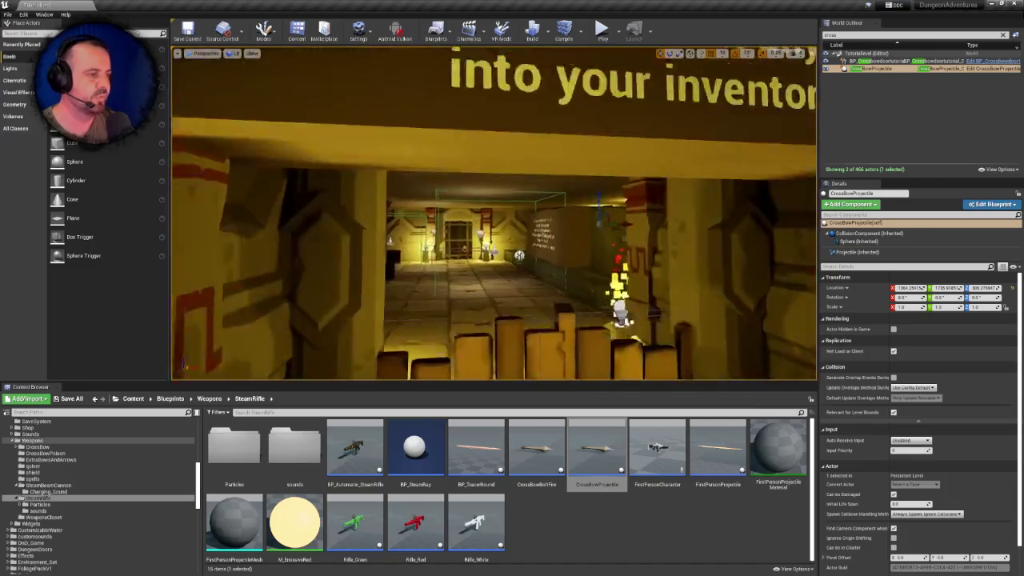
pyautogui.press('w')
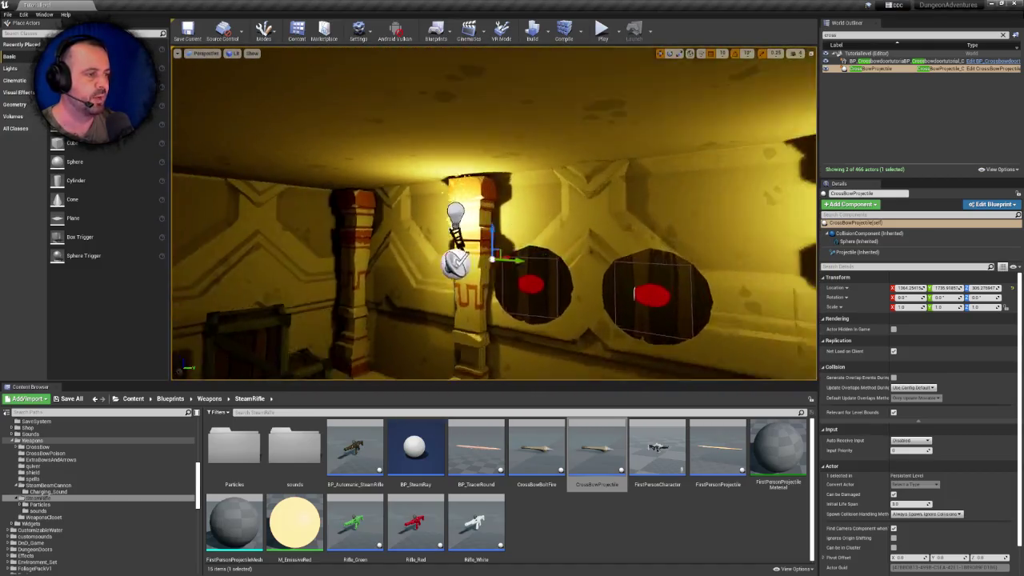
pyautogui.press('w')
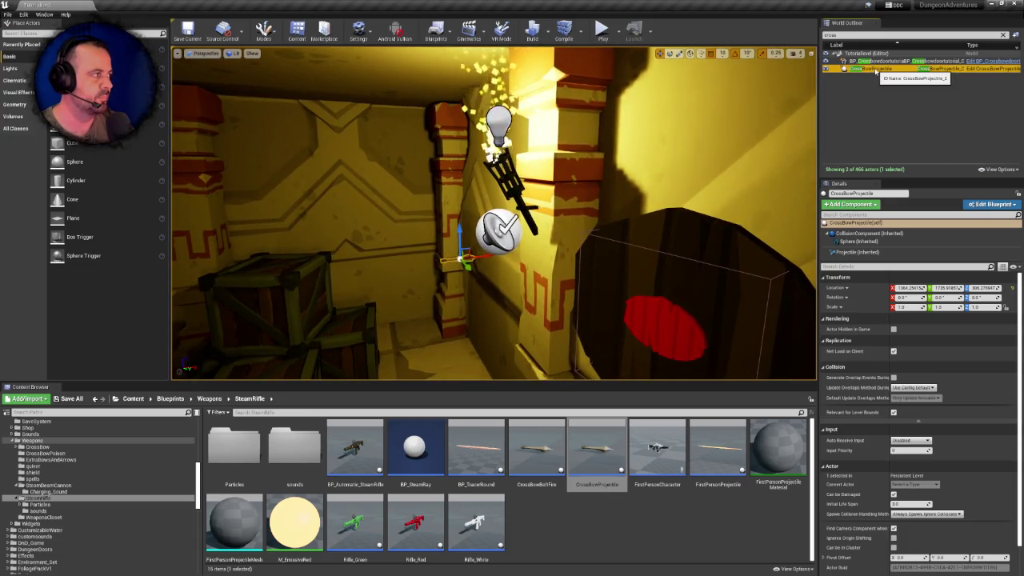
pyautogui.press('Delete')
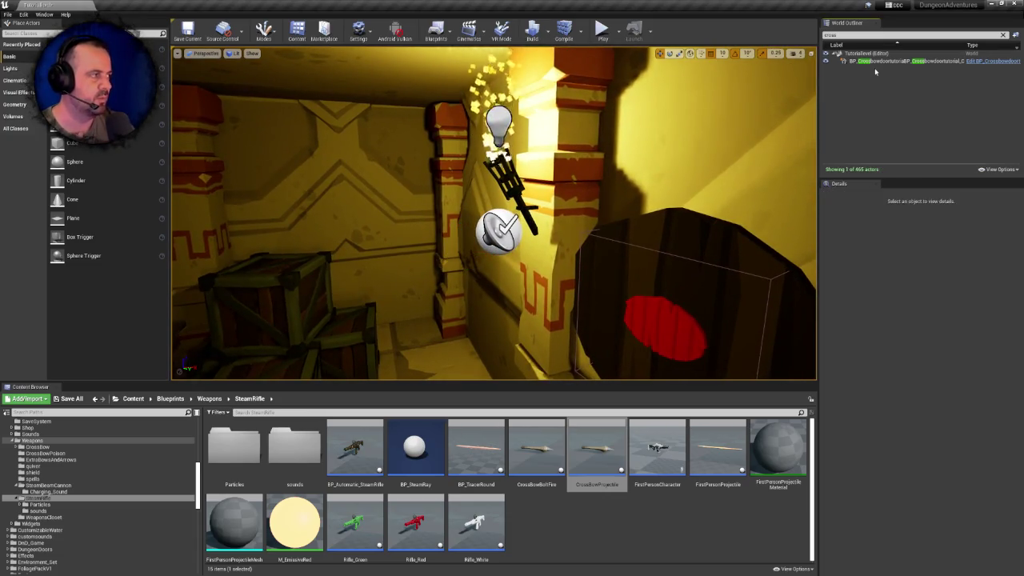
pyautogui.moveTo(496, 240)
pyautogui.mouseDown()
pyautogui.moveTo(416, 240)
pyautogui.moveTo(480, 240)
pyautogui.mouseUp()
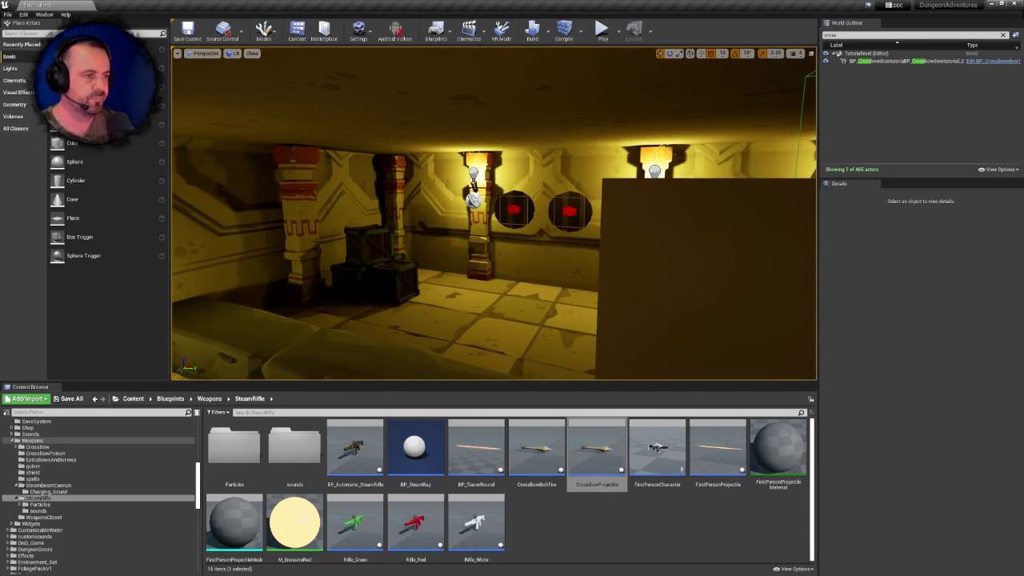
pyautogui.click(597, 451)
# Check CrossBowBoltFire's references, then move it into the Crossbow folder
pyautogui.click(540, 442)
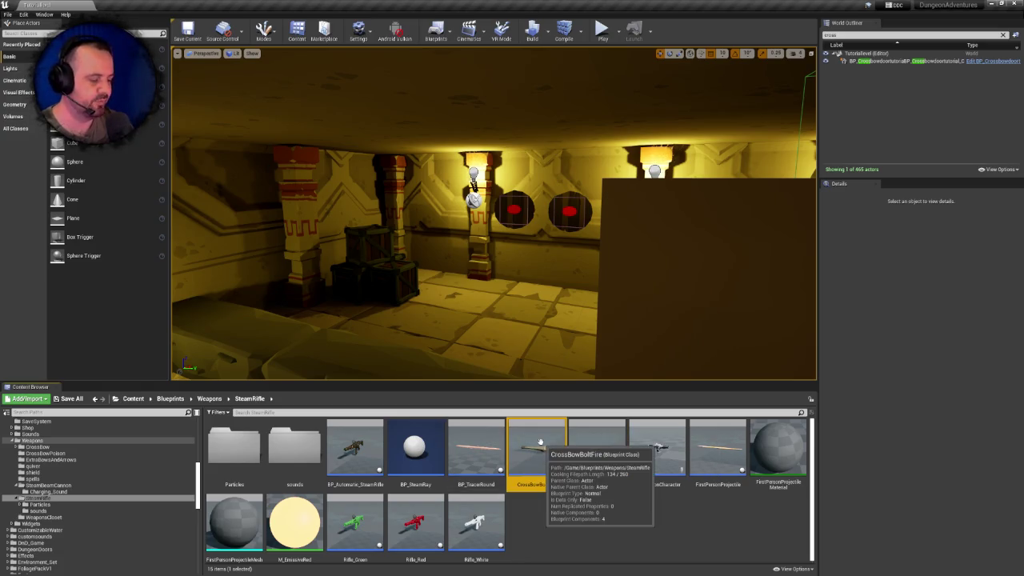
pyautogui.press('Delete')
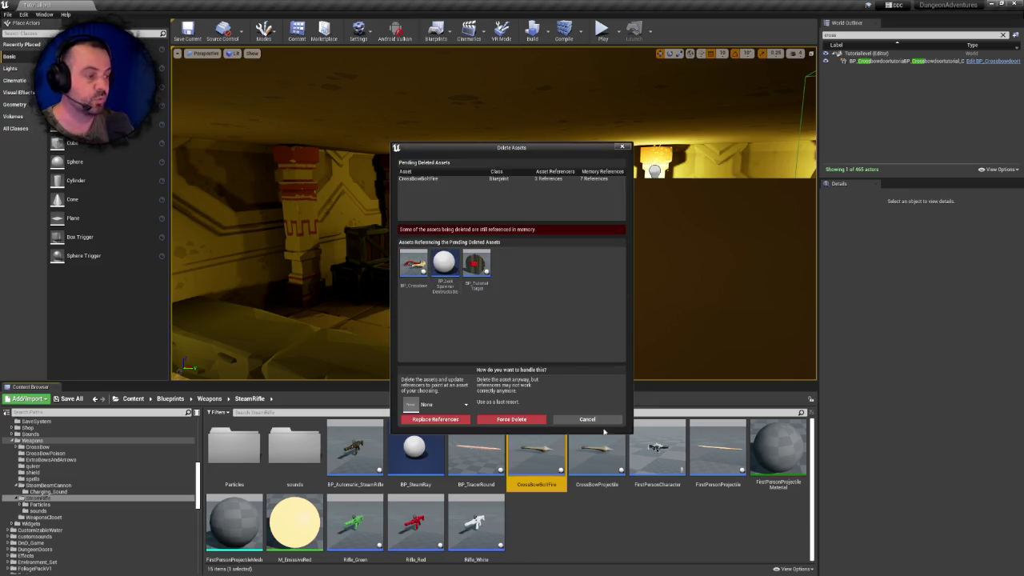
pyautogui.click(587, 419)
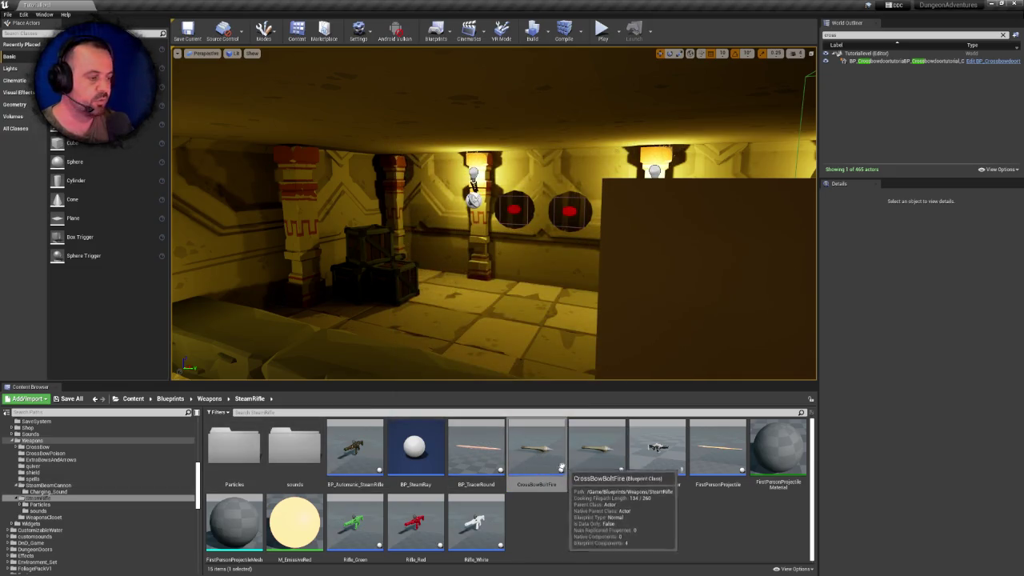
pyautogui.moveTo(541, 446); pyautogui.dragTo(45, 449)
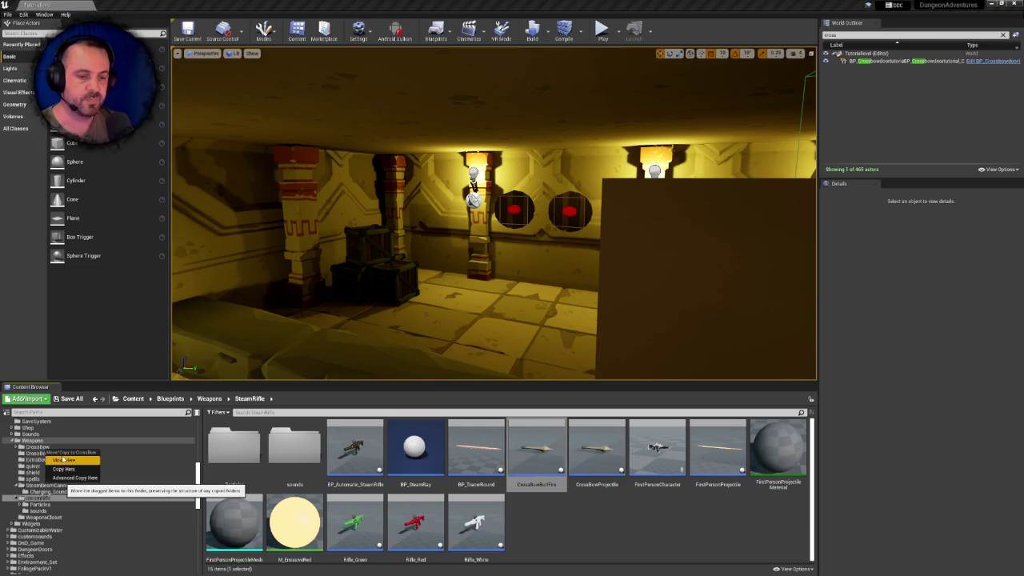
pyautogui.click(70, 458)
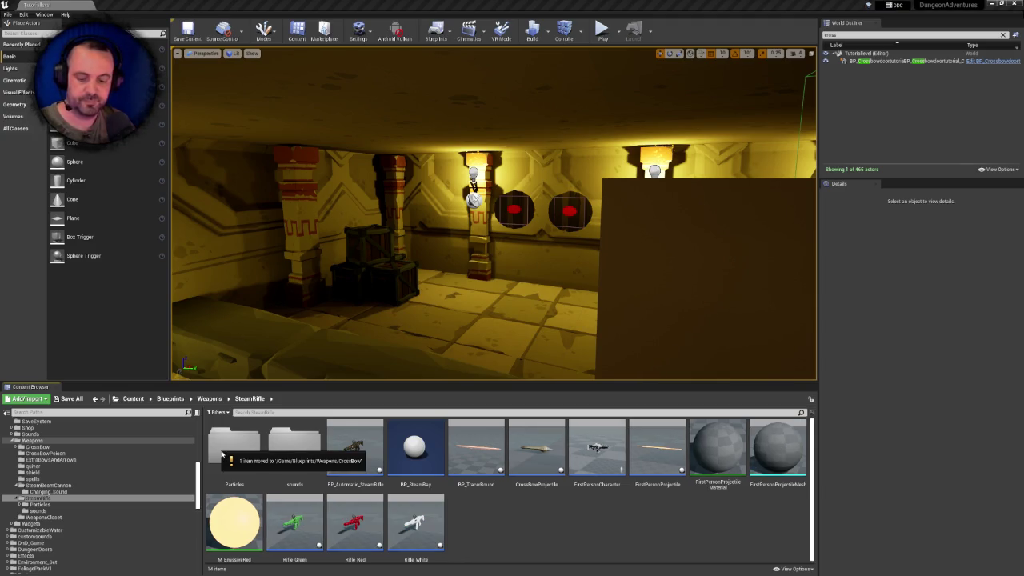
# Back out of deleting CrossBowProjectile, fix up redirectors in SteamRifle, and reopen that folder
pyautogui.click(539, 447)
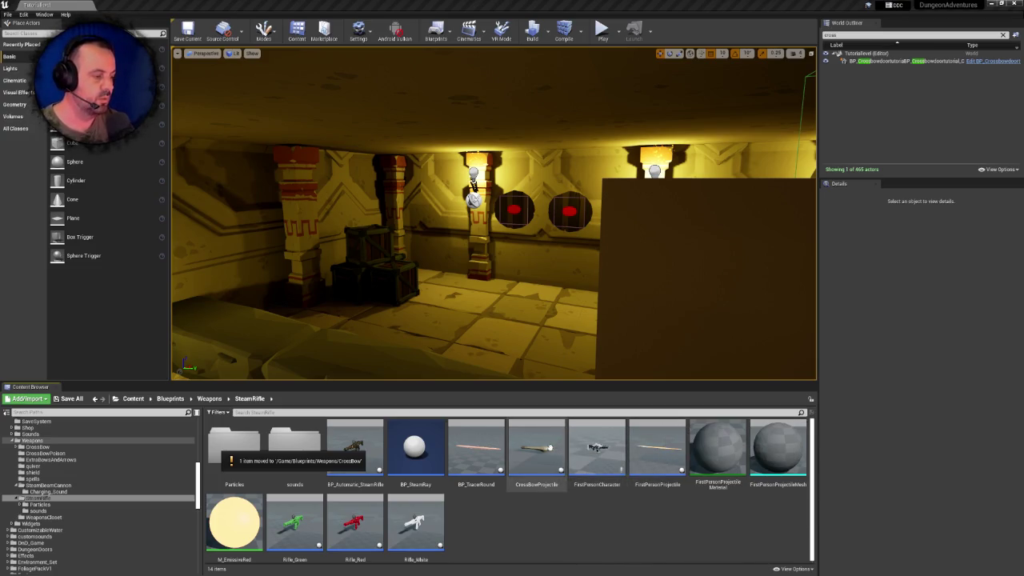
pyautogui.press('Delete')
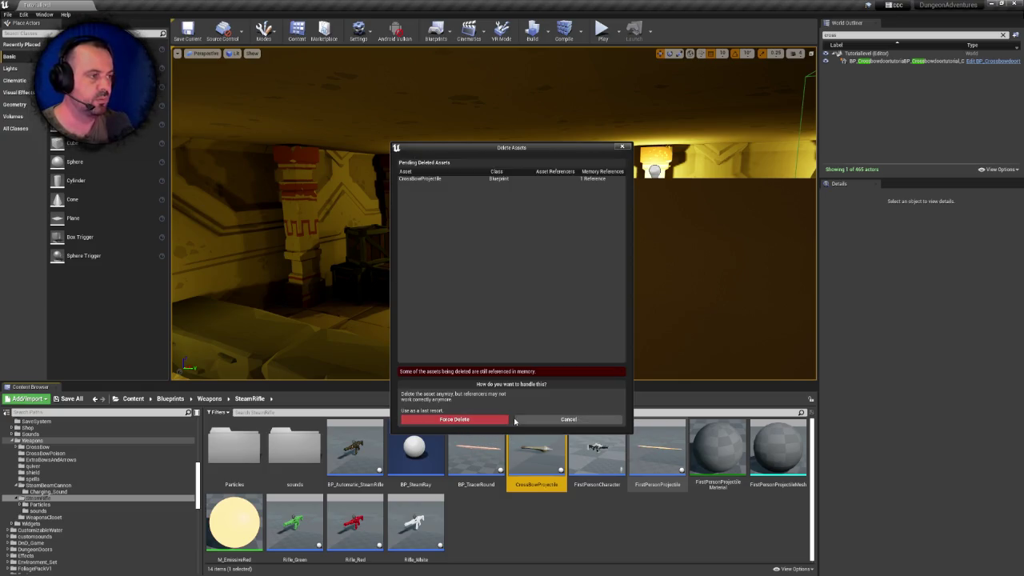
pyautogui.click(563, 419)
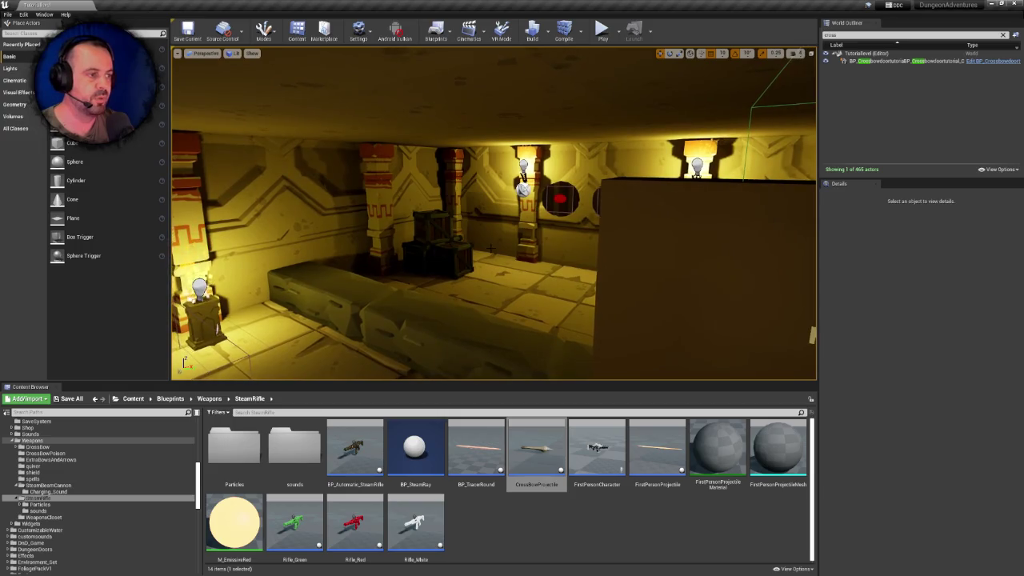
pyautogui.click(208, 398)
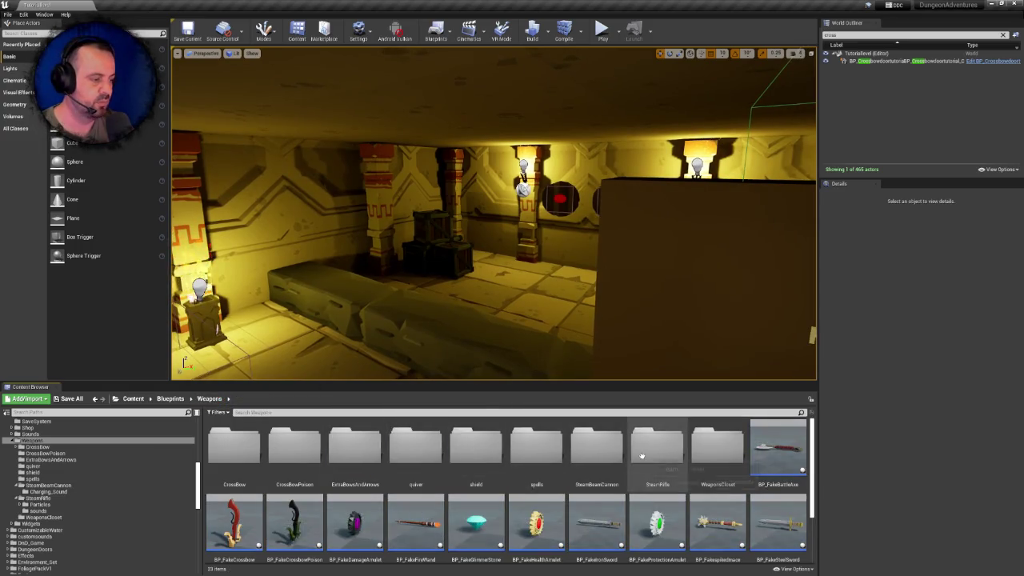
pyautogui.rightClick(670, 449)
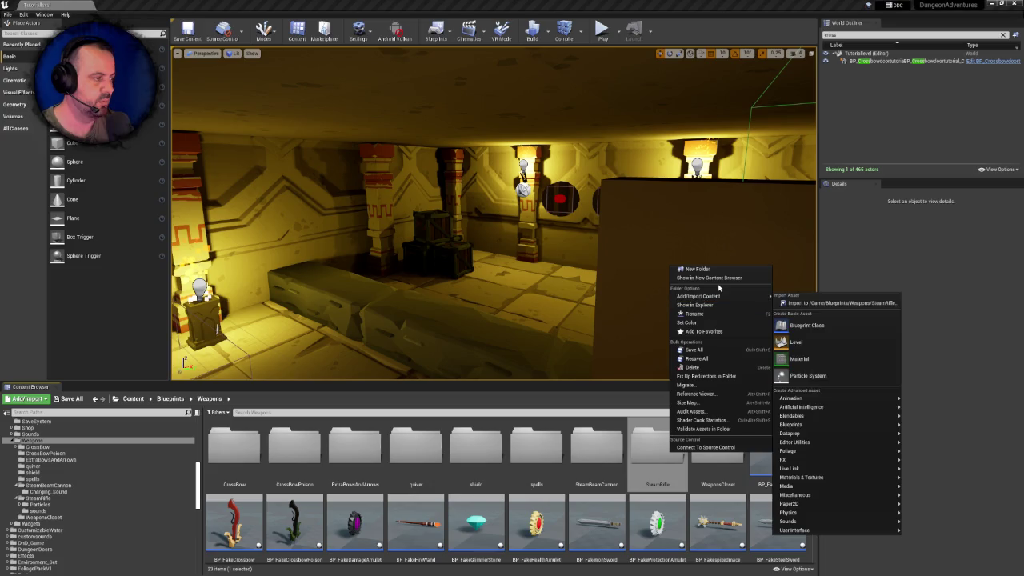
pyautogui.click(717, 372)
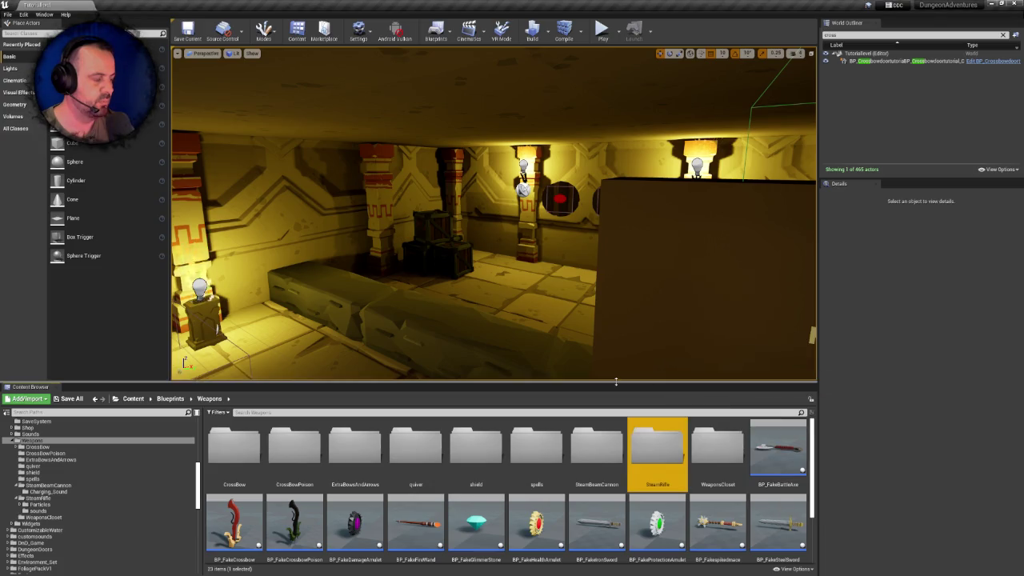
pyautogui.doubleClick(657, 444)
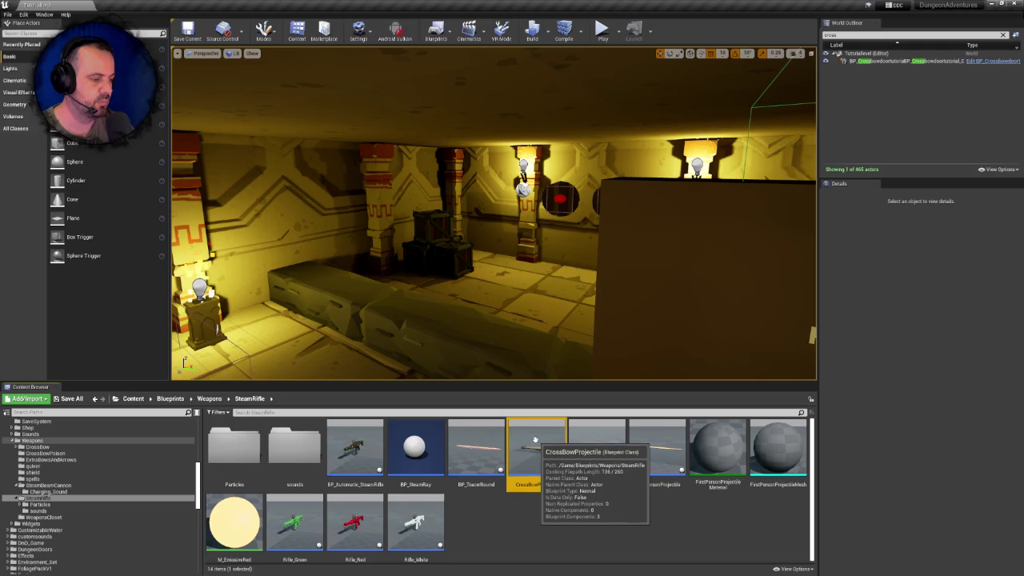
# Force-delete CrossBowProjectile, then bring up the actions for the M_EmissiveRed material
pyautogui.click(546, 445)
pyautogui.press('Delete')
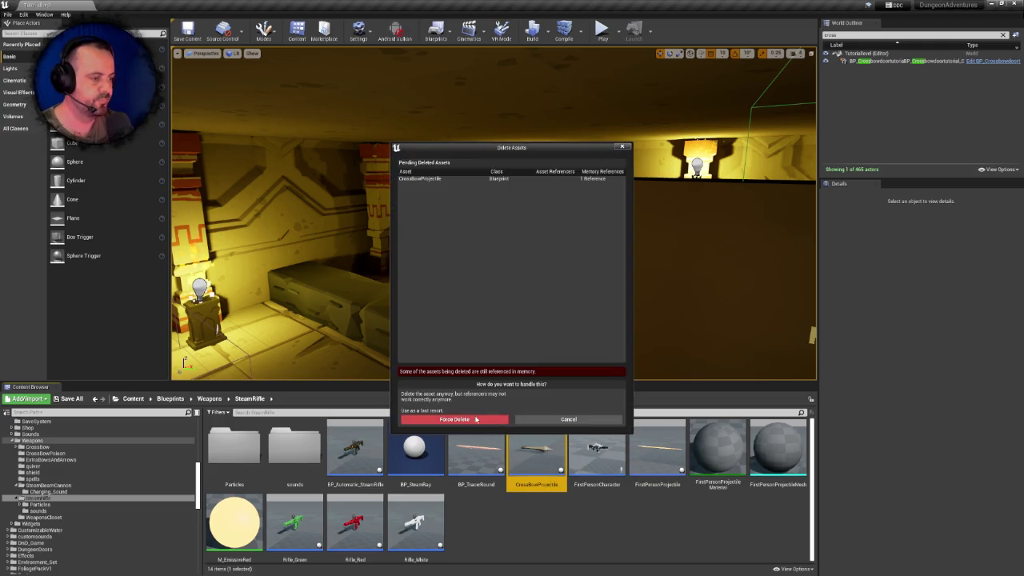
pyautogui.click(605, 418)
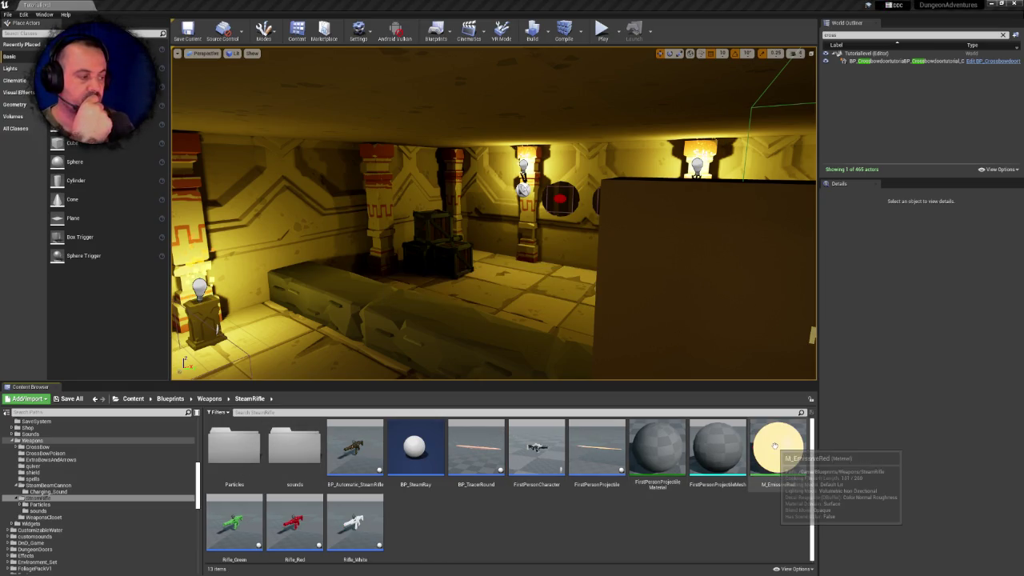
pyautogui.click(774, 445)
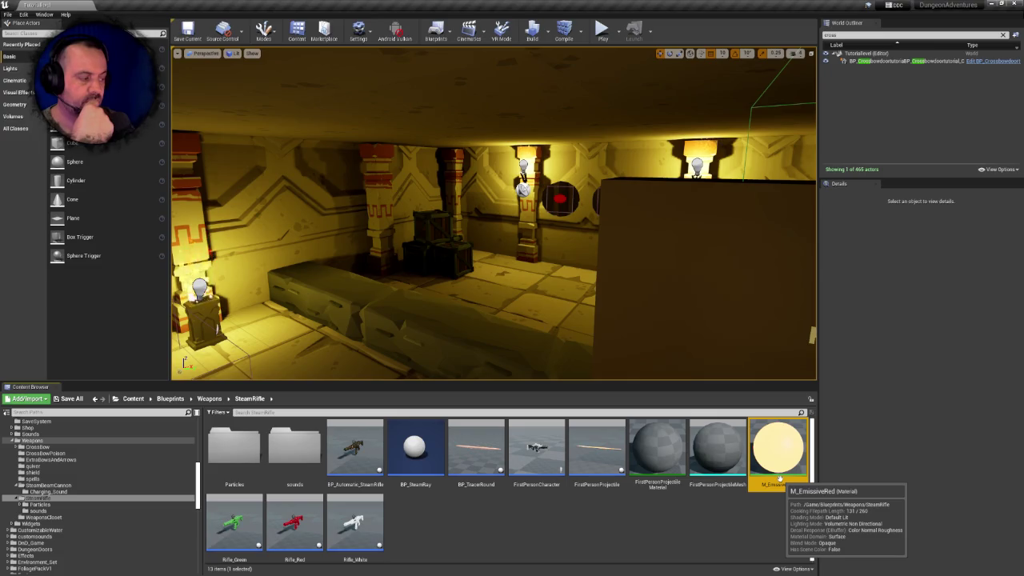
pyautogui.rightClick(780, 478)
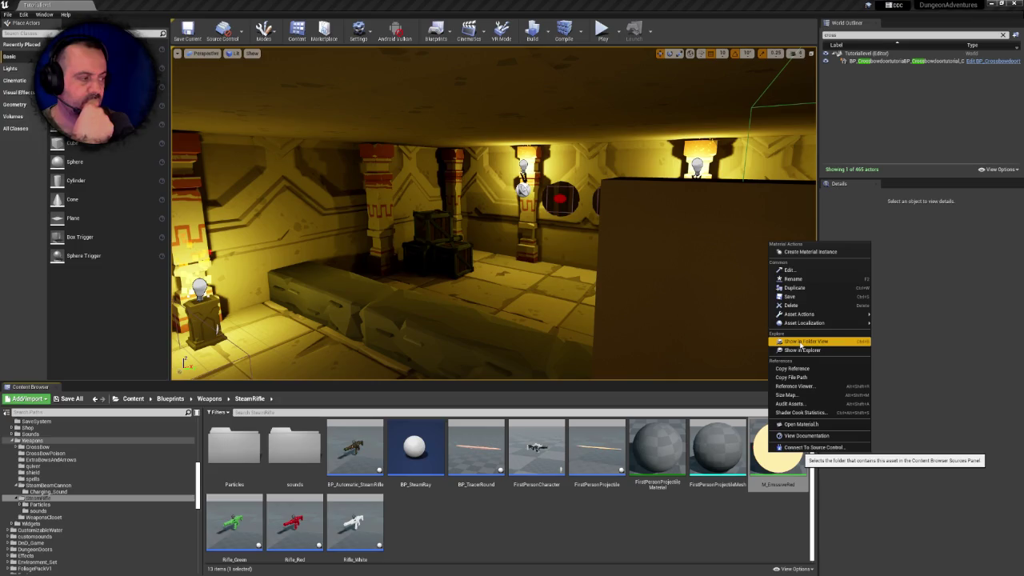
pyautogui.click(794, 386)
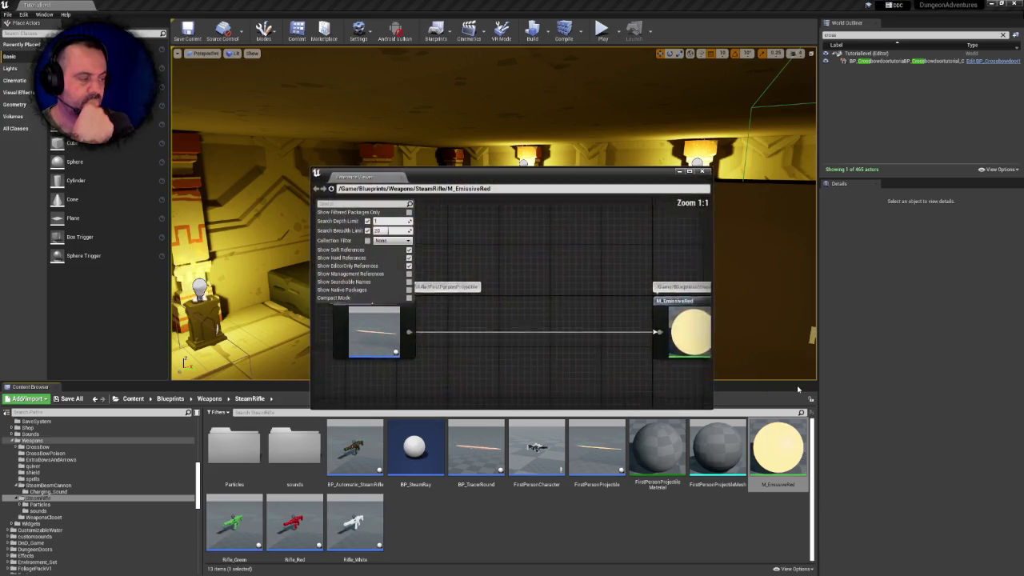
pyautogui.scroll(2, 532, 333)
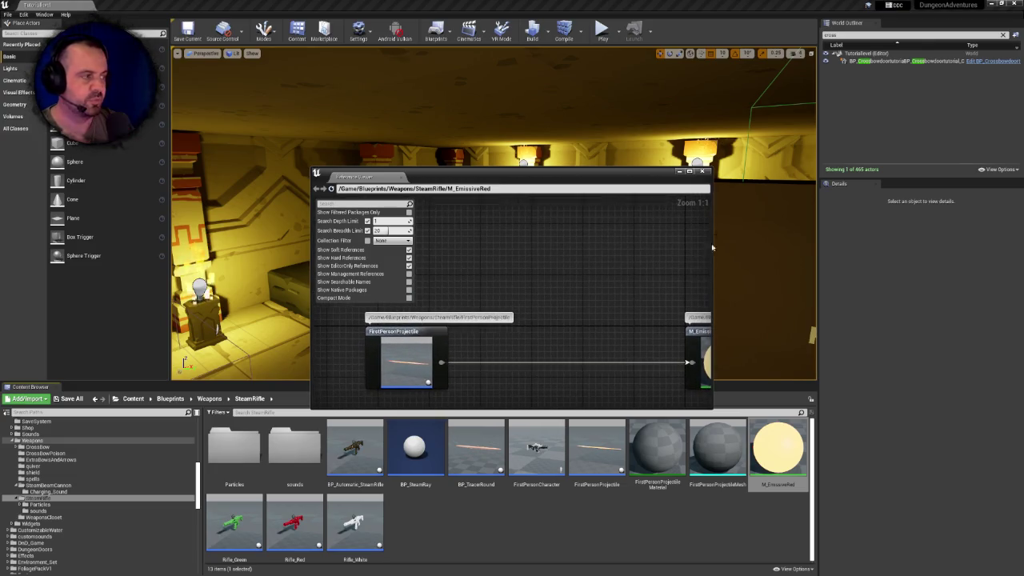
pyautogui.click(702, 171)
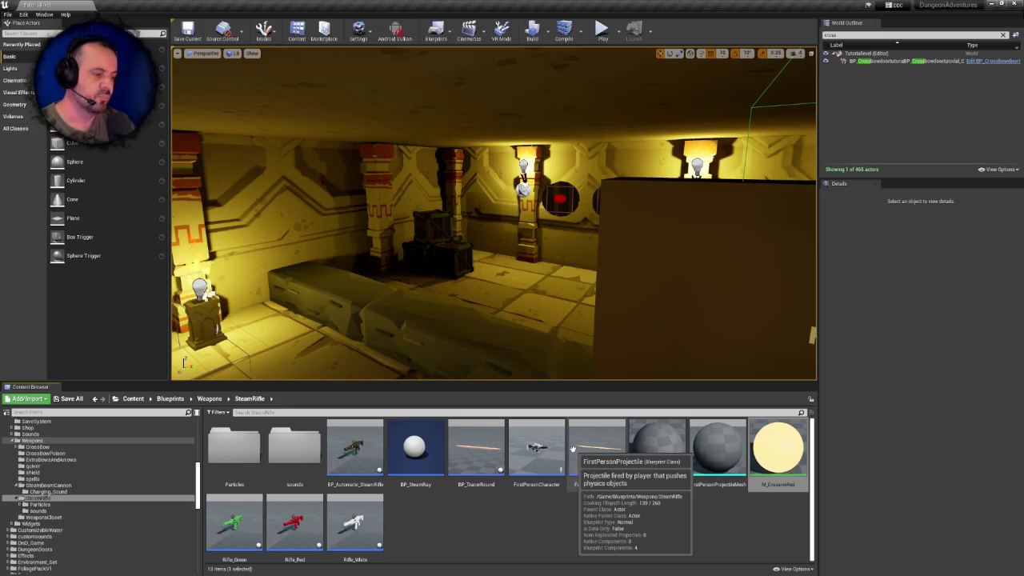
pyautogui.click(534, 451)
pyautogui.click(354, 523)
pyautogui.keyDown('shift'); pyautogui.click(248, 518); pyautogui.keyUp('shift')
pyautogui.press('Delete')
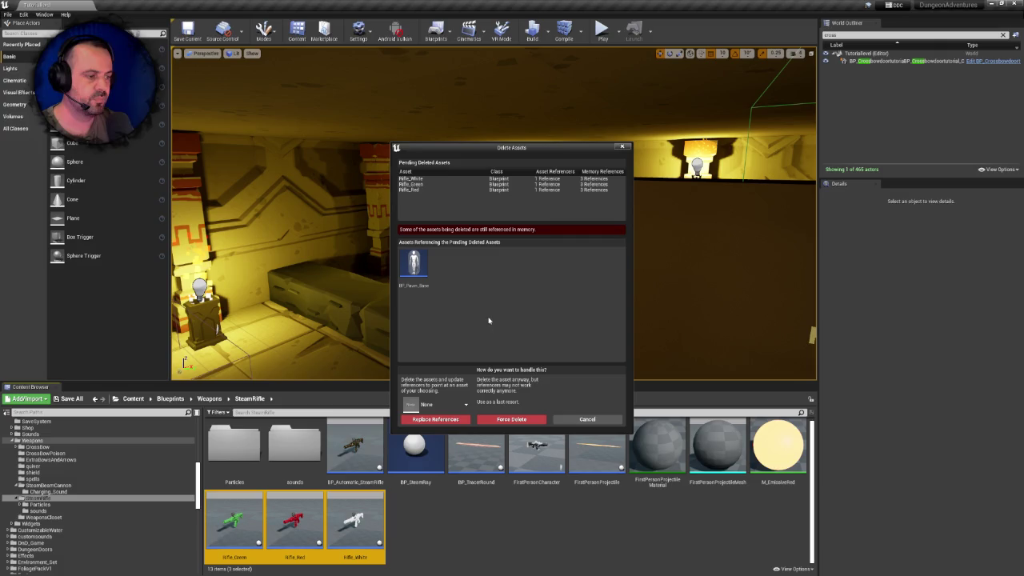
pyautogui.click(416, 272)
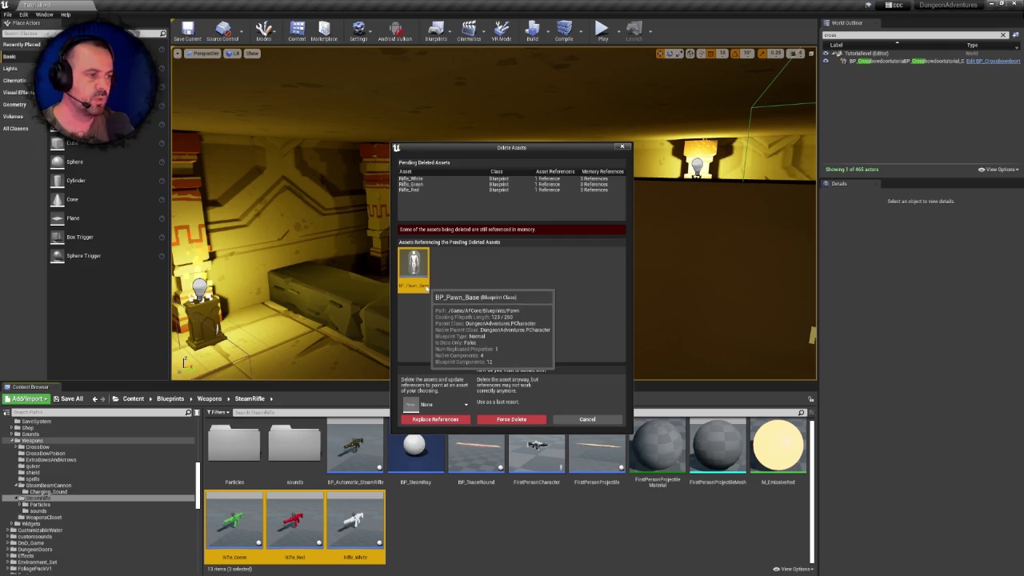
pyautogui.moveTo(427, 291)
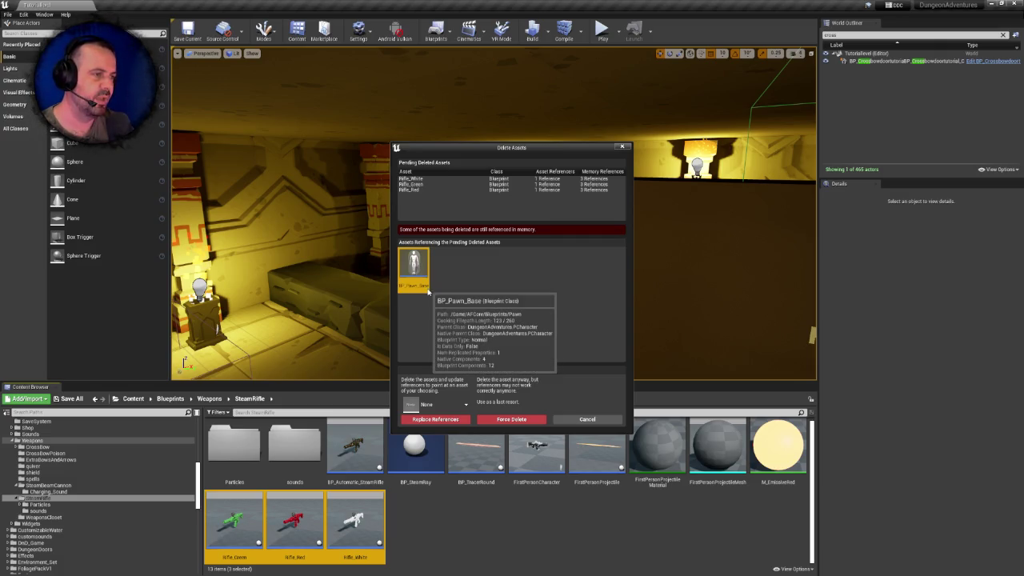
pyautogui.click(586, 420)
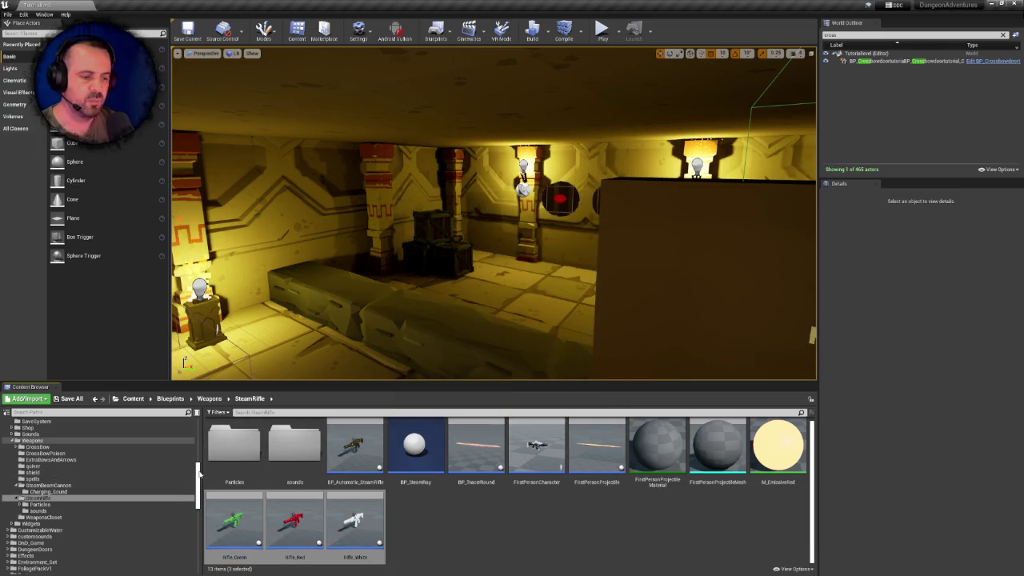
pyautogui.moveTo(199, 474); pyautogui.dragTo(199, 429)
pyautogui.click(24, 422)
# Search the content for 'pawn_base' and open the BP_Pawn_Base blueprint's event graph
pyautogui.click(264, 411)
pyautogui.write('pawn_base')
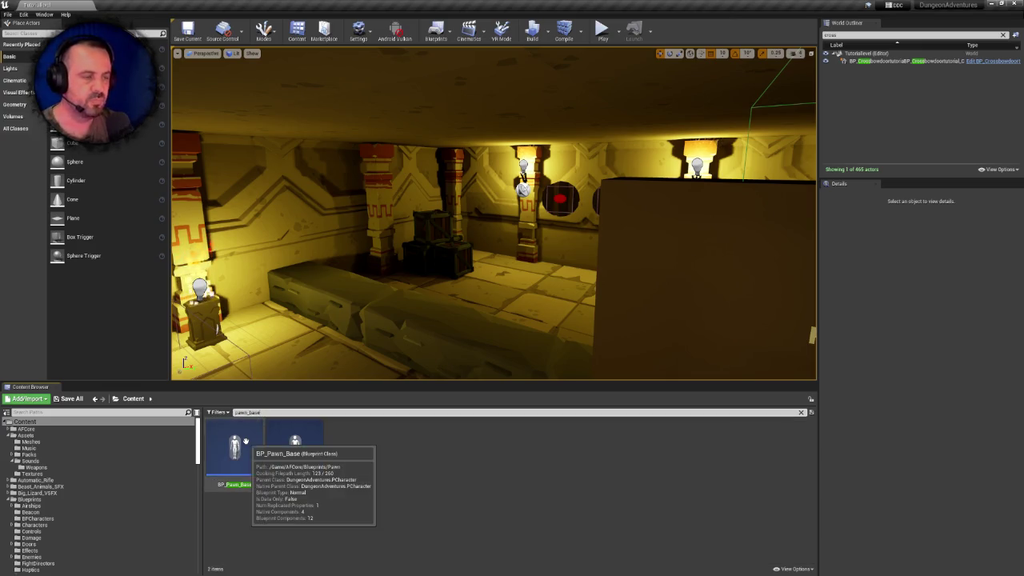
pyautogui.doubleClick(246, 441)
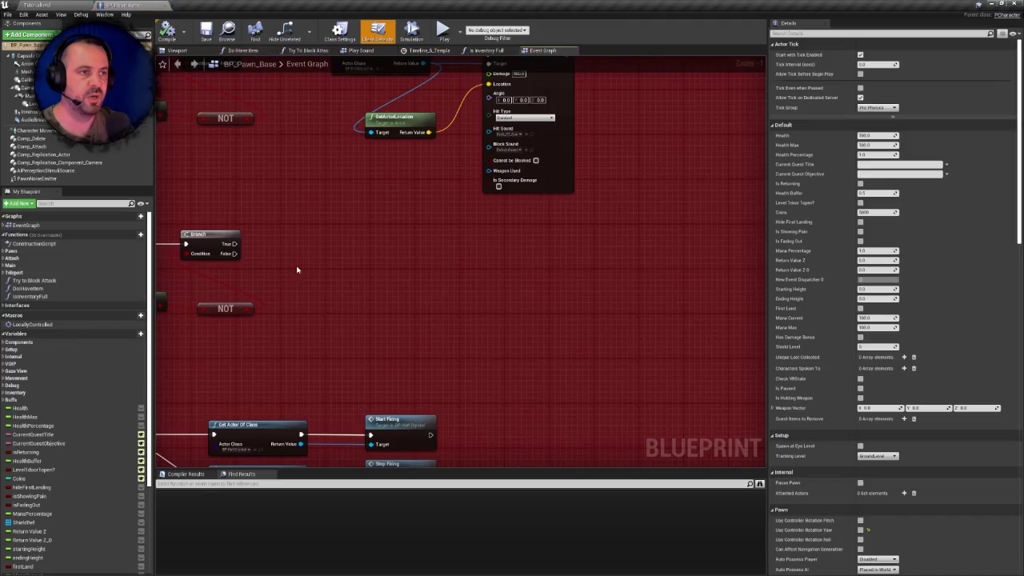
pyautogui.scroll(-10, 408, 264)
pyautogui.moveTo(401, 206)
pyautogui.mouseDown()
pyautogui.moveTo(356, 174)
pyautogui.moveTo(323, 197)
pyautogui.moveTo(343, 299)
pyautogui.moveTo(245, 362)
pyautogui.moveTo(305, 367)
pyautogui.mouseUp()
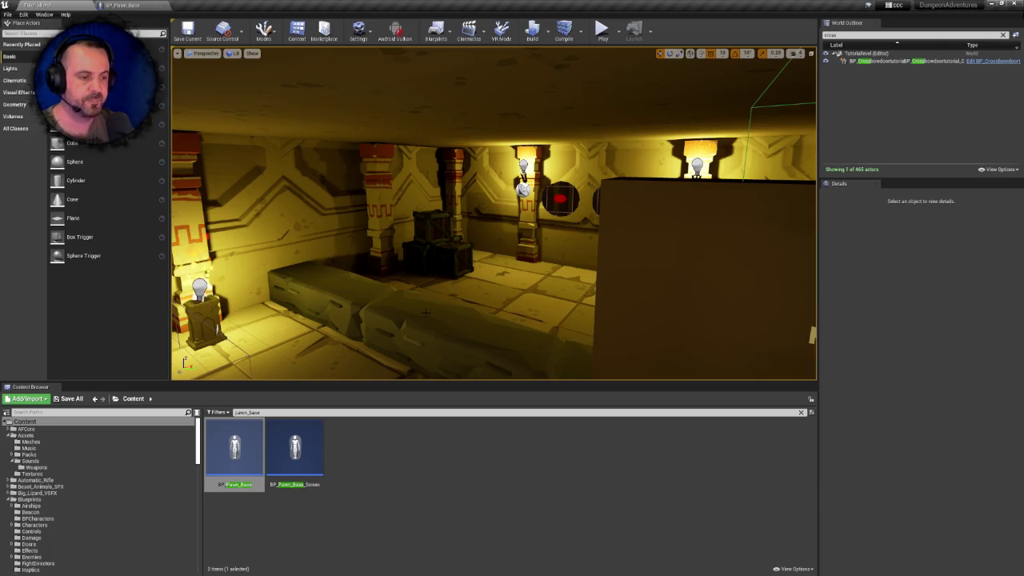
# Find the steam rifle's Add Weapon node in BP_Pawn_Base and frame its debug-input comment box
pyautogui.click(121, 5)
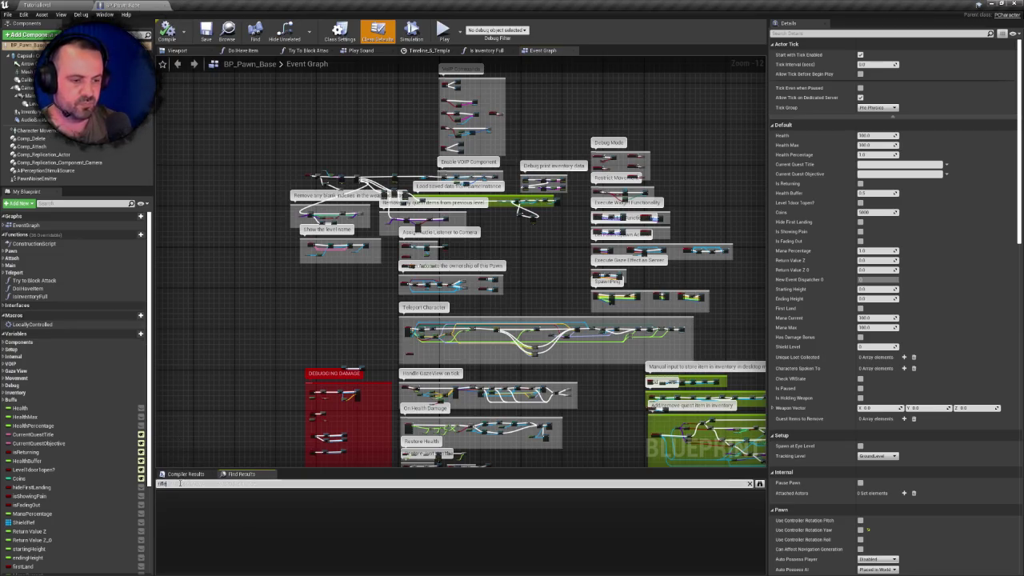
pyautogui.press('Return')
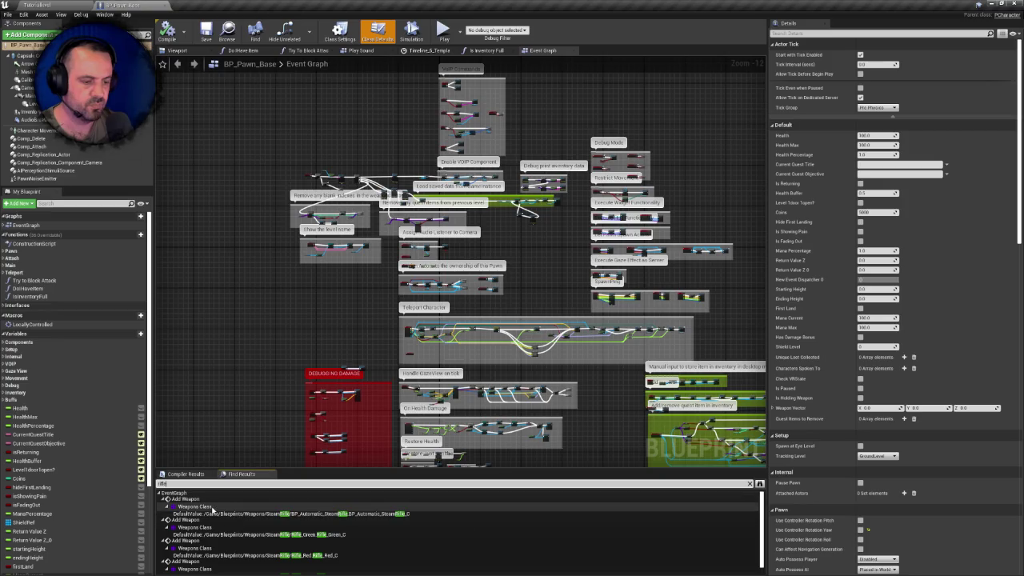
pyautogui.doubleClick(212, 508)
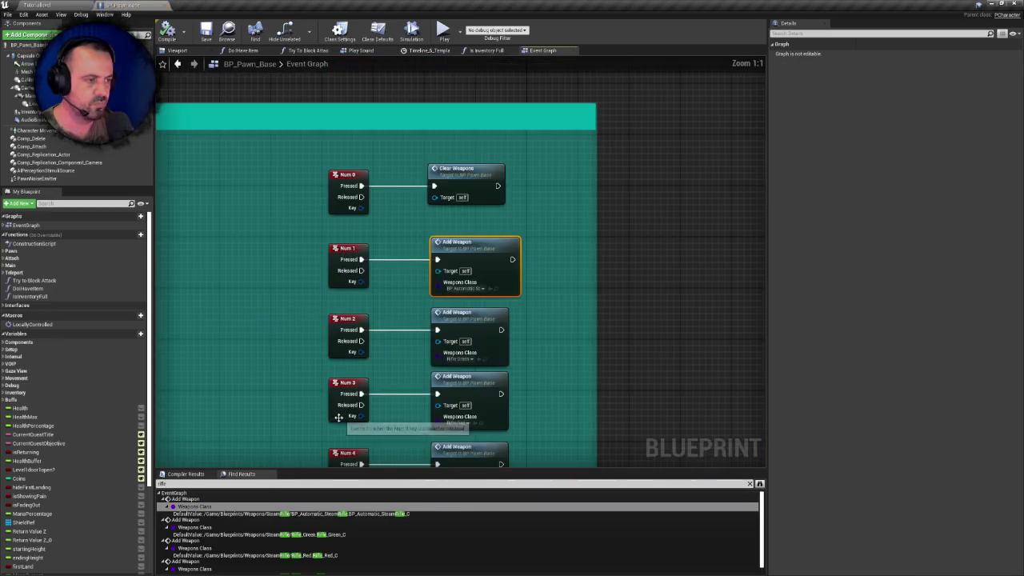
pyautogui.scroll(-2, 300, 366)
pyautogui.moveTo(348, 373); pyautogui.dragTo(532, 329)
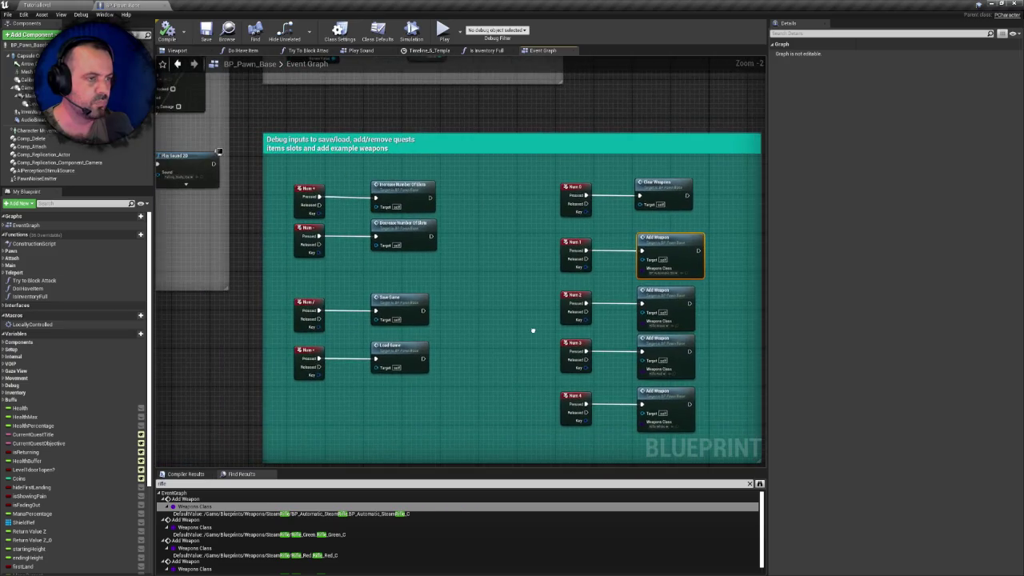
pyautogui.rightClick(484, 316)
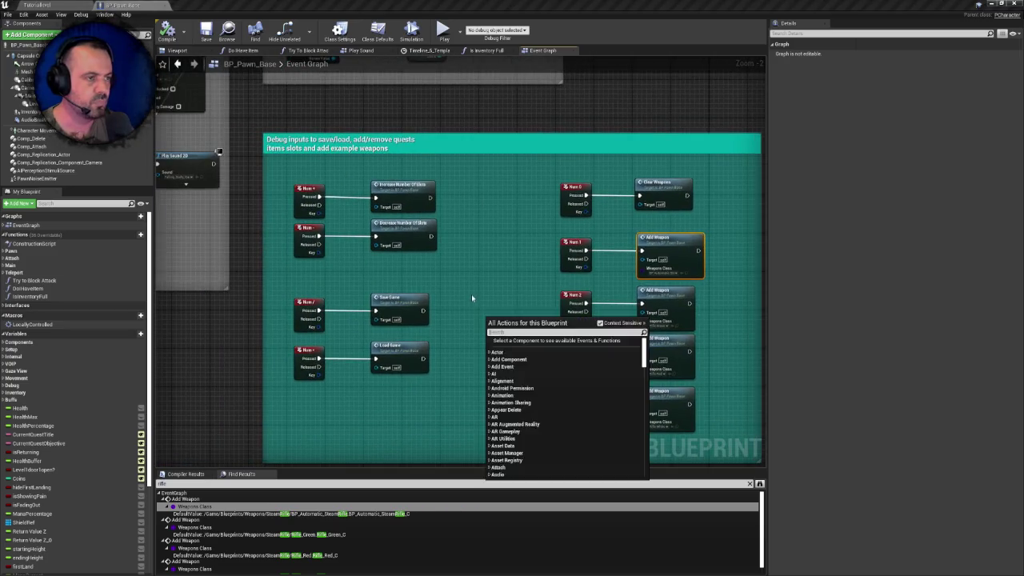
pyautogui.click(475, 288)
pyautogui.moveTo(475, 288); pyautogui.dragTo(445, 272)
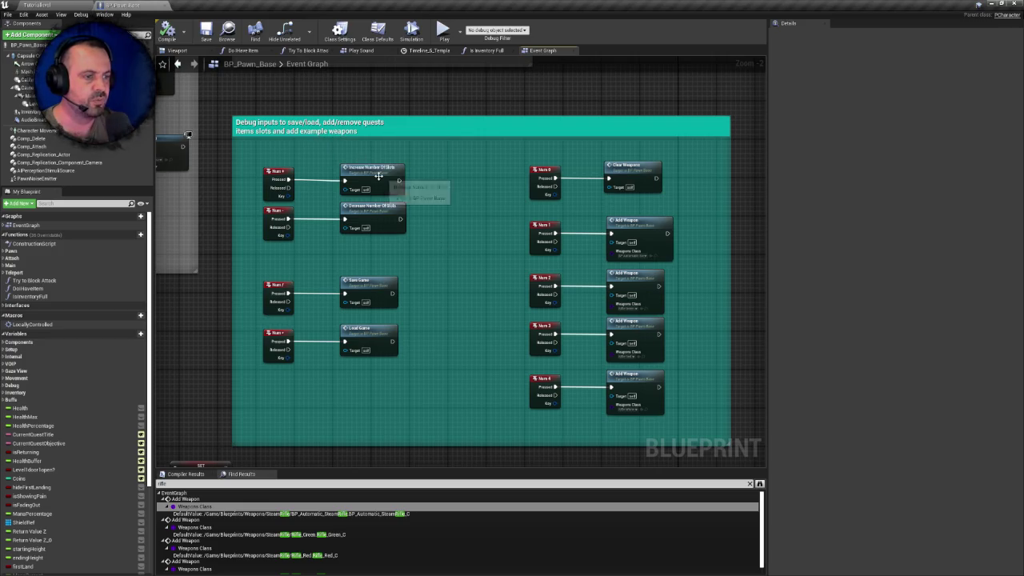
pyautogui.scroll(-1, 454, 218)
pyautogui.moveTo(455, 220); pyautogui.dragTo(423, 201)
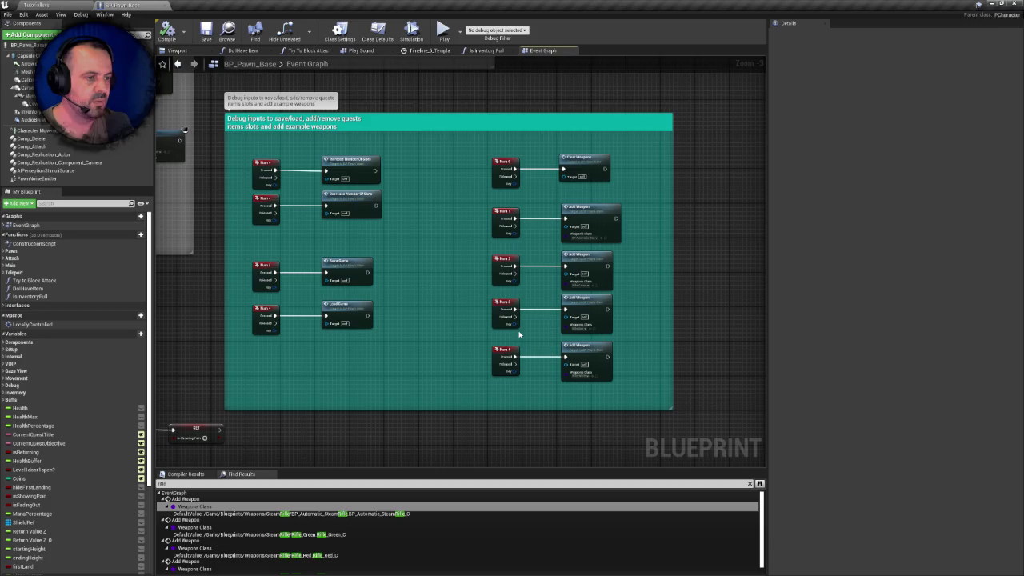
pyautogui.scroll(-1, 429, 310)
# Delete the debug-input comment box with all its nodes and save BP_Pawn_Base
pyautogui.moveTo(632, 162); pyautogui.dragTo(272, 388)
pyautogui.press('Delete')
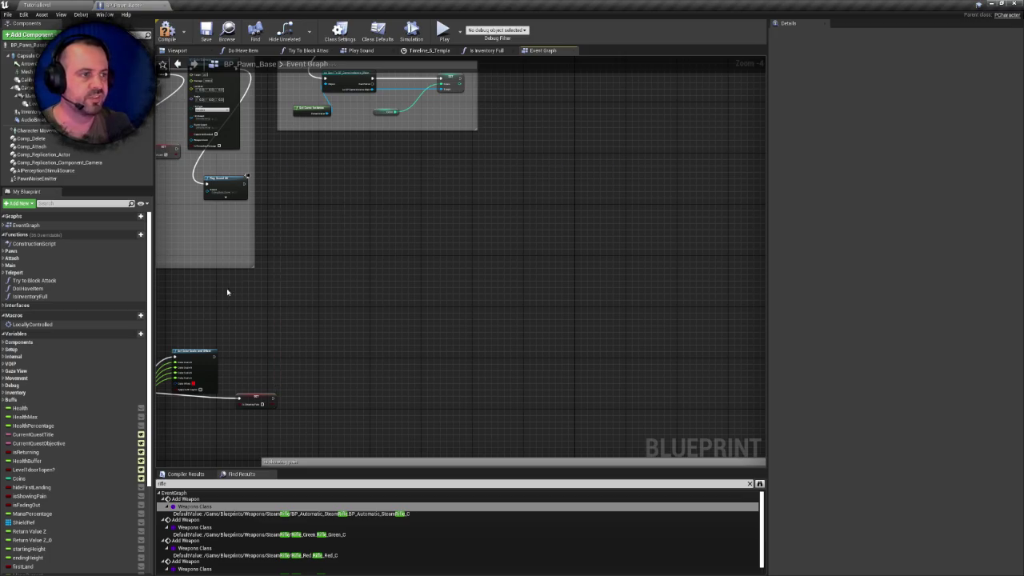
pyautogui.moveTo(226, 301); pyautogui.dragTo(275, 263)
pyautogui.hotkey('ctrl', 's')
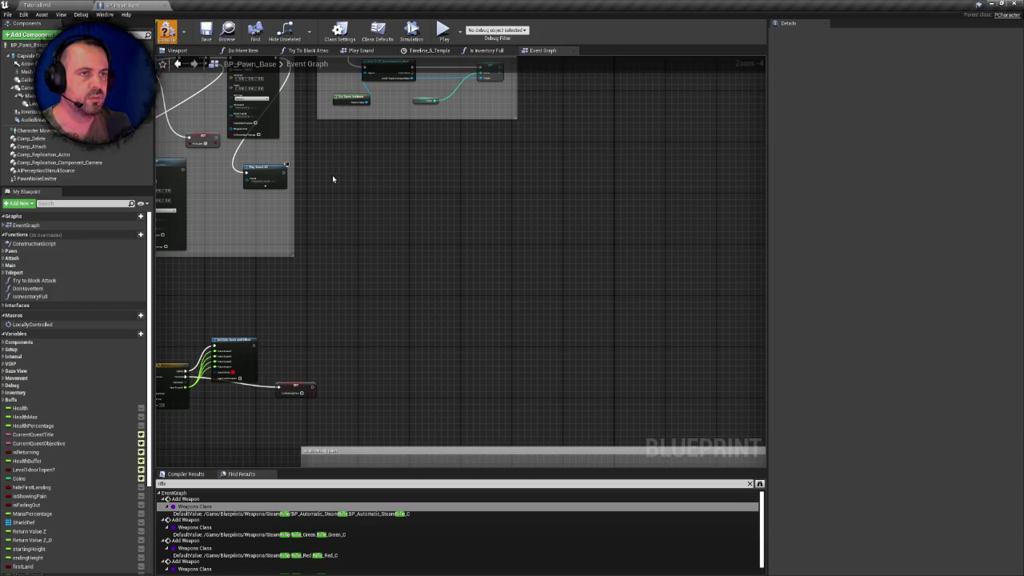
pyautogui.moveTo(339, 178); pyautogui.dragTo(366, 201)
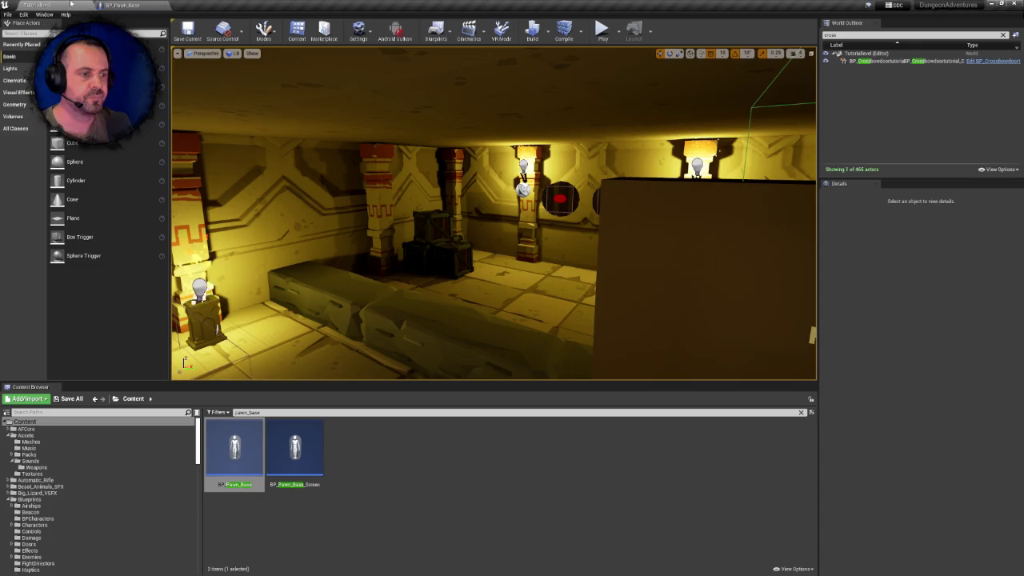
pyautogui.doubleClick(248, 412)
# Search the content for 'rifle' and show Rifle_Red in its containing folder
pyautogui.write('rifle')
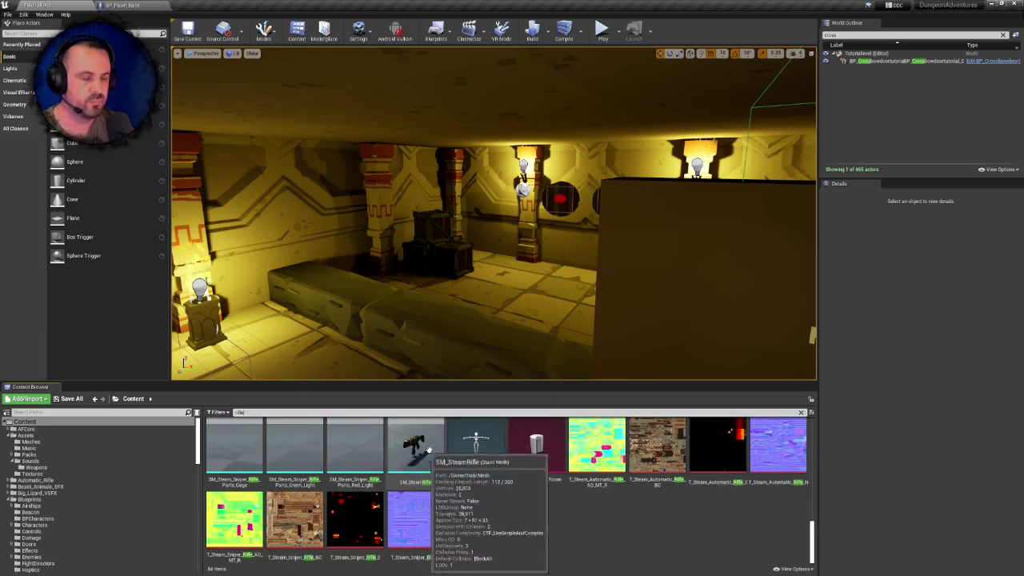
pyautogui.scroll(2, 534, 447)
pyautogui.scroll(-2, 532, 479)
pyautogui.scroll(6, 532, 483)
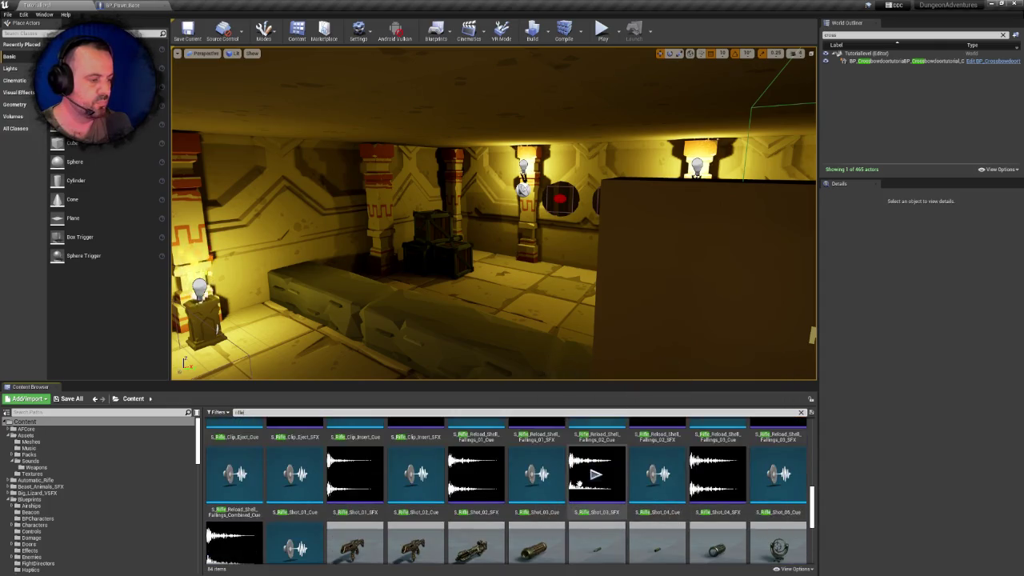
pyautogui.scroll(2, 598, 480)
pyautogui.rightClick(547, 500)
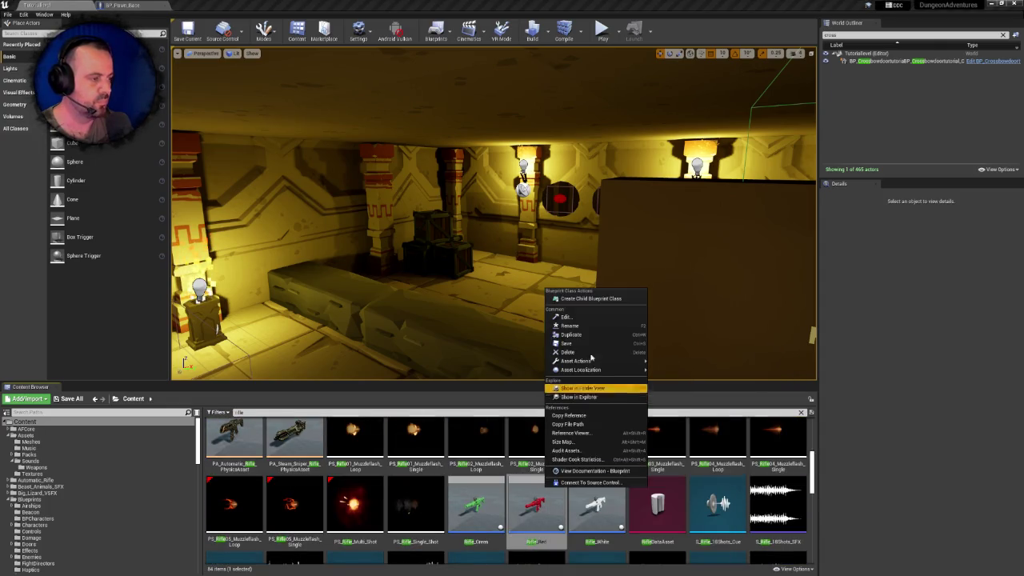
pyautogui.click(582, 388)
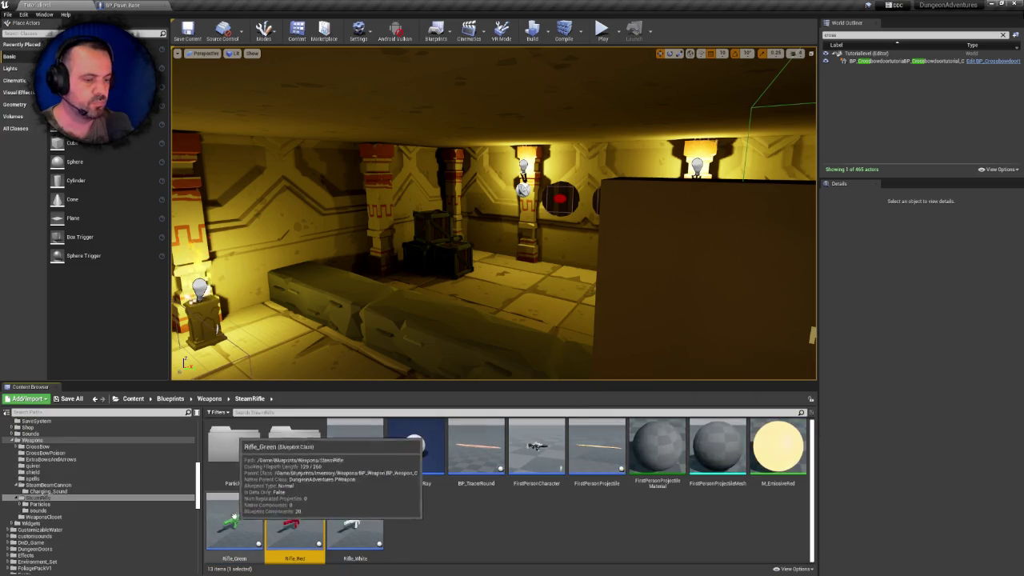
# Try deleting Rifle_Green, Rifle_Red and Rifle_White, cancel since still referenced, and compile BP_Pawn_Base
pyautogui.keyDown('shift'); pyautogui.click(352, 507); pyautogui.keyUp('shift')
pyautogui.press('Delete')
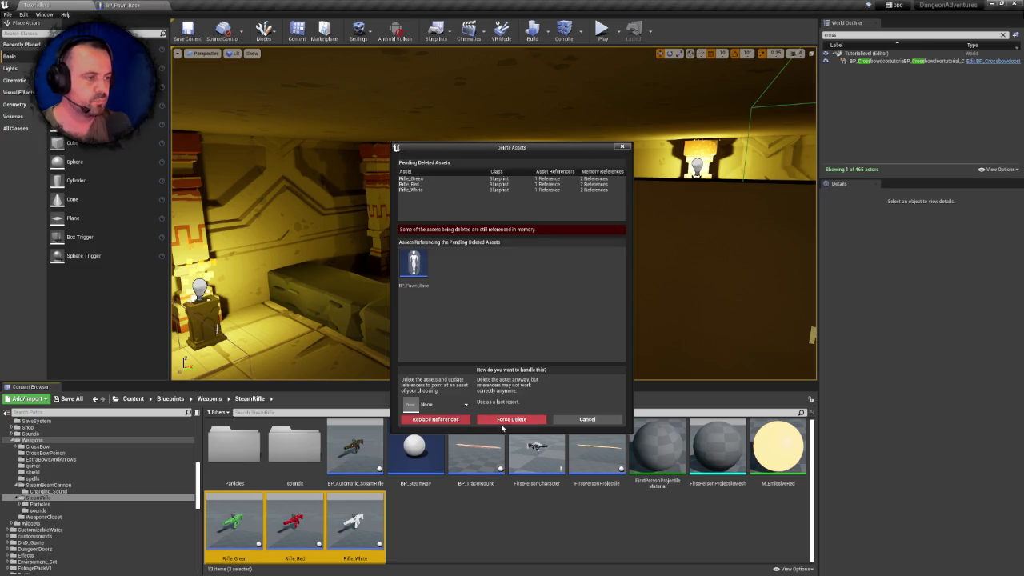
pyautogui.click(577, 420)
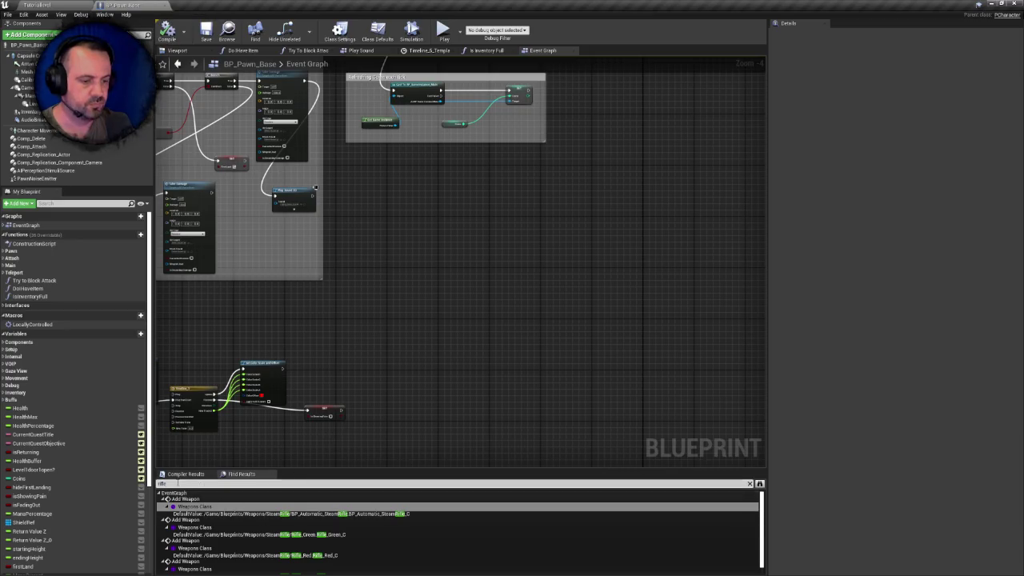
pyautogui.press('BackSpace')
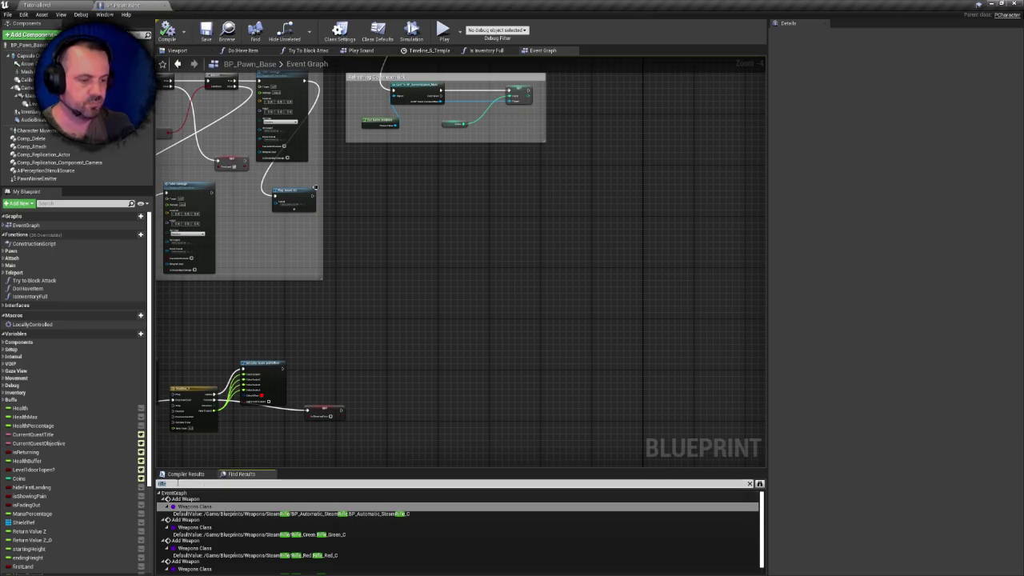
pyautogui.click(167, 32)
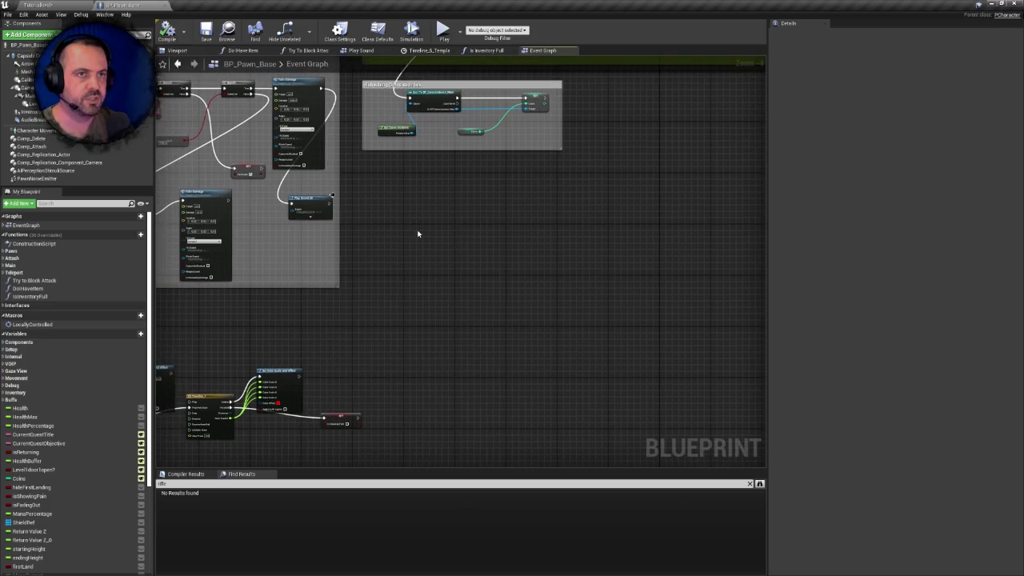
pyautogui.click(63, 4)
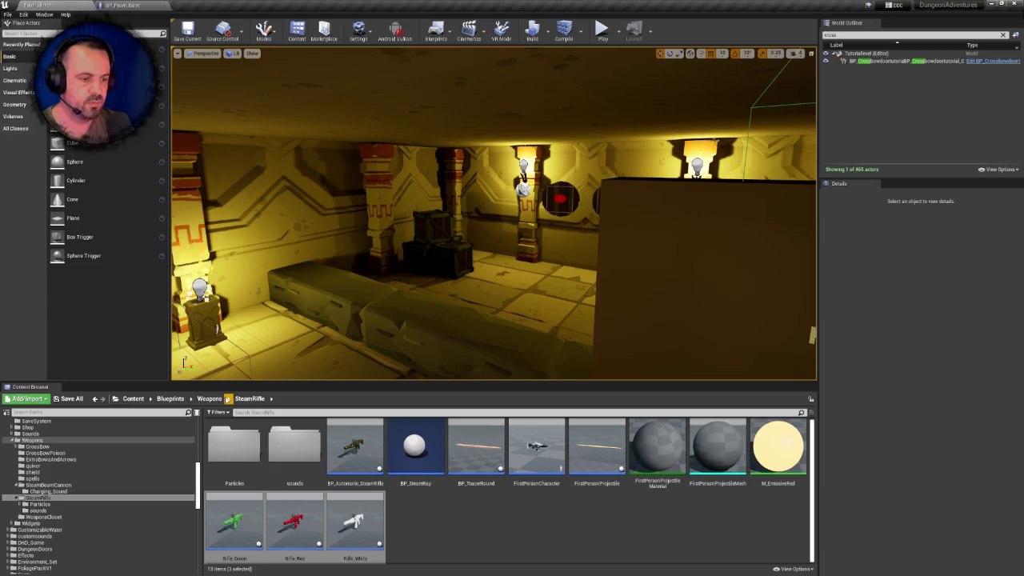
# Fix up redirectors in the SteamRifle folder and reopen it
pyautogui.click(209, 399)
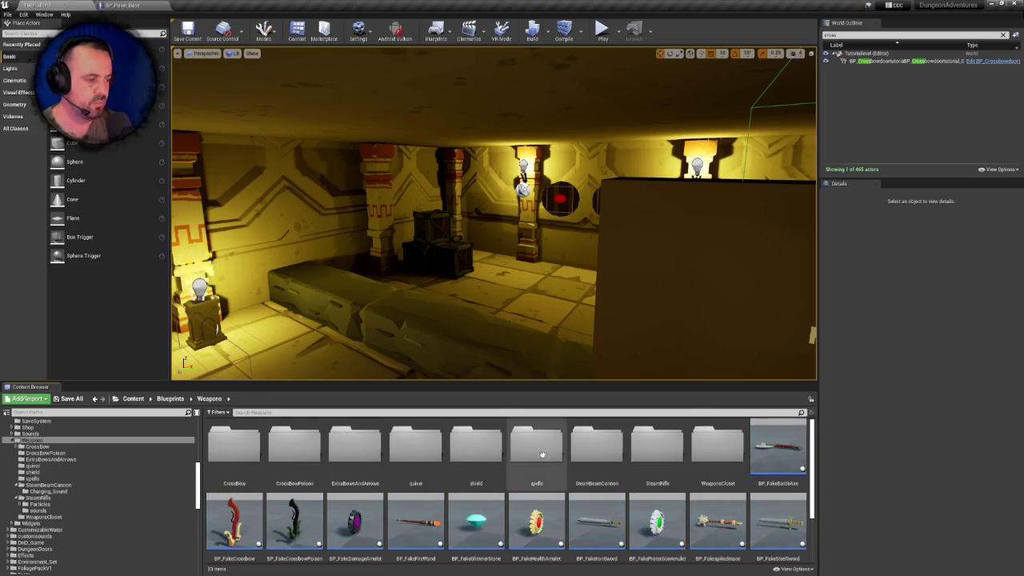
pyautogui.rightClick(670, 448)
pyautogui.moveTo(704, 293)
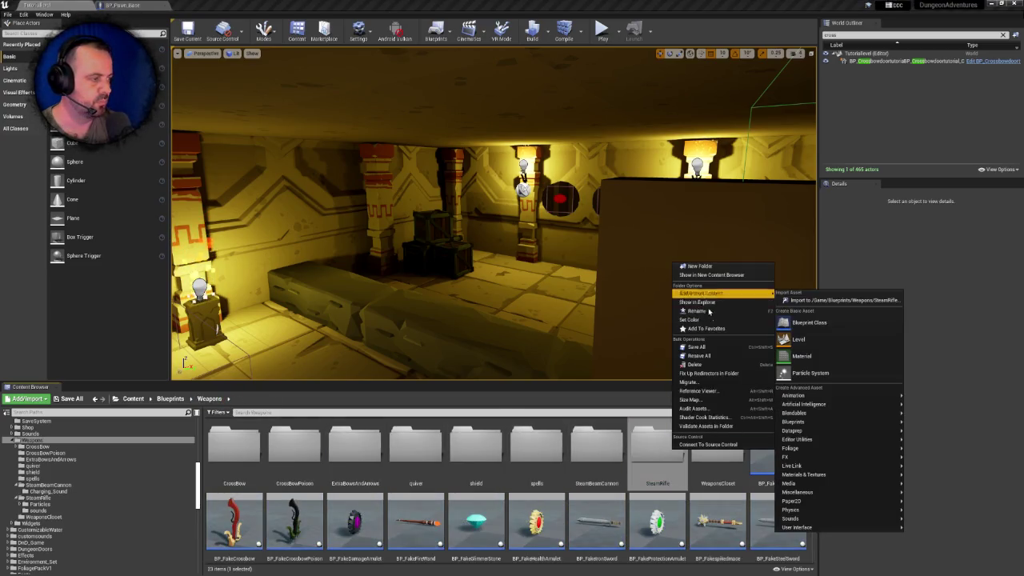
pyautogui.click(696, 373)
pyautogui.doubleClick(661, 445)
# Attempt deleting Rifle_White, cancel the blocked deletion, and return to BP_Pawn_Base's event graph
pyautogui.click(232, 520)
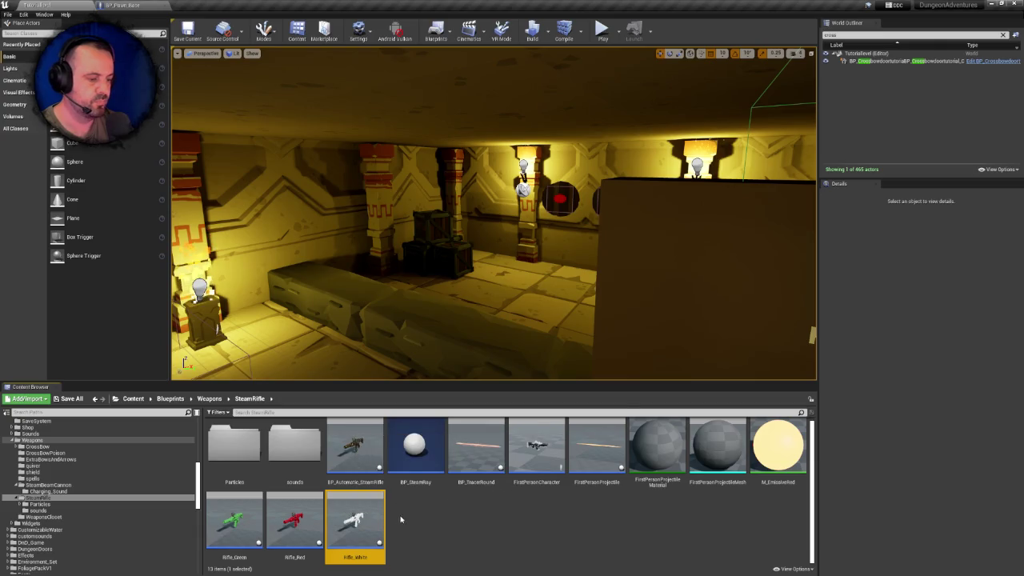
pyautogui.press('Delete')
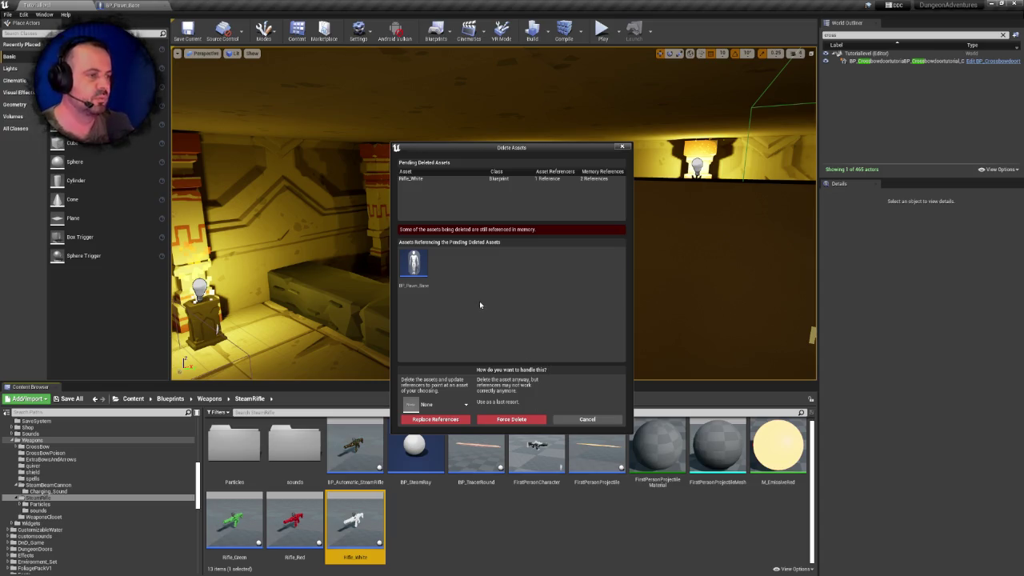
pyautogui.click(586, 419)
pyautogui.click(105, 5)
pyautogui.moveTo(343, 355)
pyautogui.mouseDown()
pyautogui.moveTo(427, 327)
pyautogui.moveTo(482, 322)
pyautogui.mouseUp()
# Search BP_Pawn_Base's find results for 'fire'
pyautogui.click(240, 474)
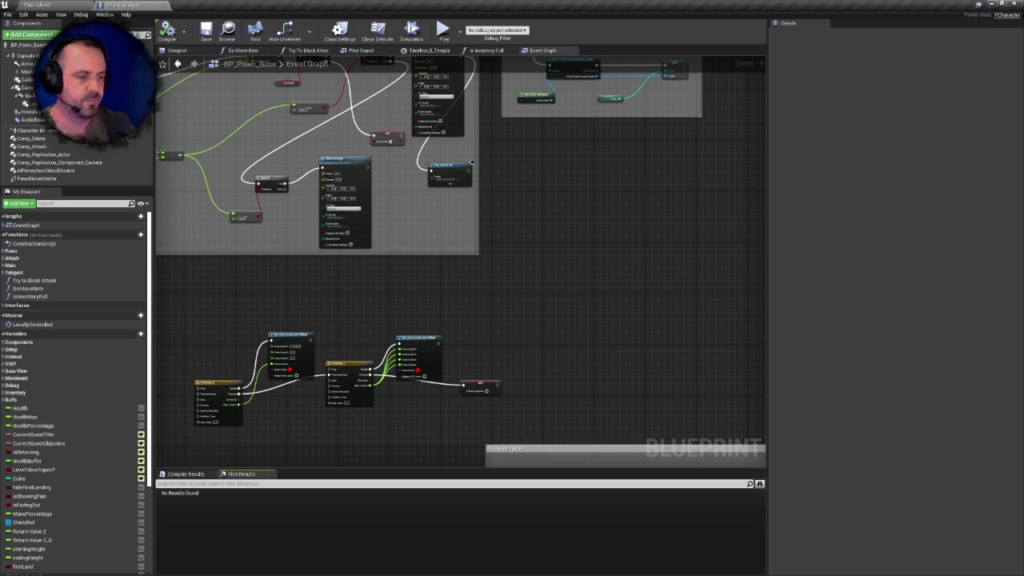
pyautogui.moveTo(421, 264)
pyautogui.mouseDown()
pyautogui.moveTo(457, 269)
pyautogui.moveTo(520, 241)
pyautogui.mouseUp()
pyautogui.scroll(-3, 457, 268)
pyautogui.write('fire')
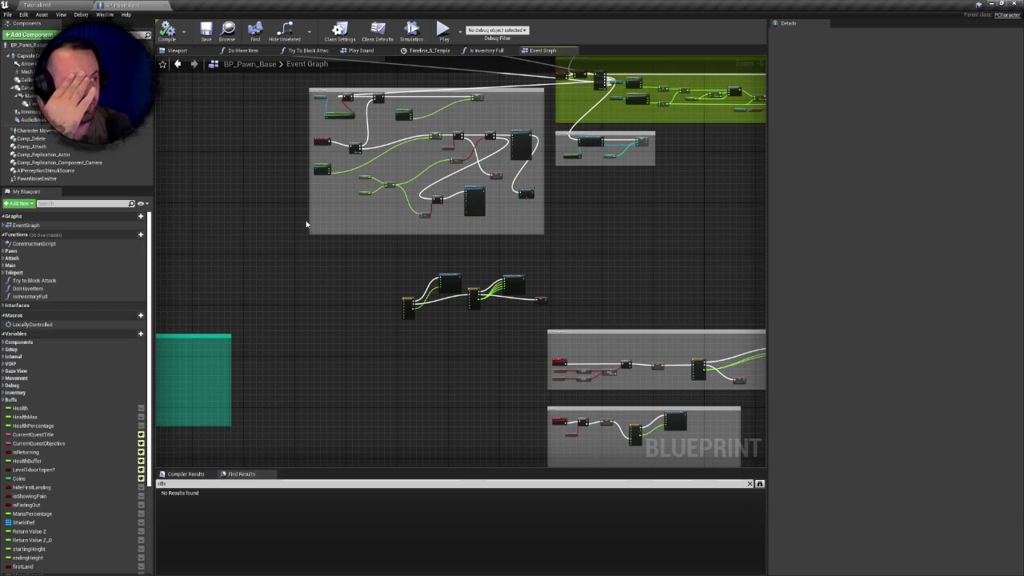
pyautogui.scroll(5, 398, 280)
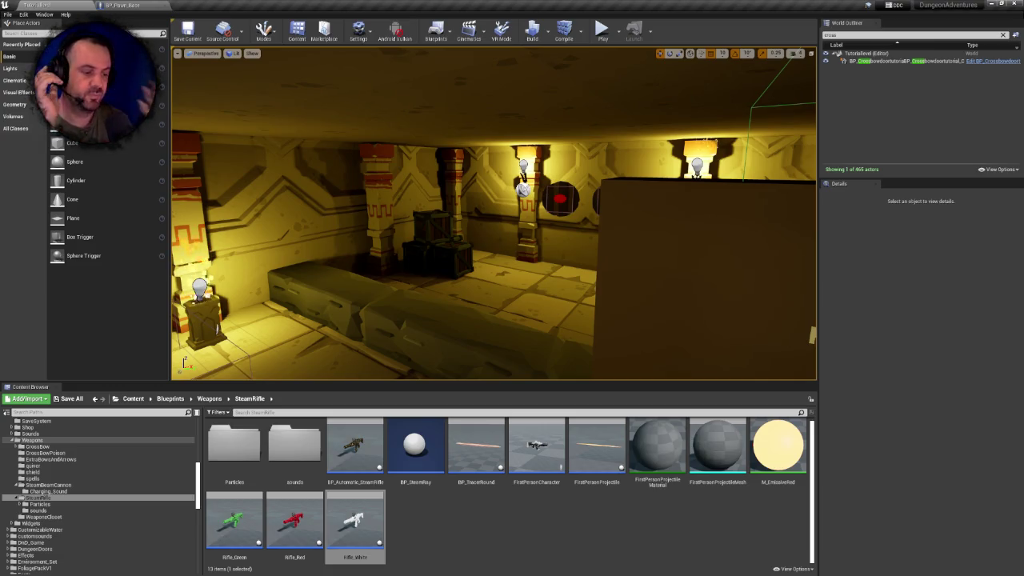
# Survey the zoomed-out BP_Pawn_Base graph, then select Rifle_White back in the level editor
pyautogui.click(128, 4)
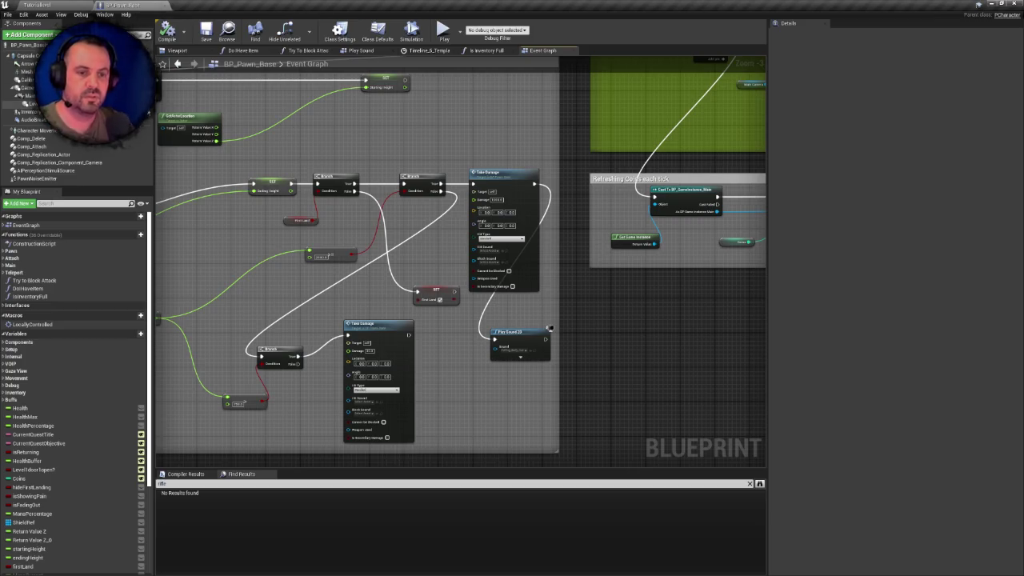
pyautogui.scroll(-3, 302, 267)
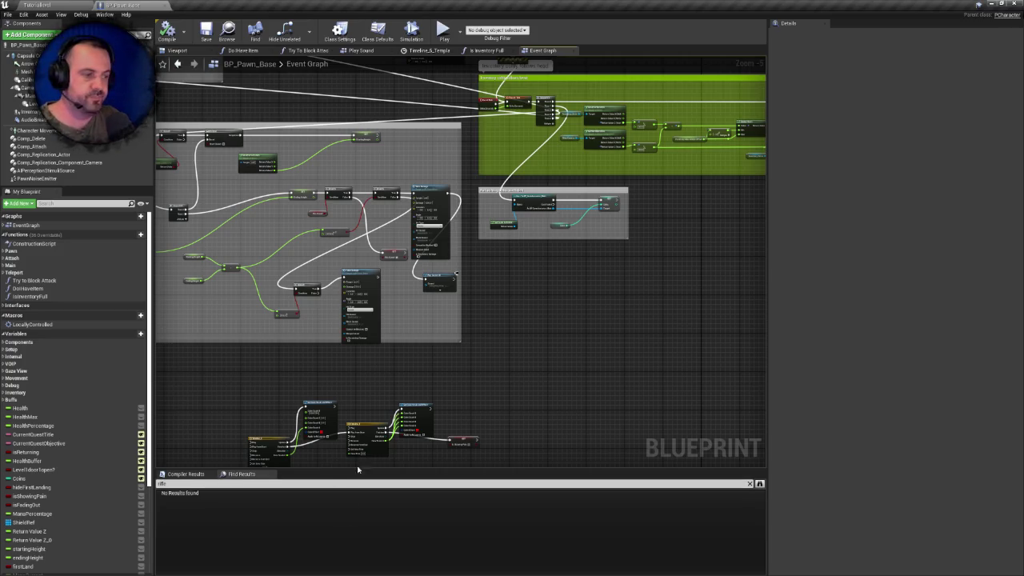
pyautogui.scroll(-2, 495, 377)
pyautogui.moveTo(496, 378); pyautogui.dragTo(551, 330)
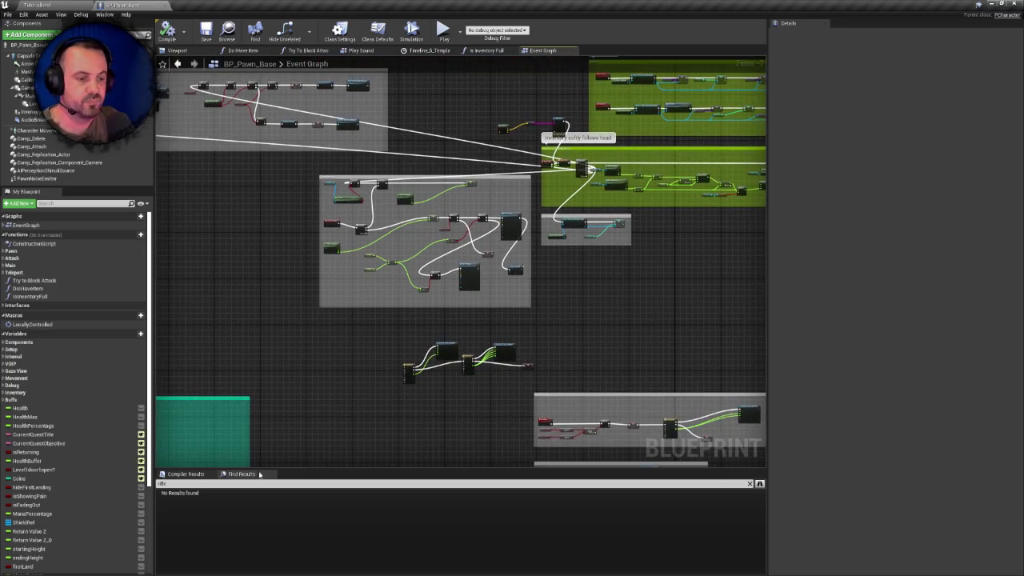
pyautogui.click(36, 5)
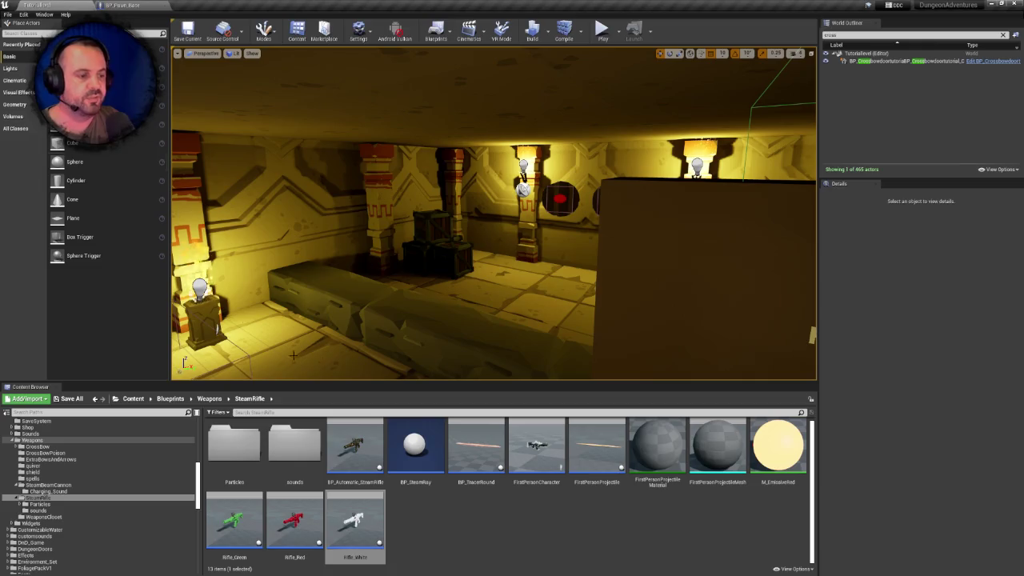
pyautogui.click(354, 521)
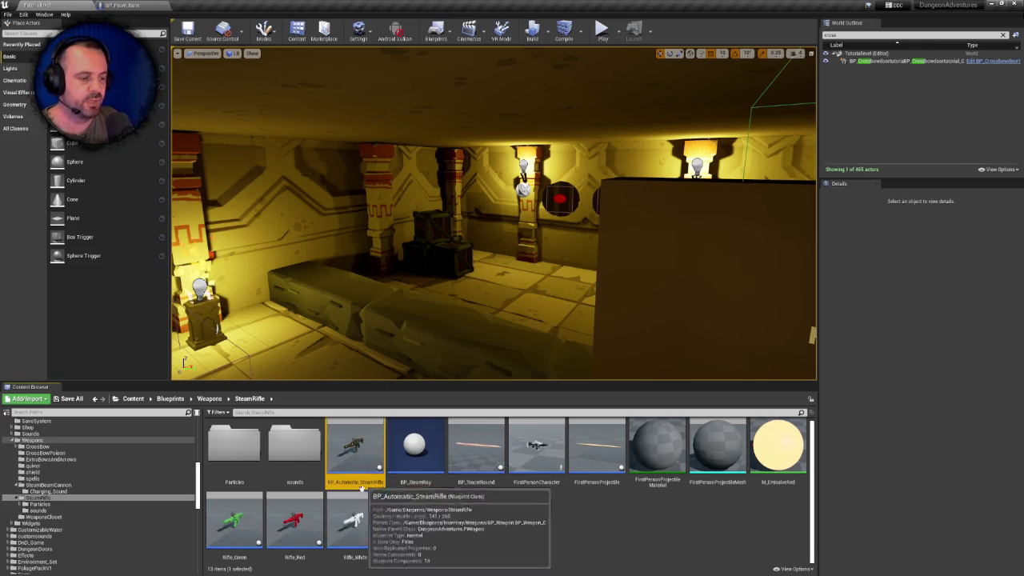
# Attempt to delete Rifle_White, review its BP_Pawn_Base reference, and cancel the deletion
pyautogui.press('Delete')
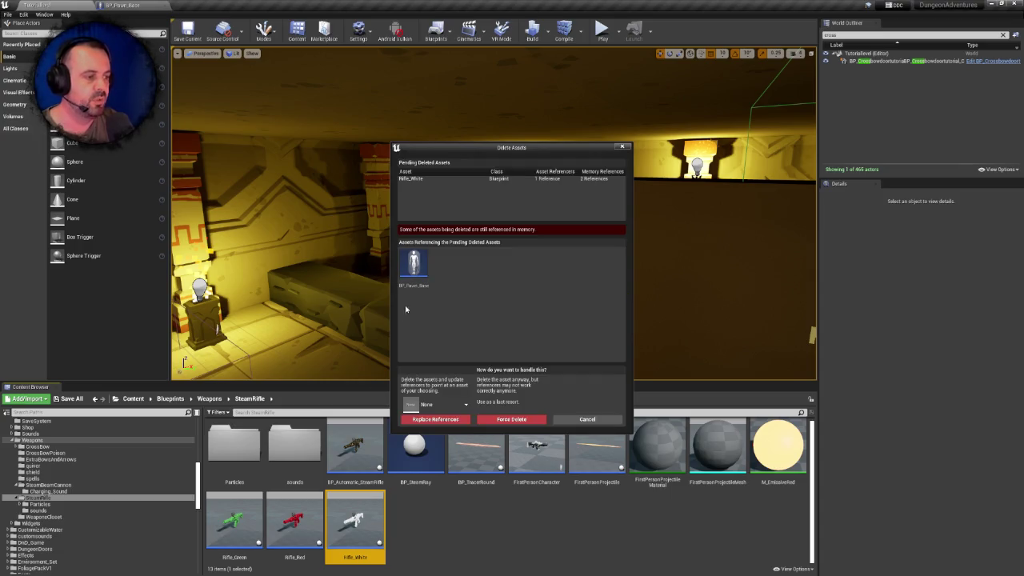
pyautogui.rightClick(418, 273)
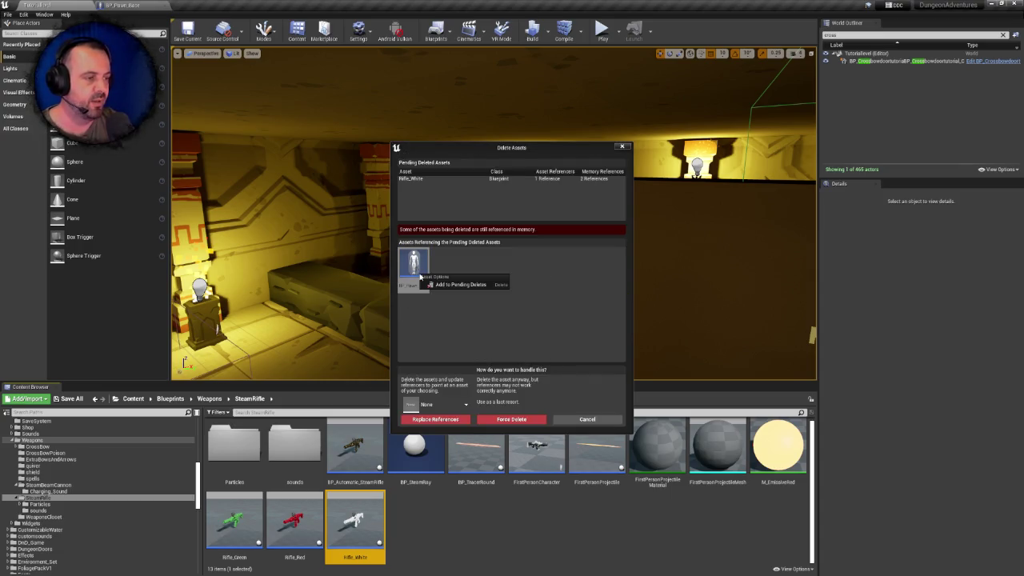
pyautogui.click(461, 314)
pyautogui.moveTo(413, 272)
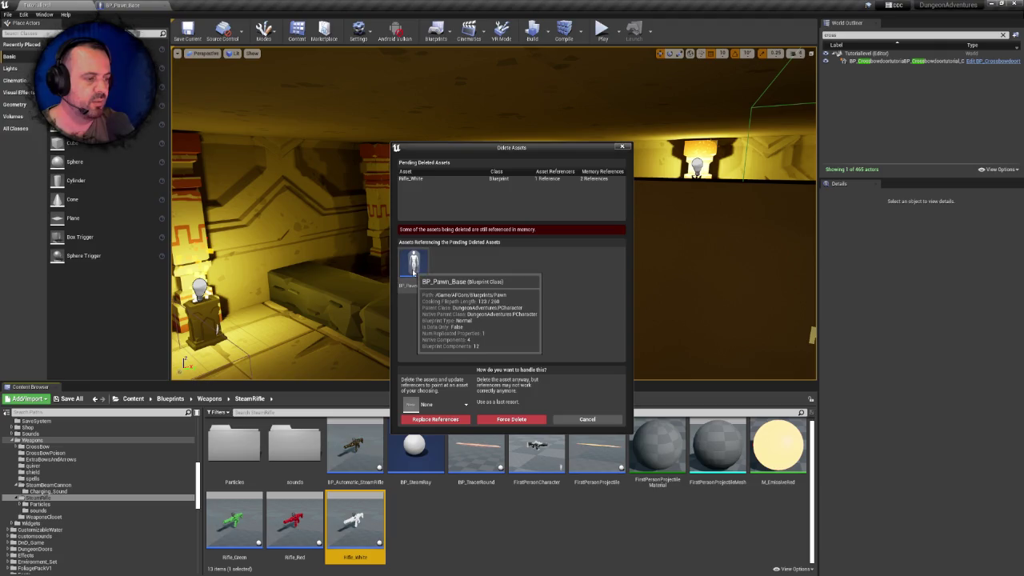
pyautogui.click(513, 179)
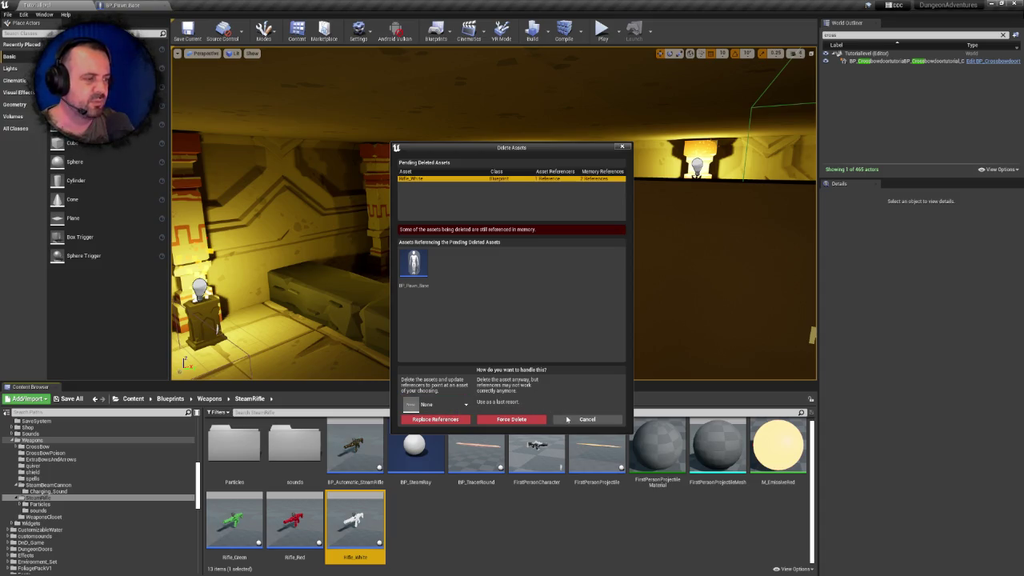
pyautogui.click(571, 418)
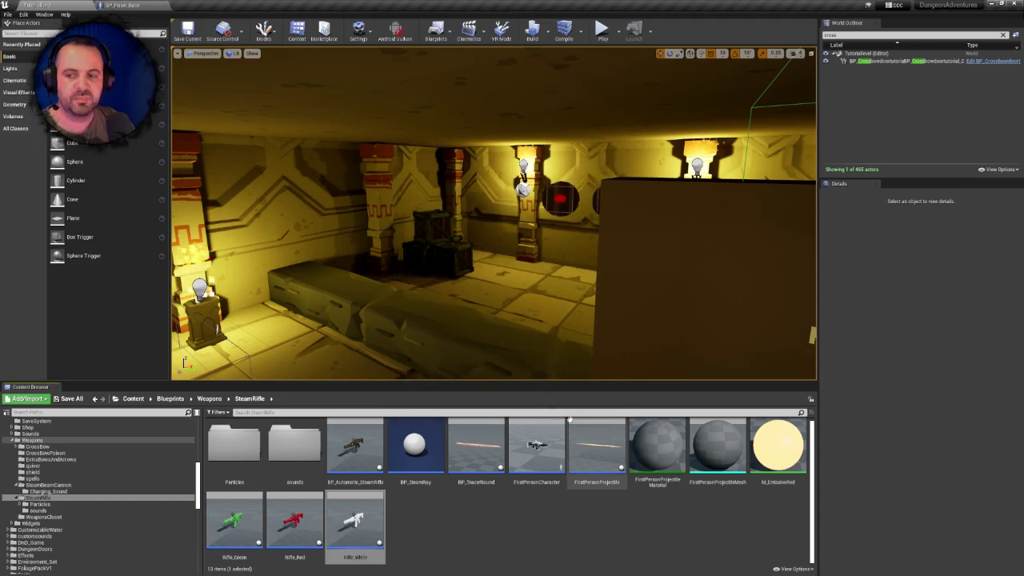
# Zoom out and pan across BP_Pawn_Base's event graph, then return to the level editor
pyautogui.click(128, 5)
pyautogui.scroll(-3, 321, 295)
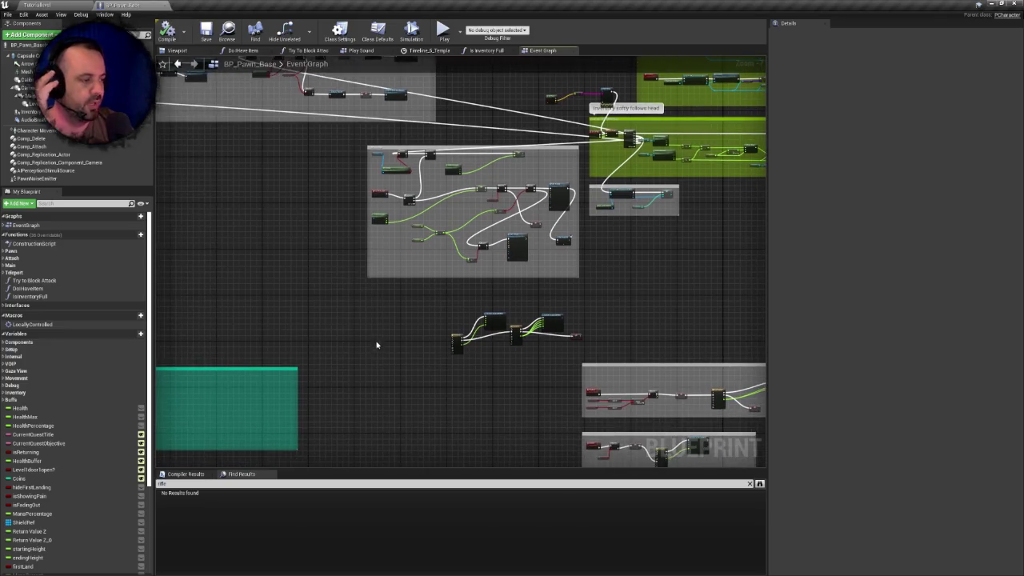
pyautogui.moveTo(391, 335)
pyautogui.mouseDown()
pyautogui.moveTo(551, 307)
pyautogui.moveTo(269, 342)
pyautogui.moveTo(276, 349)
pyautogui.moveTo(358, 335)
pyautogui.mouseUp()
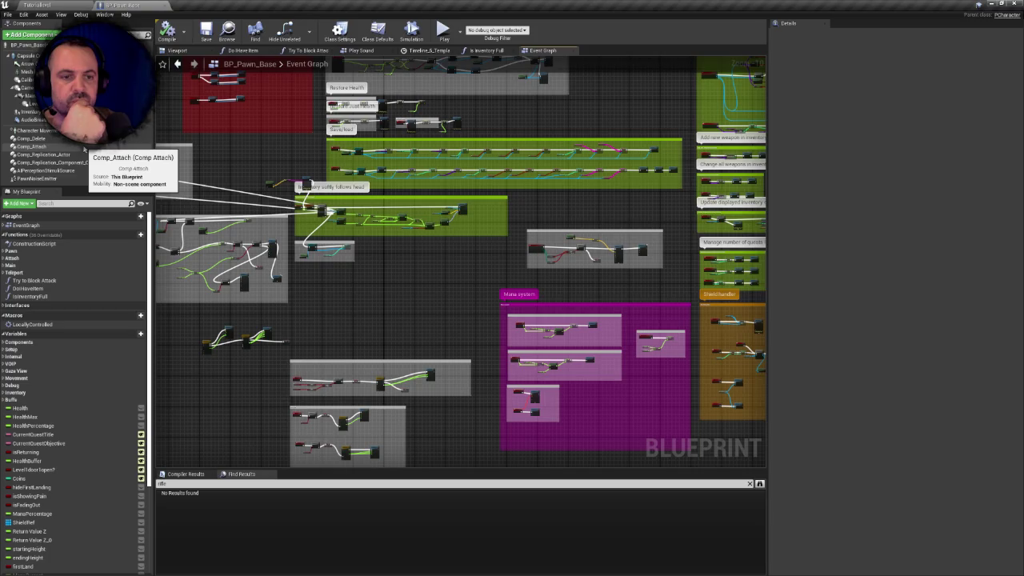
pyautogui.click(69, 4)
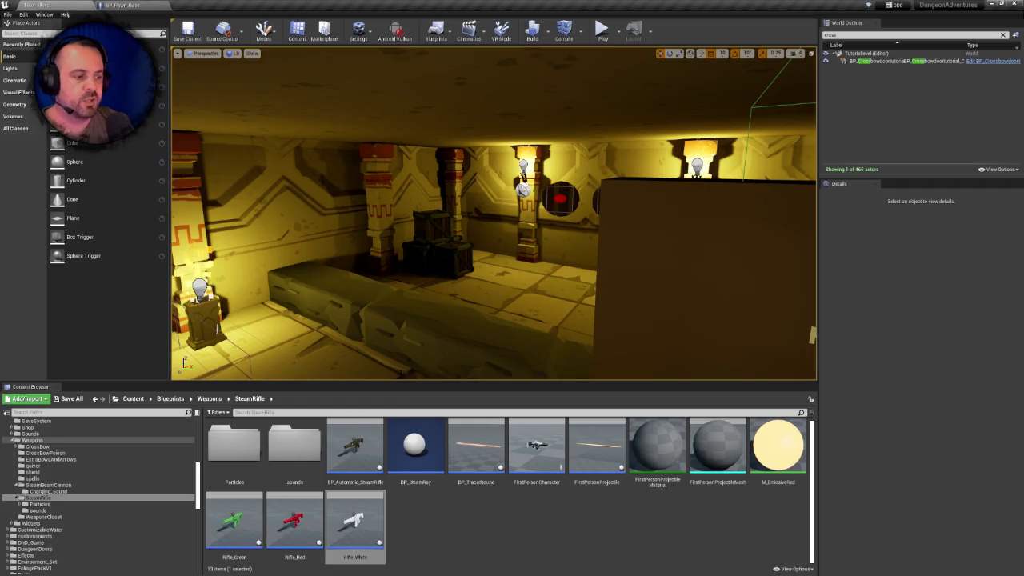
# Force-delete the still-referenced Rifle_White asset, leaving 12 items in SteamRifle
pyautogui.click(294, 520)
pyautogui.click(363, 519)
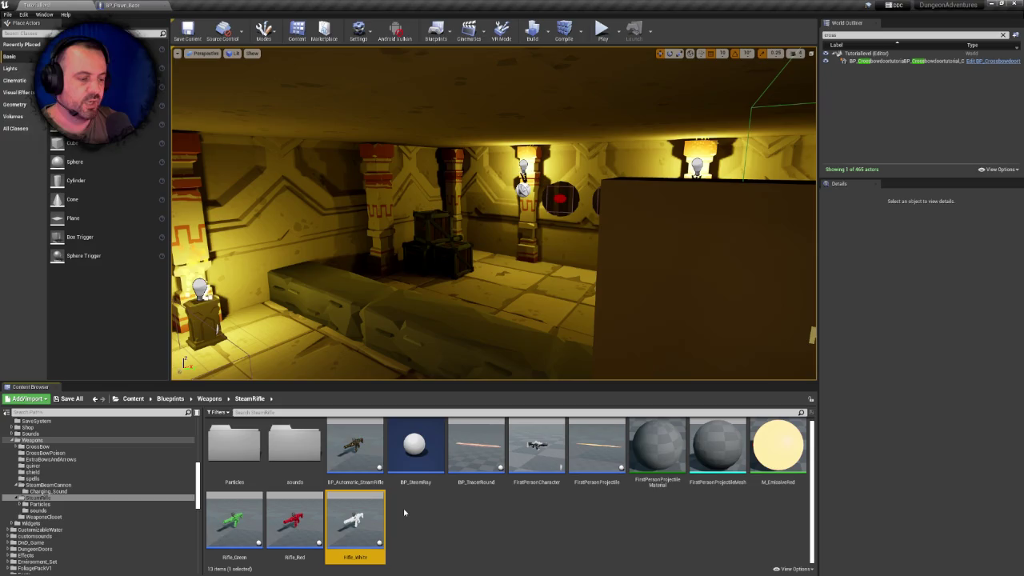
pyautogui.press('Delete')
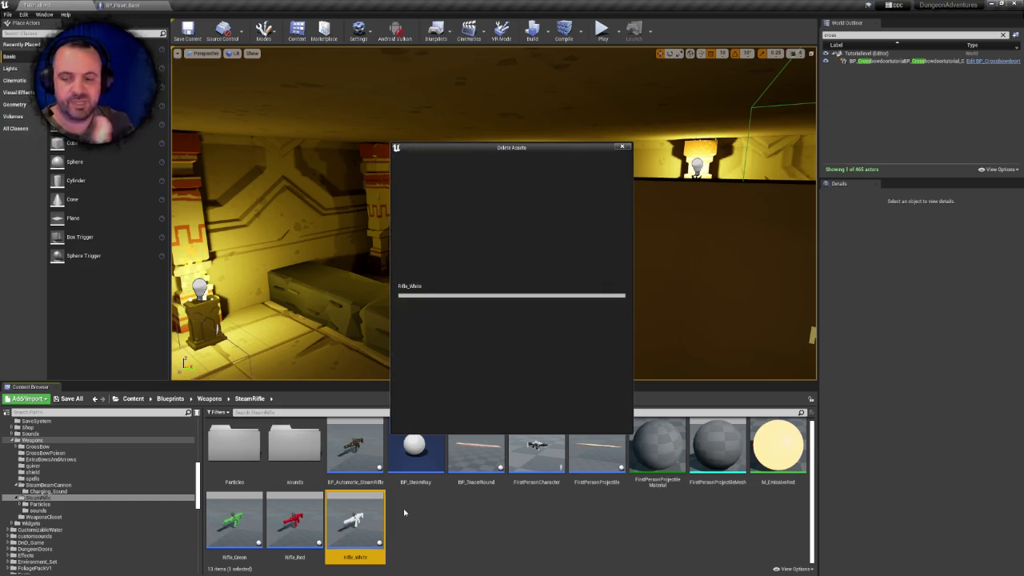
pyautogui.click(511, 419)
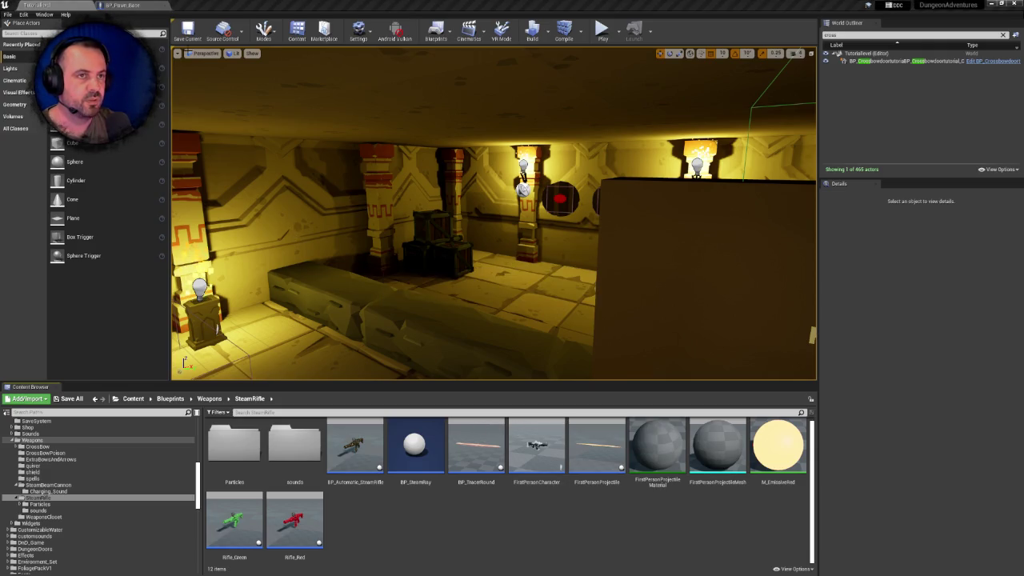
pyautogui.click(121, 5)
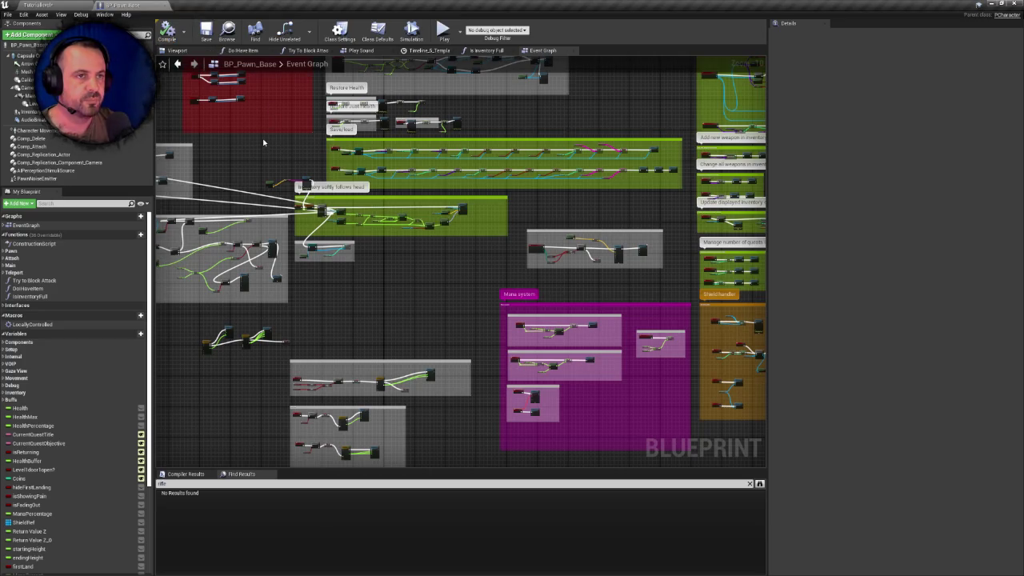
pyautogui.click(36, 4)
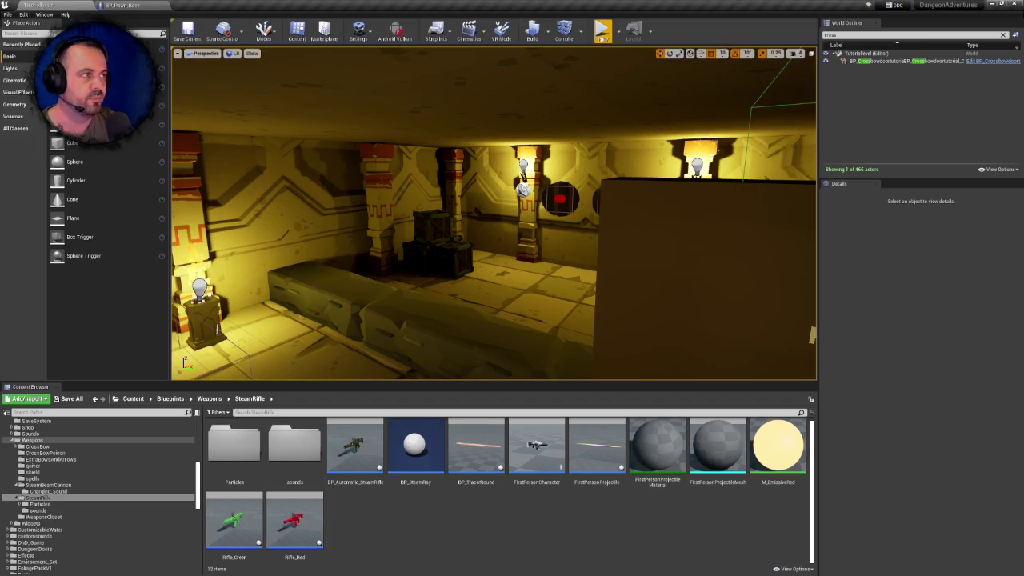
pyautogui.click(602, 32)
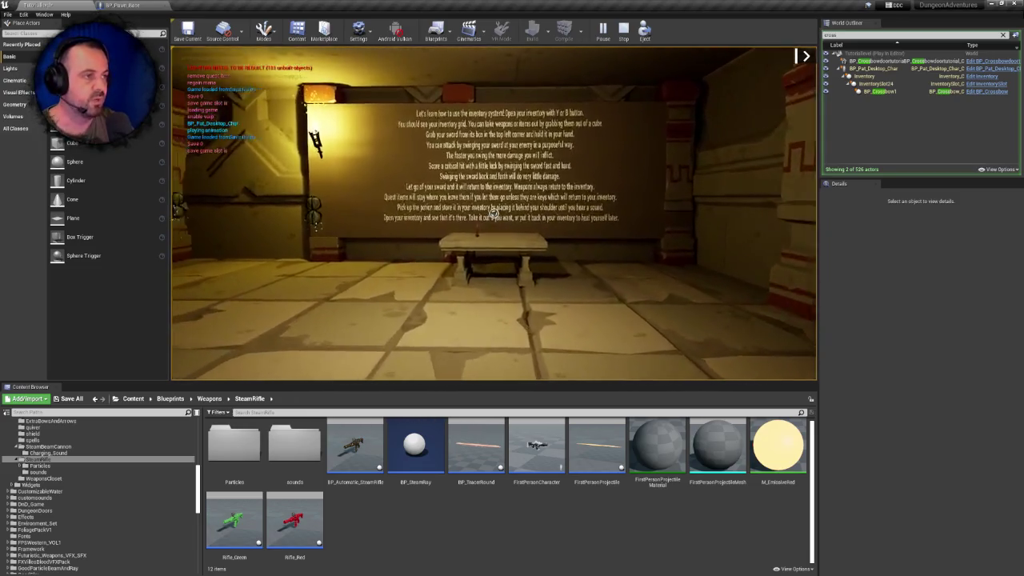
pyautogui.press('Escape')
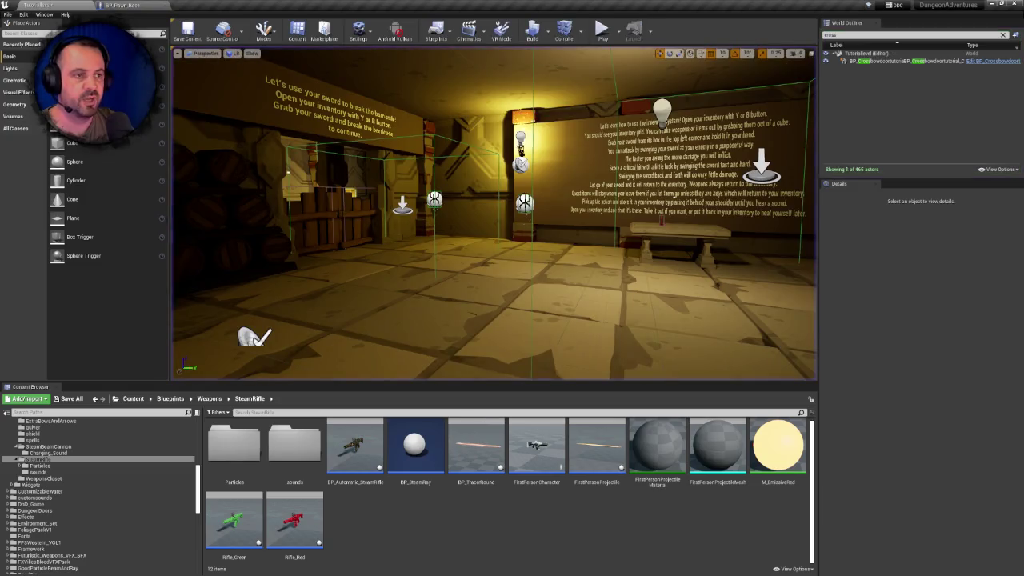
# Select Rifle_Green and Rifle_Red together and force-delete both, confirming the deletion
pyautogui.click(295, 518)
pyautogui.keyDown('ctrl'); pyautogui.click(233, 512); pyautogui.keyUp('ctrl')
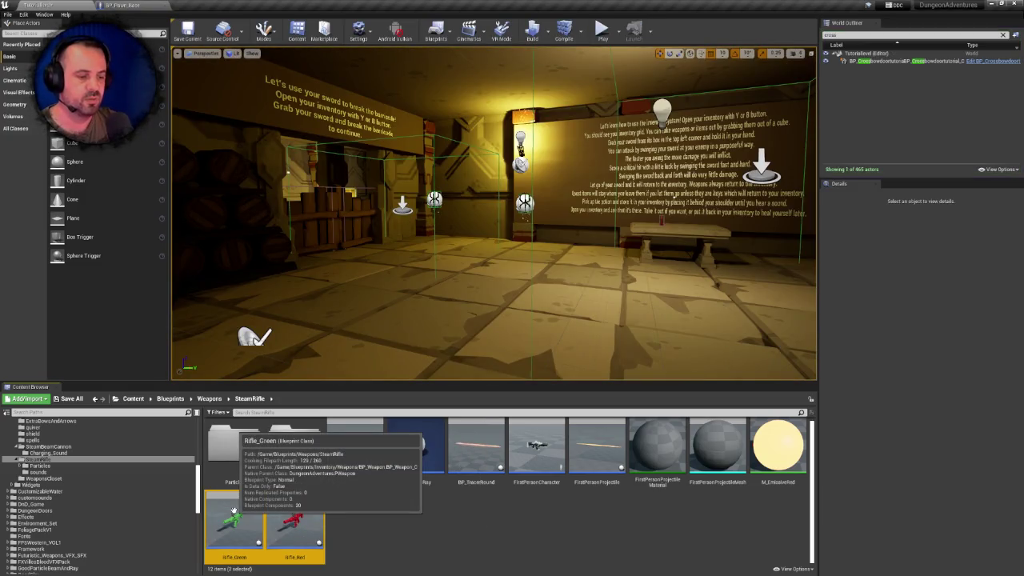
pyautogui.press('Delete')
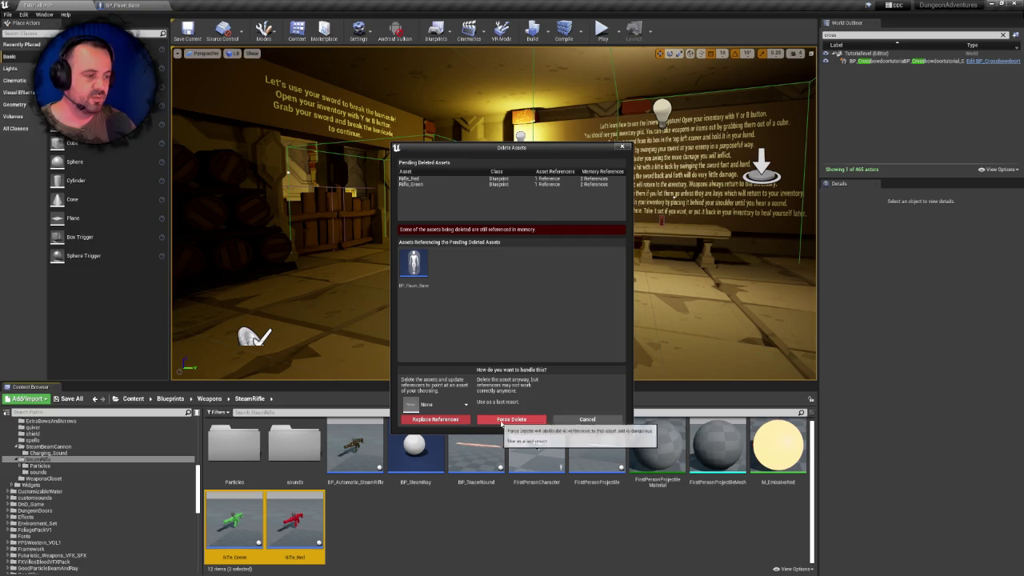
pyautogui.click(512, 418)
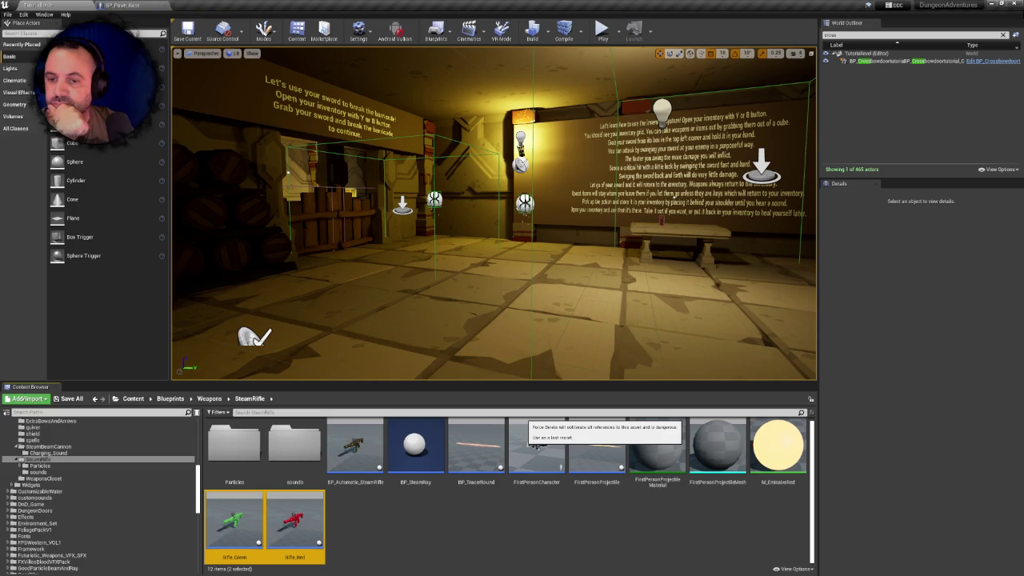
pyautogui.click(531, 415)
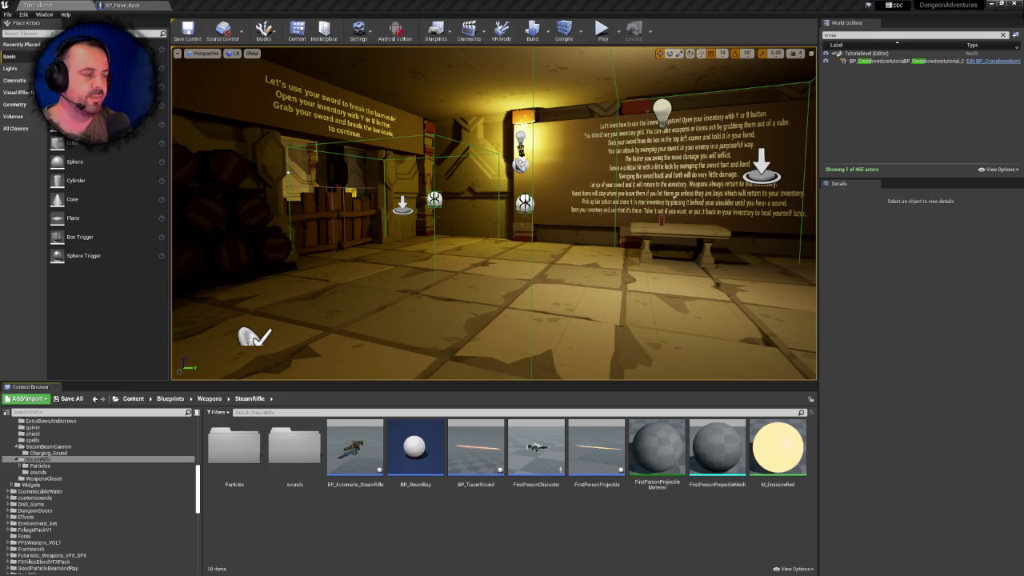
# Delete the unreferenced FirstPersonCharacter blueprint, then select BP_TracerRound
pyautogui.scroll(-3, 494, 213)
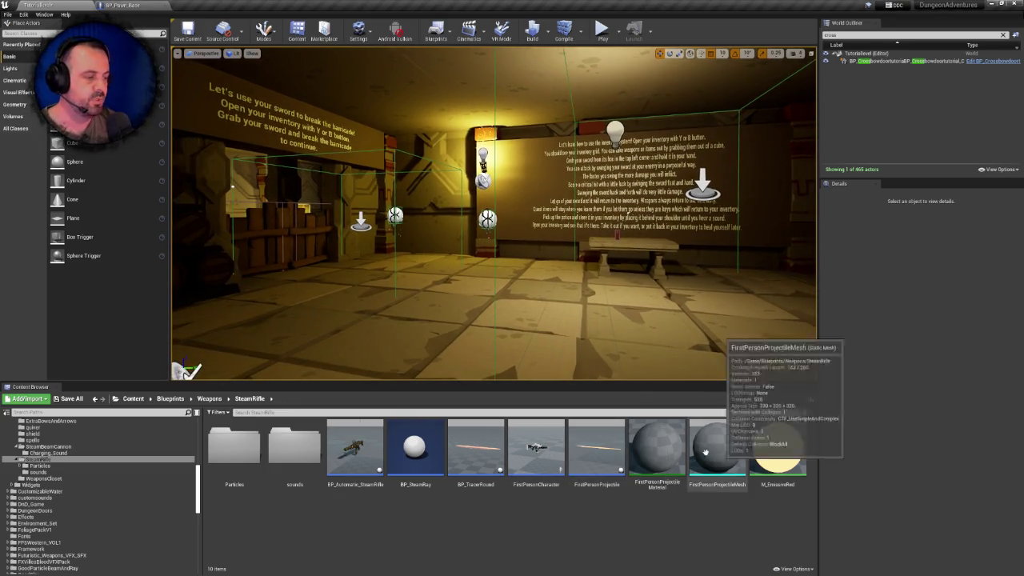
pyautogui.click(556, 452)
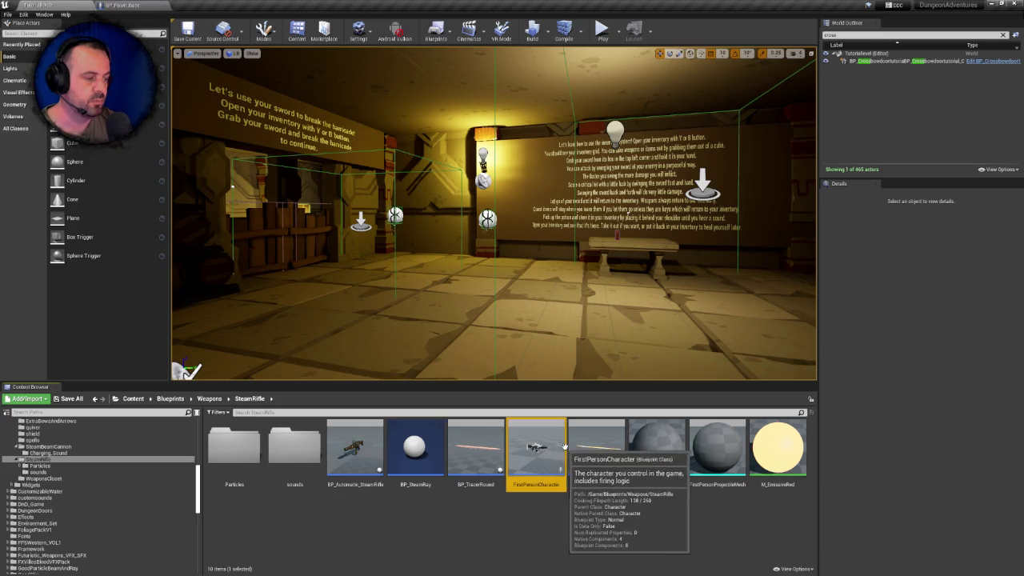
pyautogui.doubleClick(563, 451)
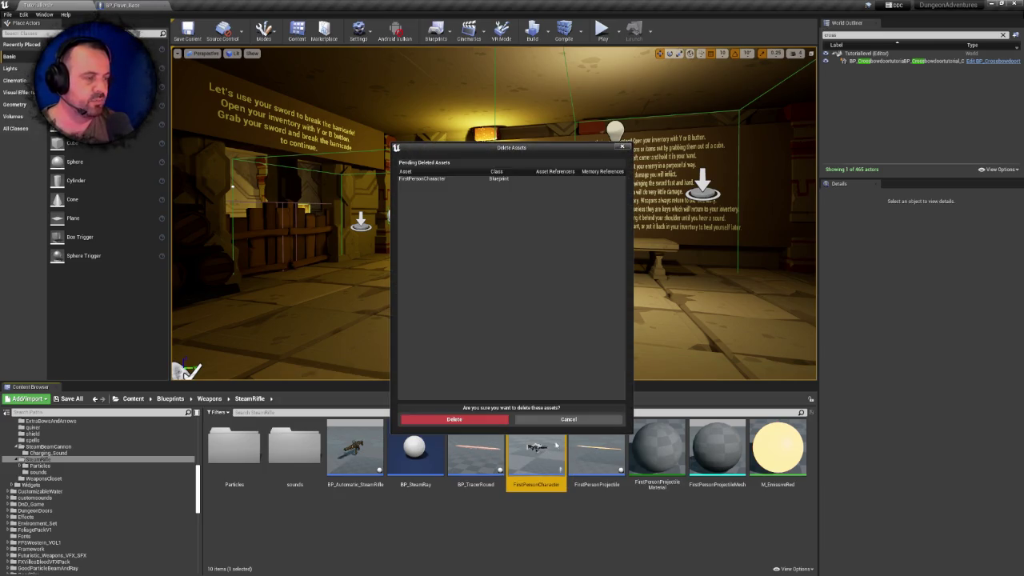
pyautogui.click(454, 419)
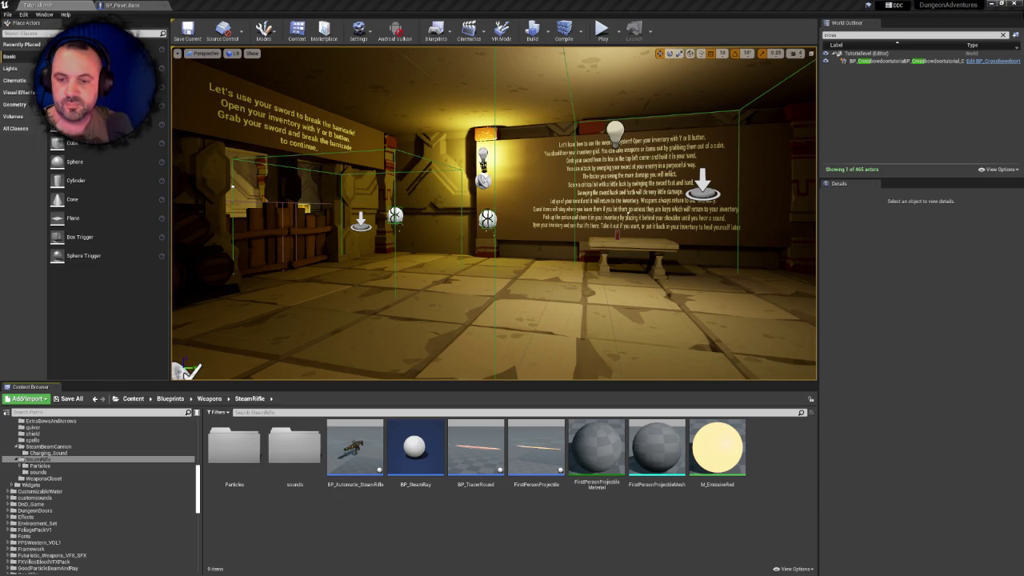
pyautogui.click(477, 448)
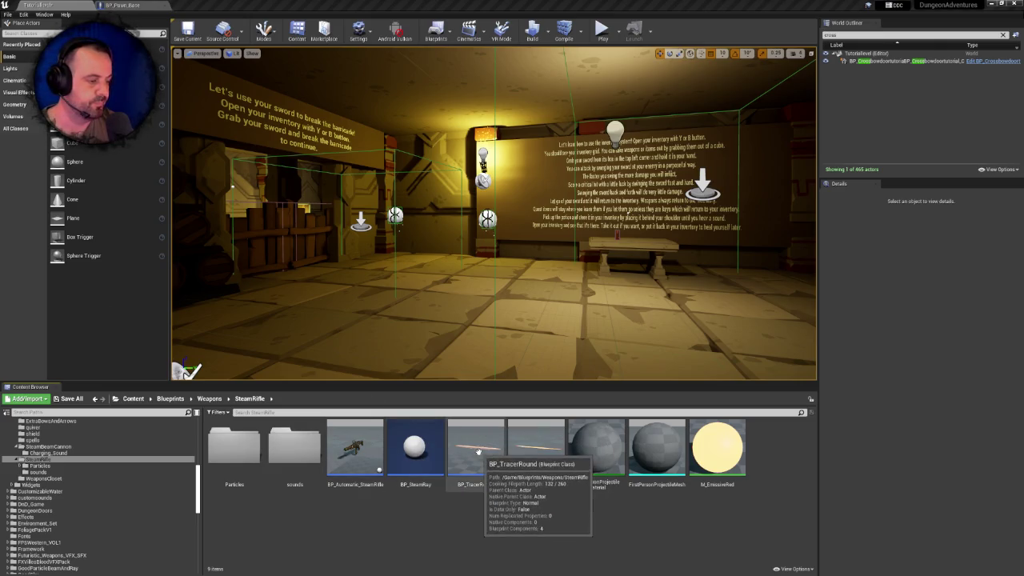
# Force-delete BP_TracerRound, but cancel deleting the still-referenced FirstPersonProjectile and BP_SteamRay
pyautogui.press('Delete')
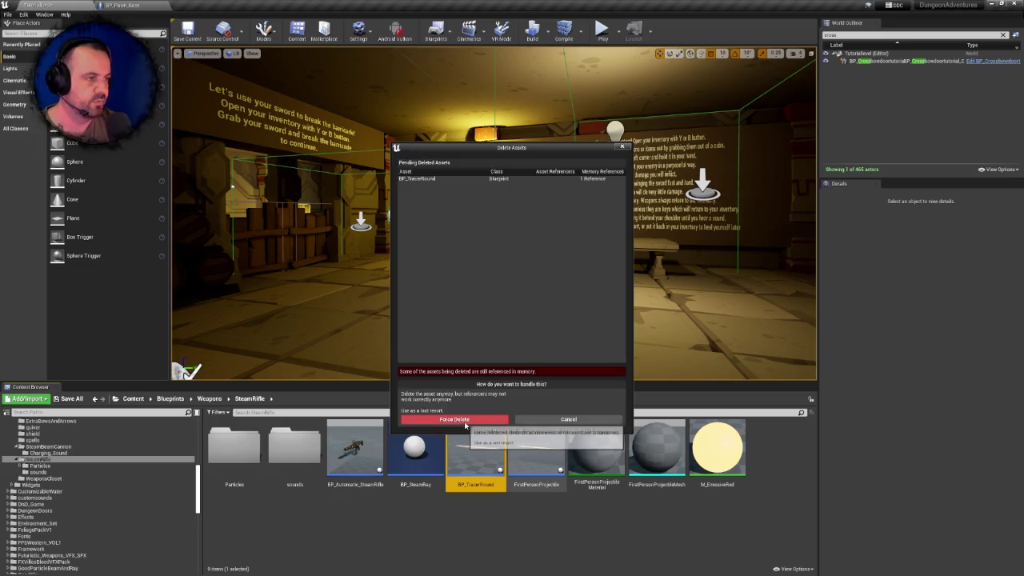
pyautogui.click(464, 422)
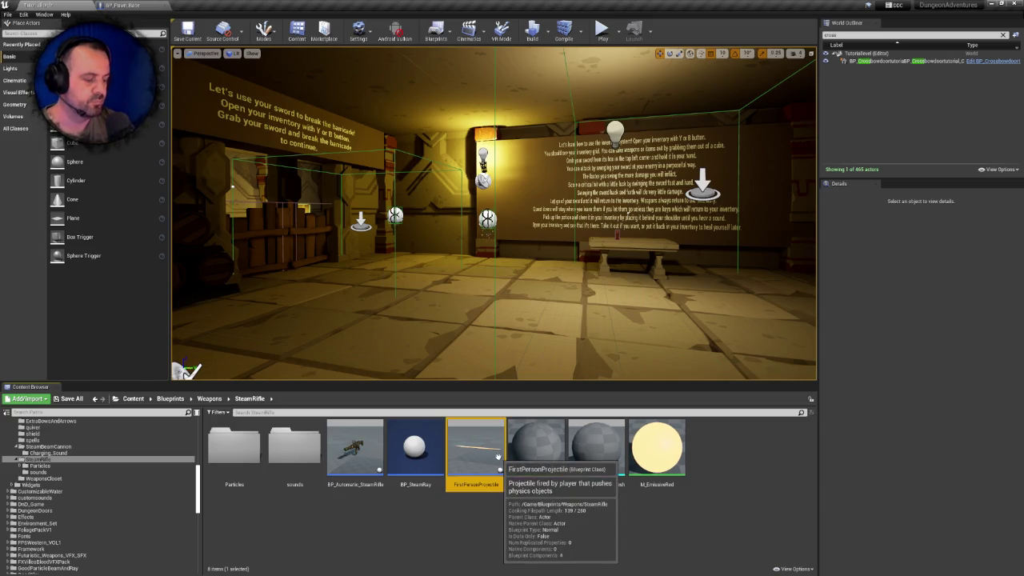
pyautogui.press('Delete')
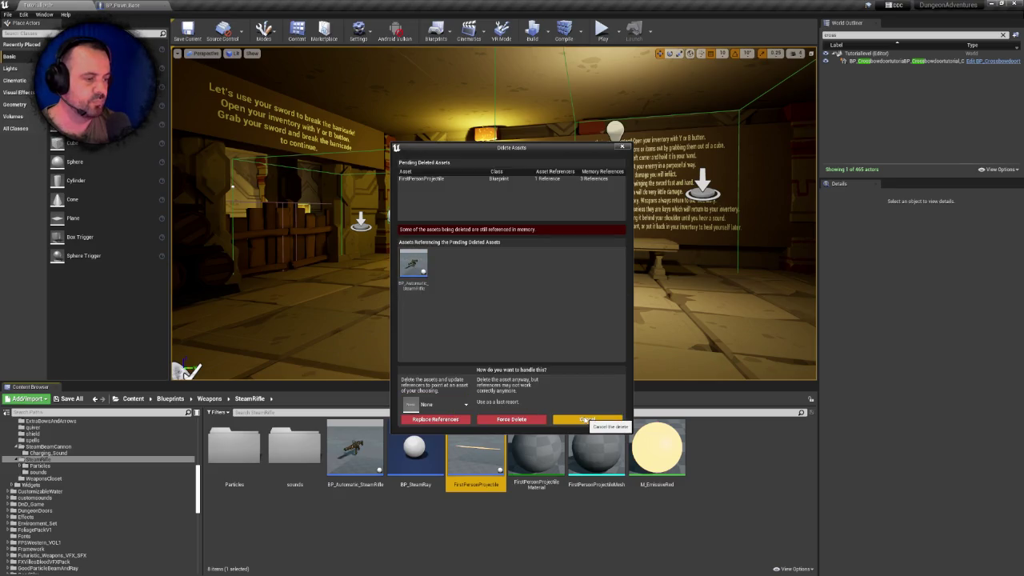
pyautogui.click(586, 419)
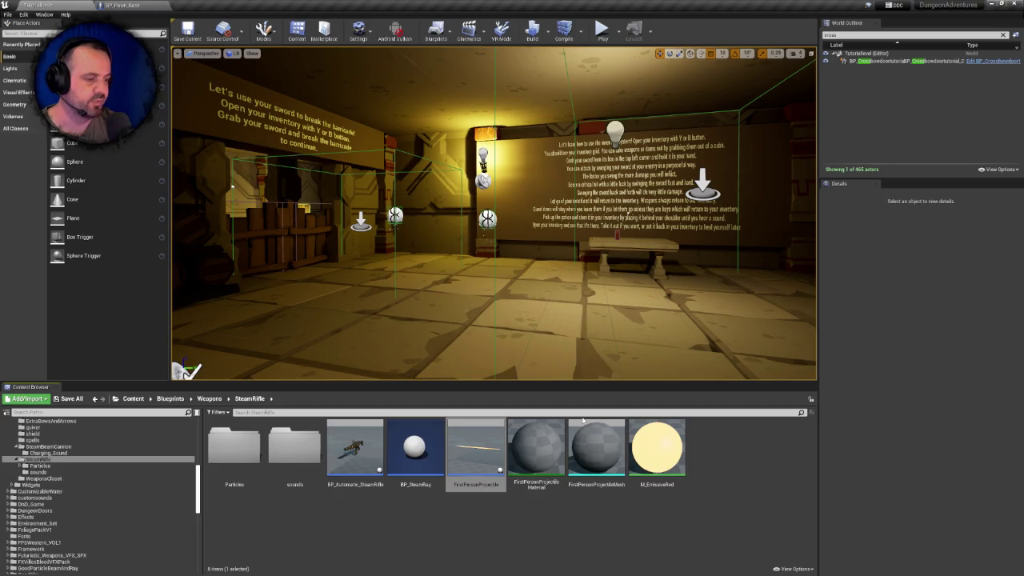
pyautogui.click(420, 442)
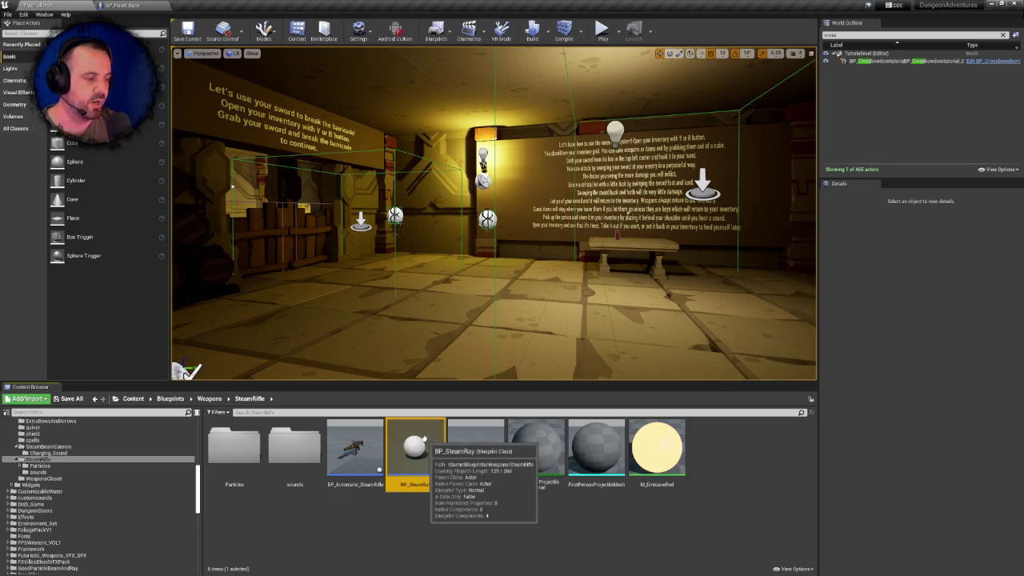
pyautogui.press('Delete')
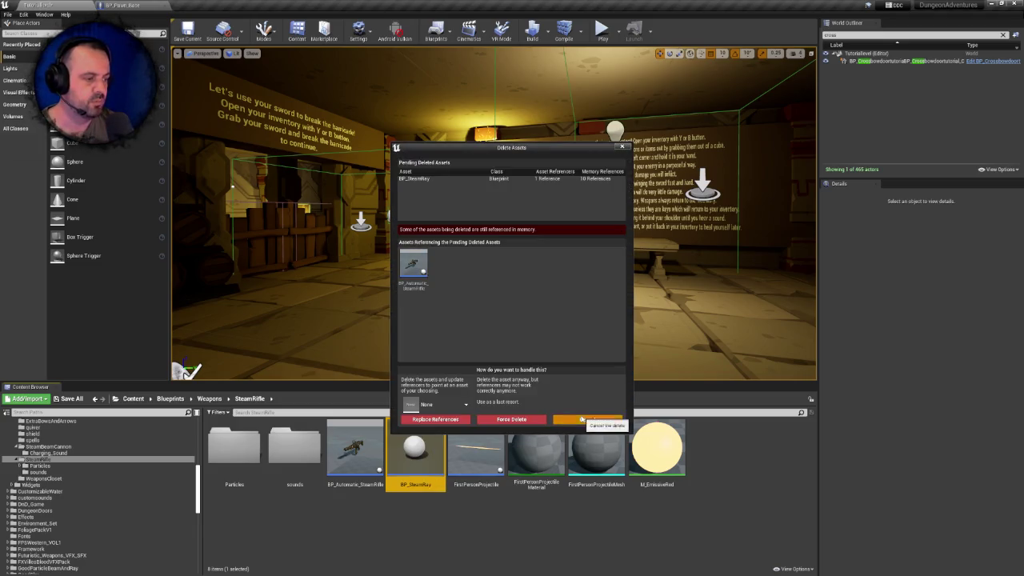
pyautogui.click(578, 419)
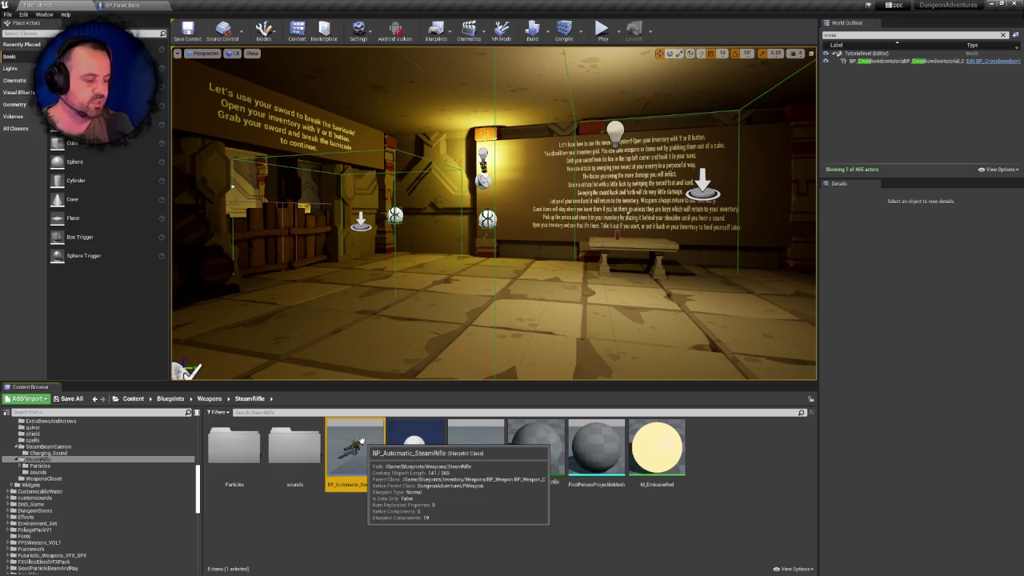
# Review BP_Automatic_SteamRifle's referencing assets without deleting it, then open BP_Pawn_Base's event graph
pyautogui.click(360, 444)
pyautogui.press('Delete')
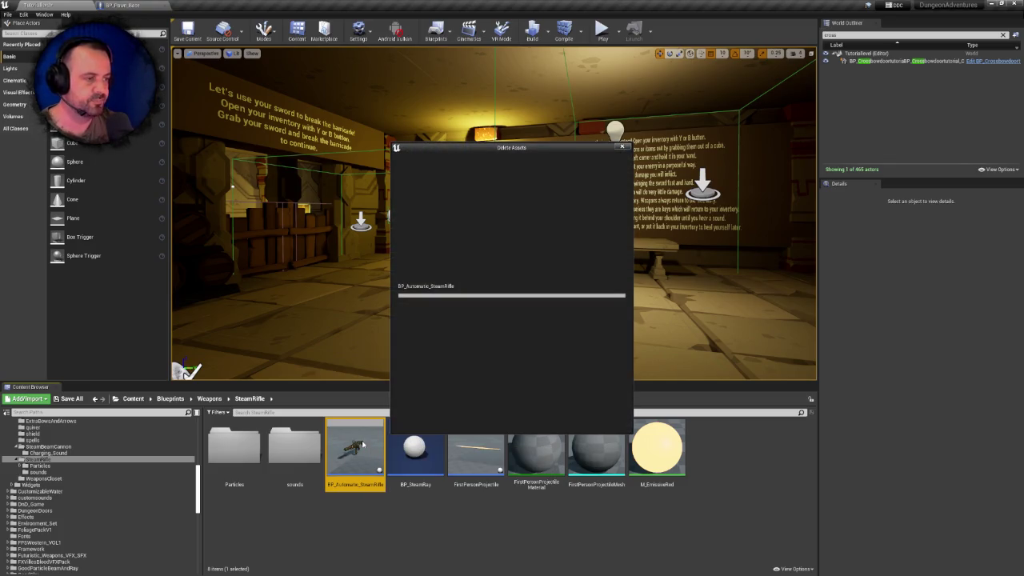
pyautogui.moveTo(452, 278)
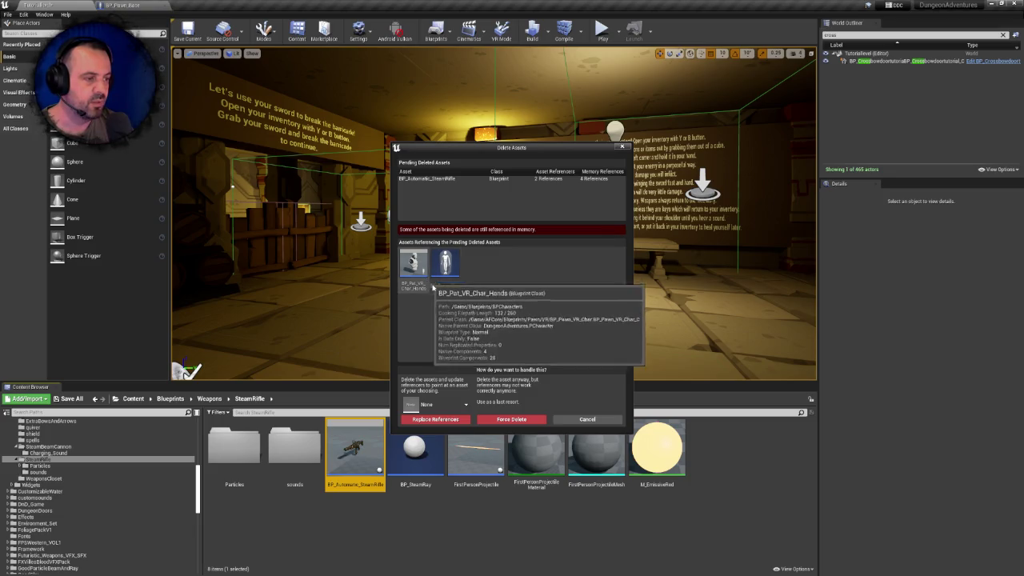
pyautogui.click(576, 419)
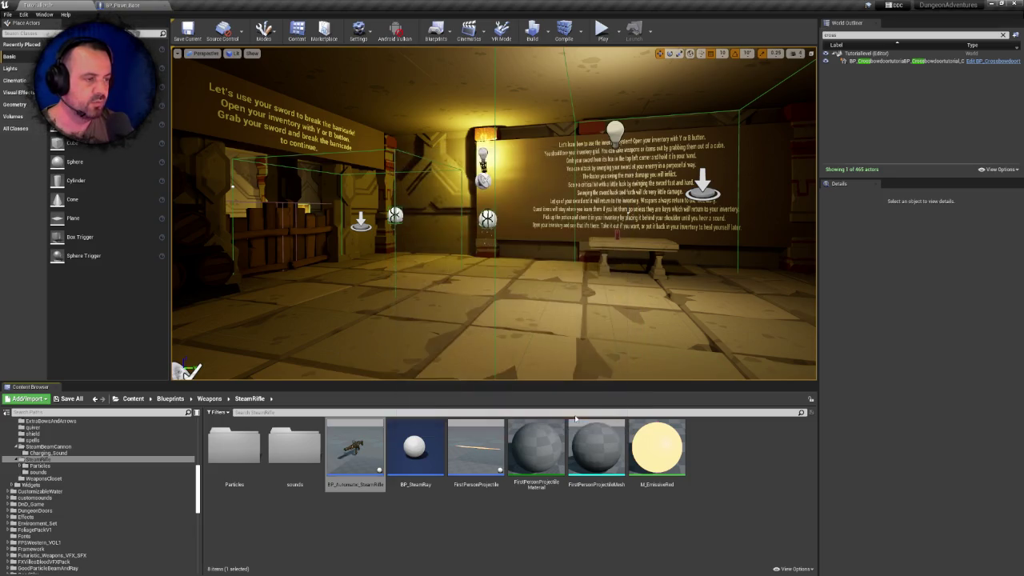
pyautogui.click(132, 5)
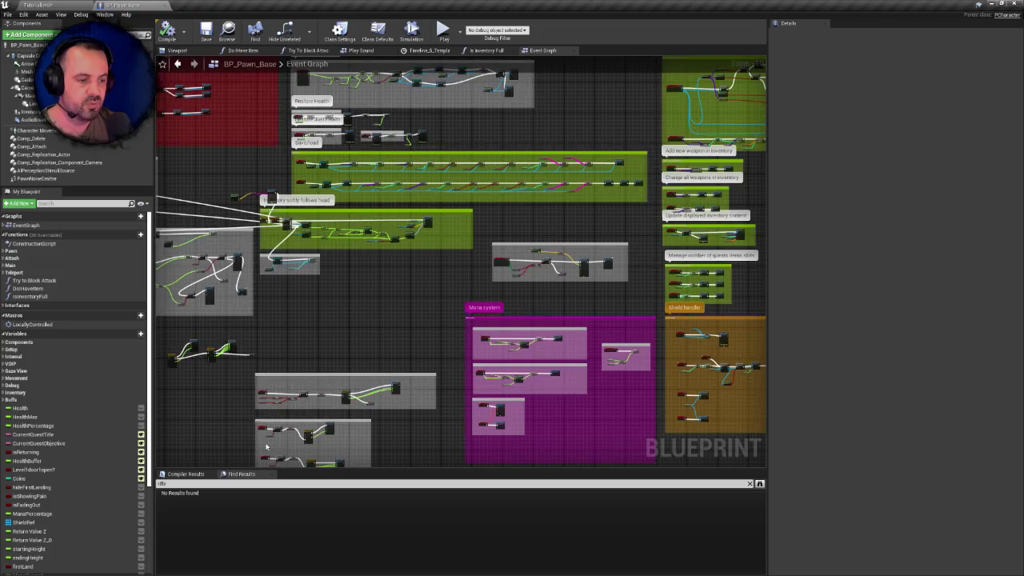
# Search BP_Pawn_Base for 'steam' references, then return to the level at the Content root
pyautogui.write('stam')
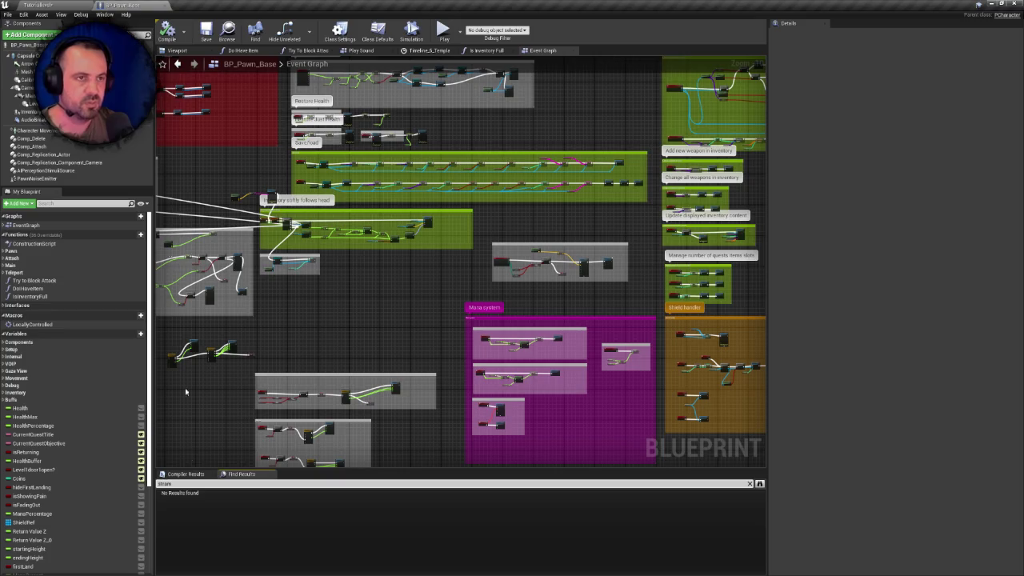
pyautogui.click(75, 4)
pyautogui.scroll(3, 86, 442)
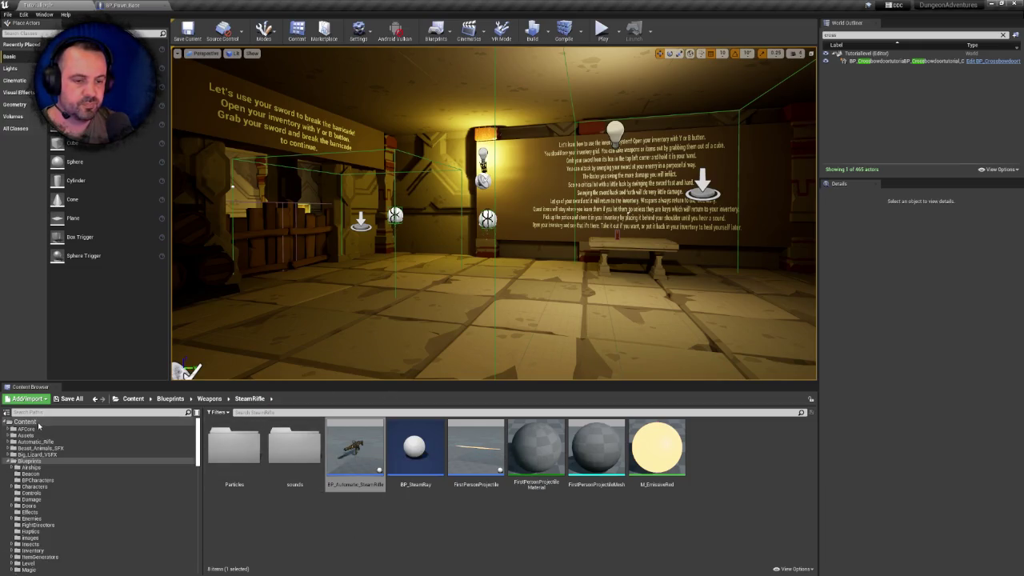
pyautogui.click(24, 422)
# Search all content for 'pat_' and open the BP_Pat_VR_Char_Hands blueprint
pyautogui.click(253, 413)
pyautogui.write('pat')
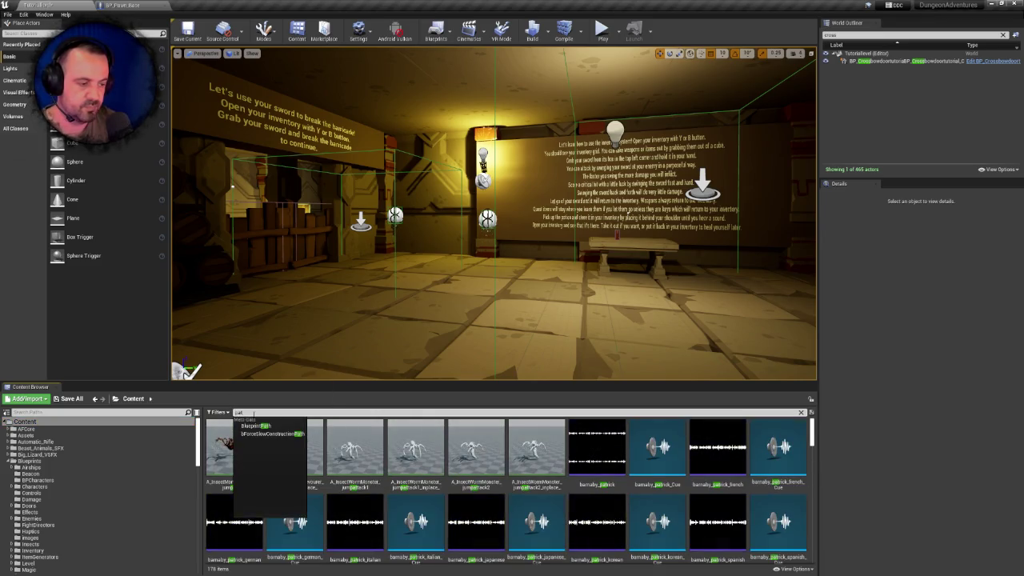
pyautogui.write('_')
pyautogui.press('BackSpace')
pyautogui.press('BackSpace')
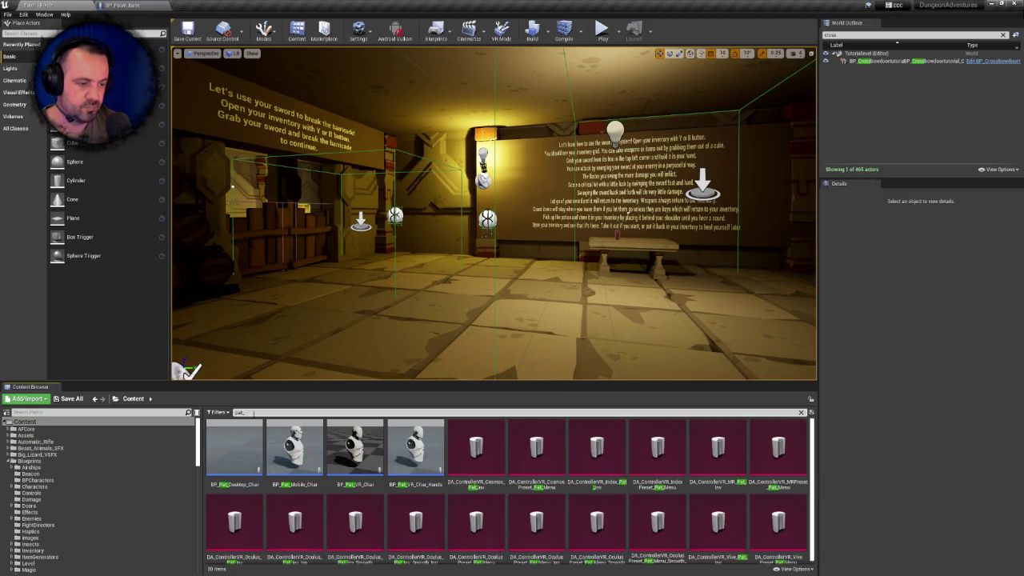
pyautogui.moveTo(419, 441)
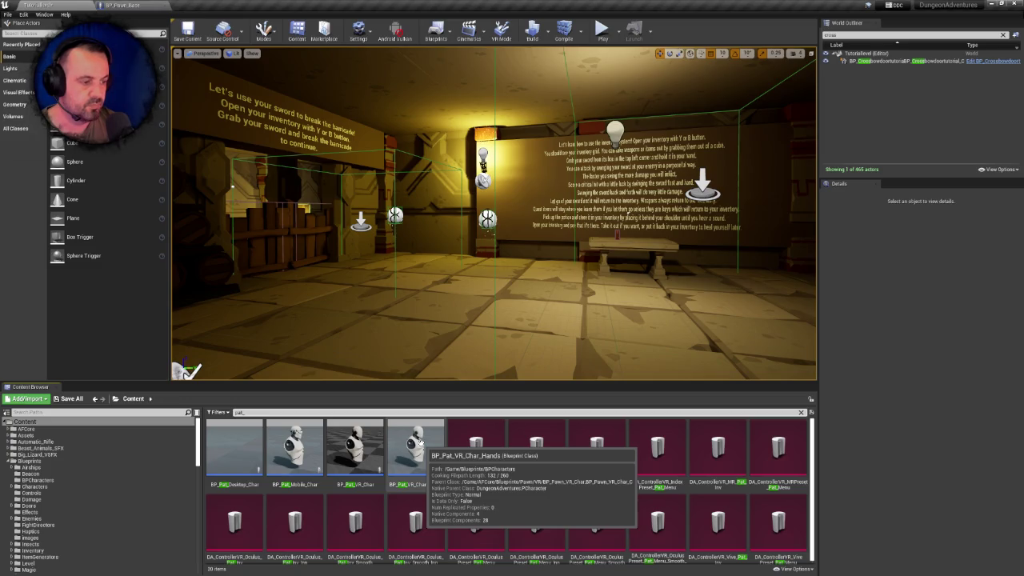
pyautogui.doubleClick(419, 441)
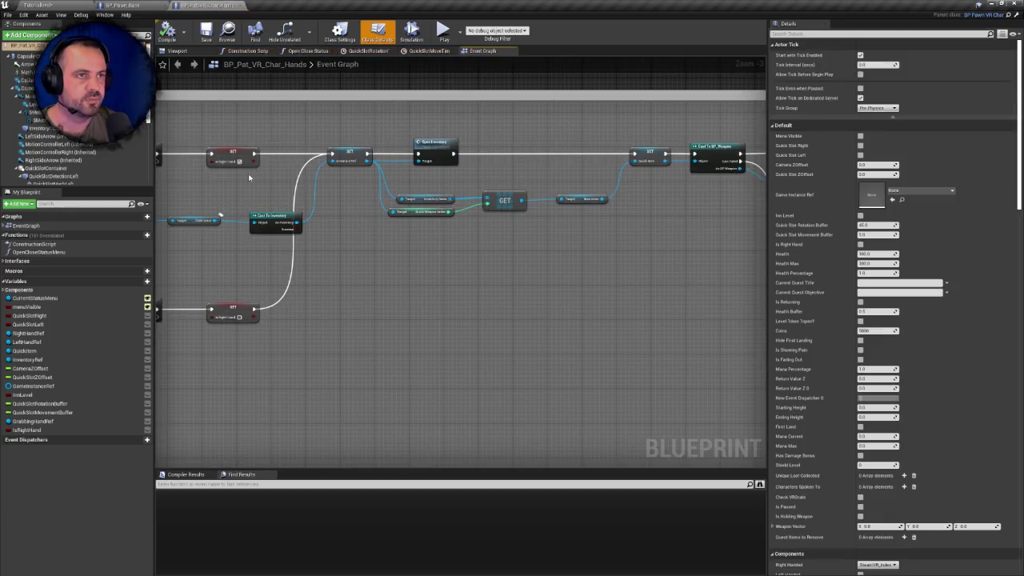
# Search BP_Pat_VR_Char_Hands for 'steam' references, finding none, then return to the level
pyautogui.write('mele')
pyautogui.press('Return')
pyautogui.hotkey('ctrl', 'a')
pyautogui.press('BackSpace')
pyautogui.write('r')
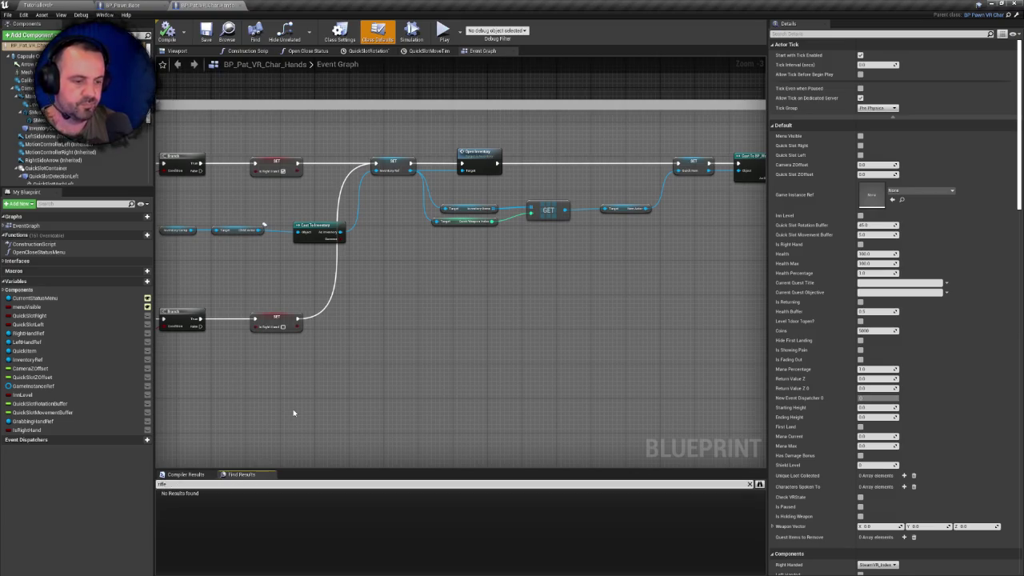
pyautogui.click(78, 4)
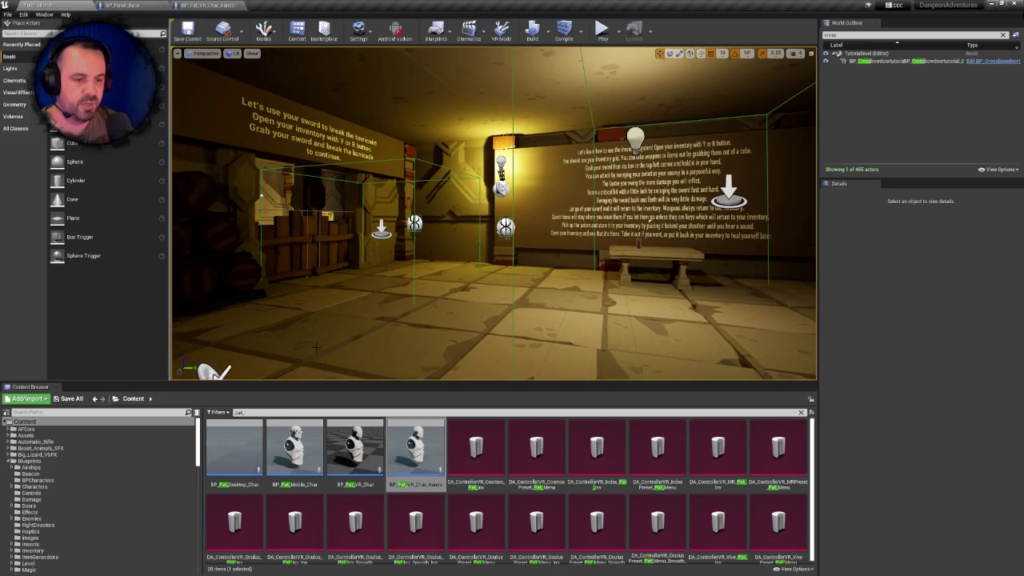
# Clear the 'pat_' filter, recheck BP_Automatic_SteamRifle's referencers in SteamRifle, cancel, and open BP_Pat_VR_Char_Hands
pyautogui.click(801, 413)
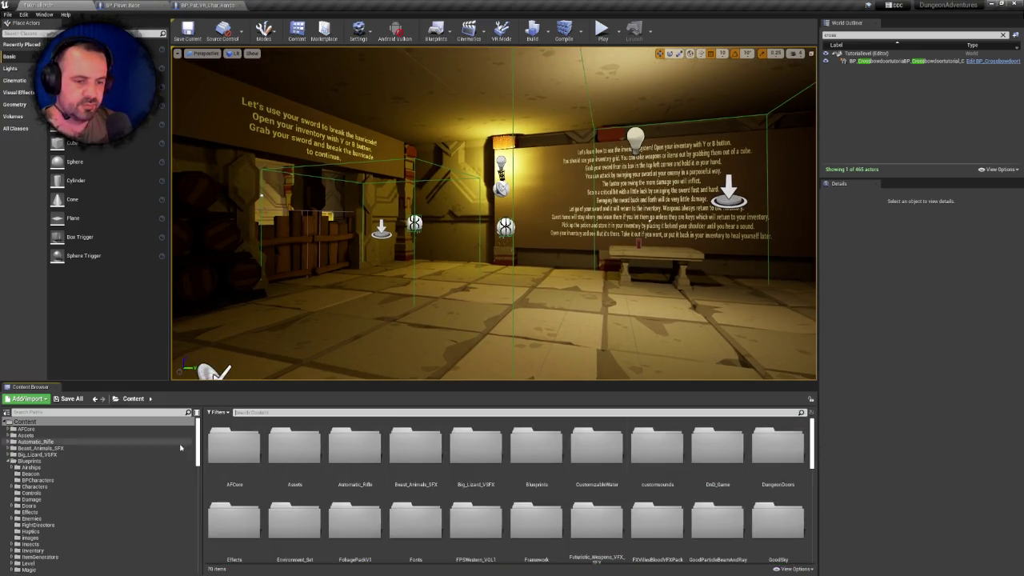
pyautogui.scroll(-10, 141, 480)
pyautogui.scroll(3, 95, 449)
pyautogui.click(95, 446)
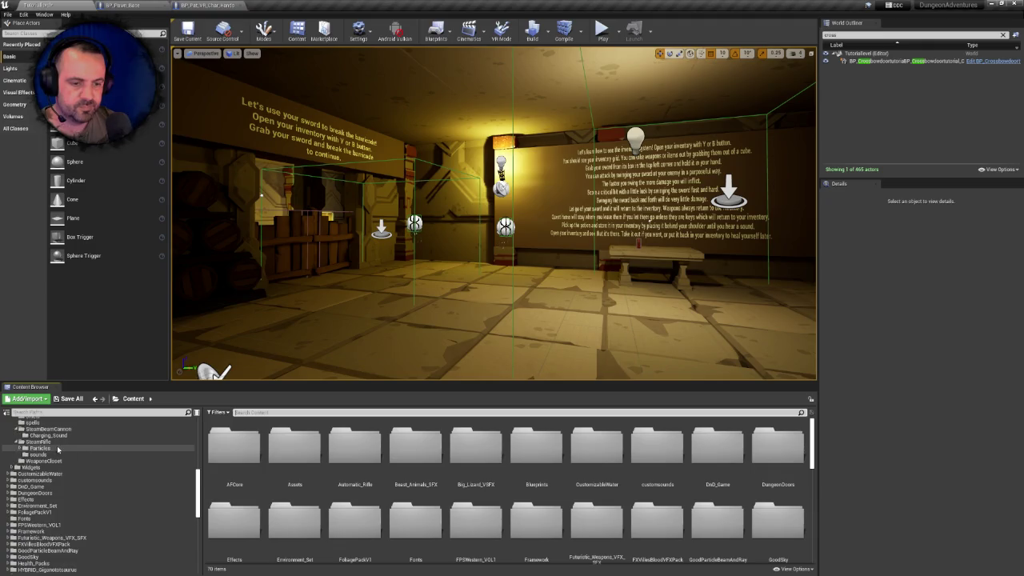
pyautogui.click(367, 463)
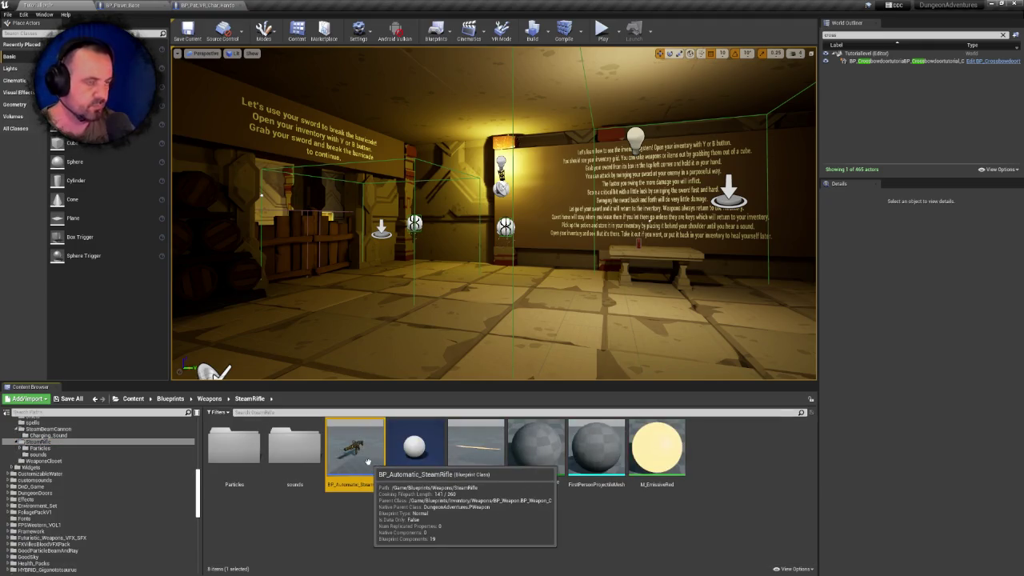
pyautogui.press('Delete')
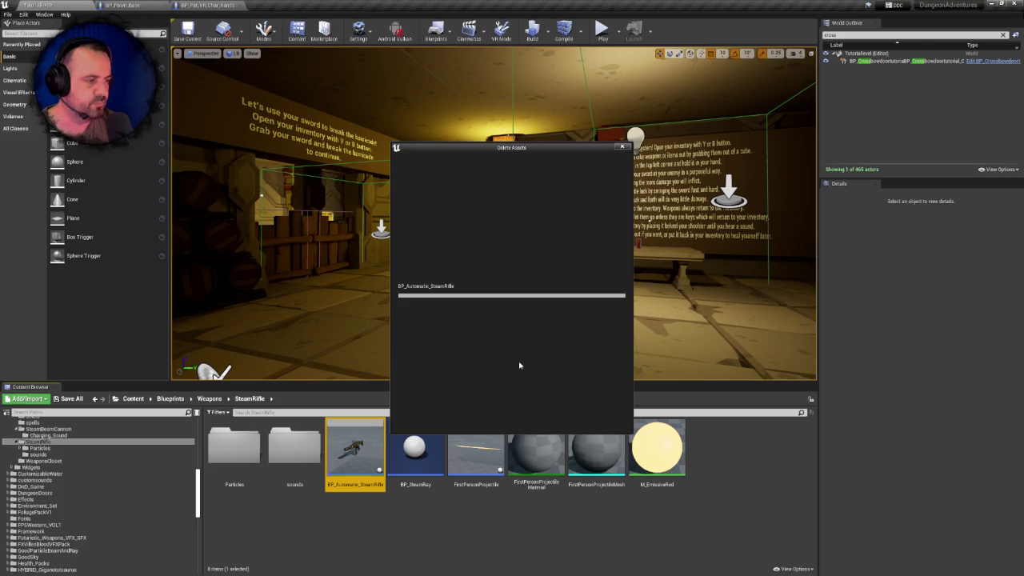
pyautogui.moveTo(413, 289)
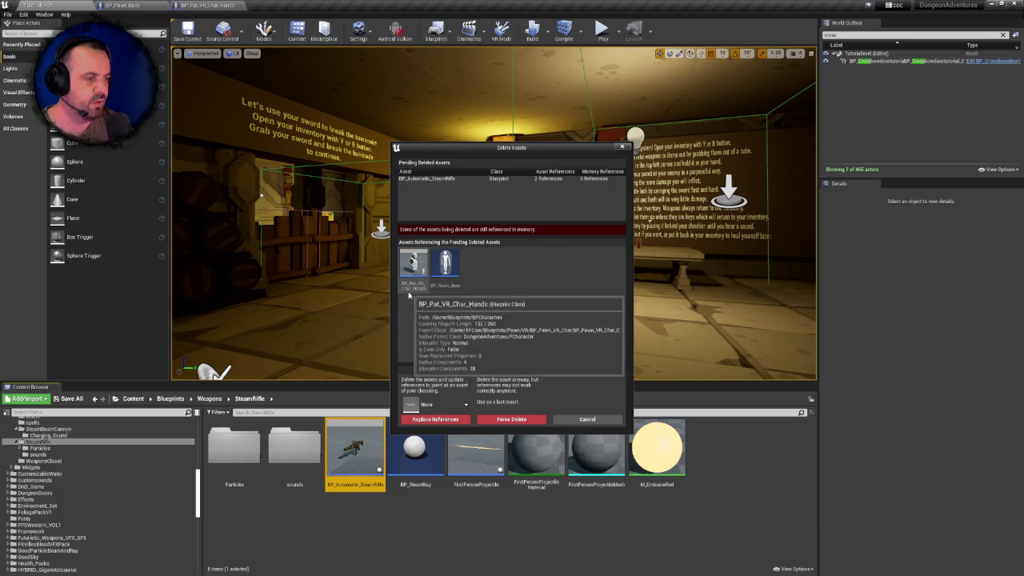
pyautogui.click(587, 419)
pyautogui.click(206, 5)
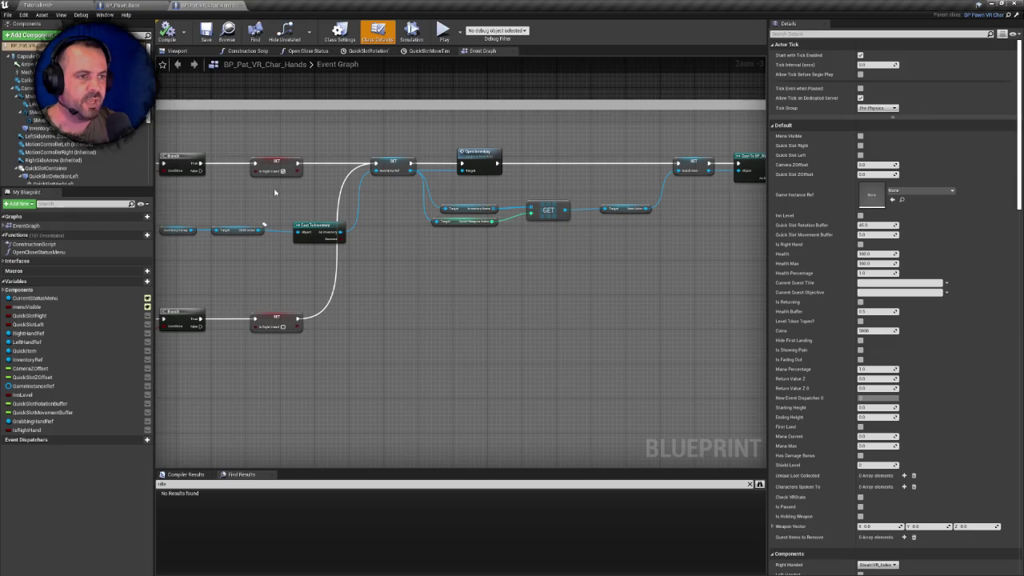
# List the EventGraph's events and search BP_Pat_VR_Char_Hands for 'weapon'
pyautogui.scroll(-5, 403, 312)
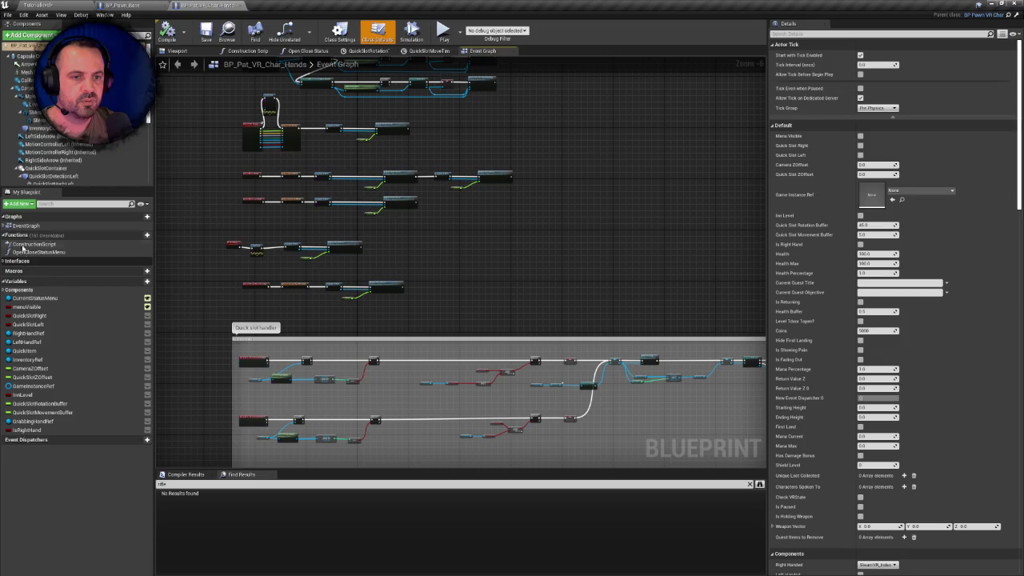
pyautogui.click(5, 225)
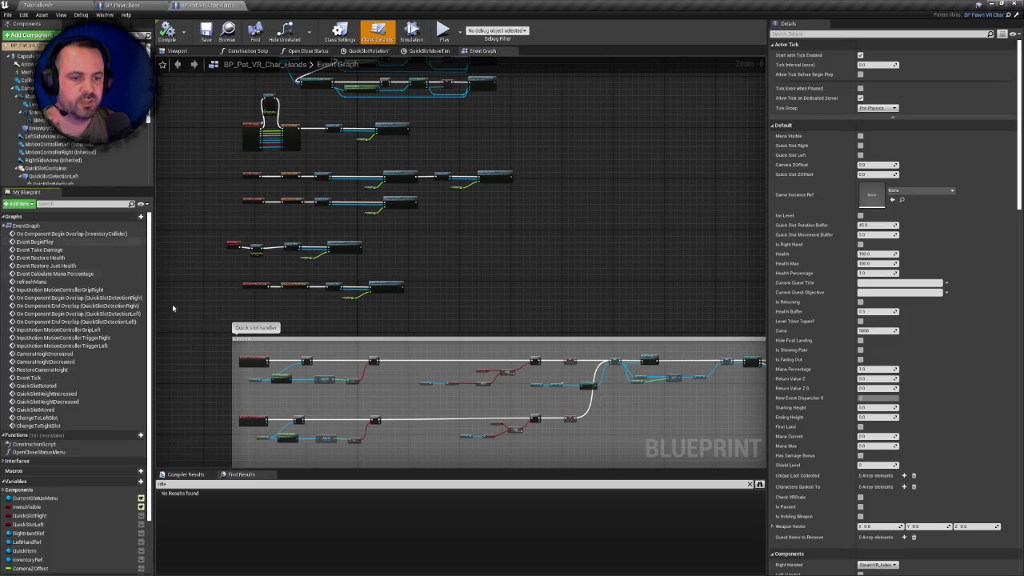
pyautogui.scroll(4, 301, 256)
pyautogui.click(183, 484)
pyautogui.write('ads')
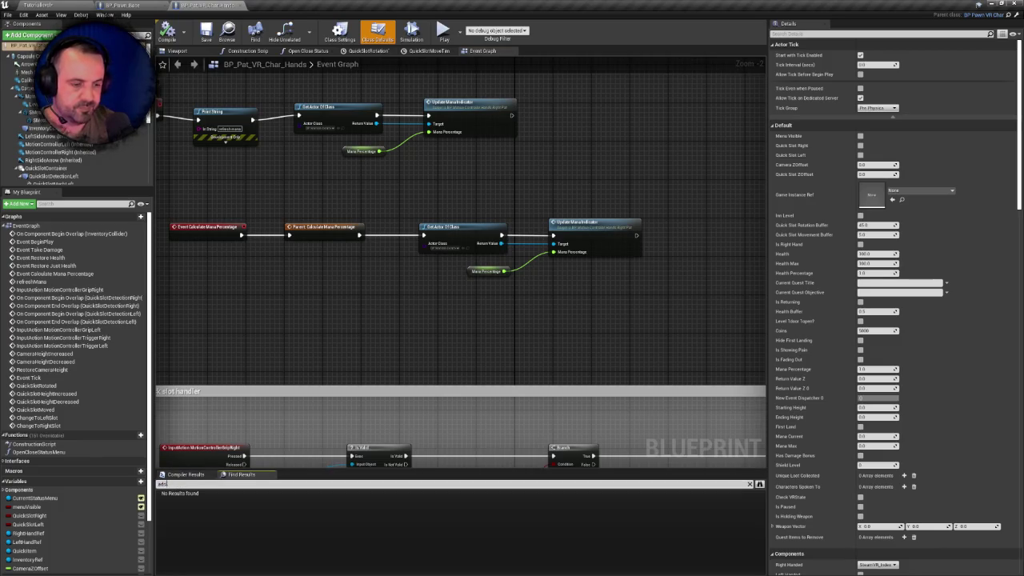
pyautogui.write('weapon')
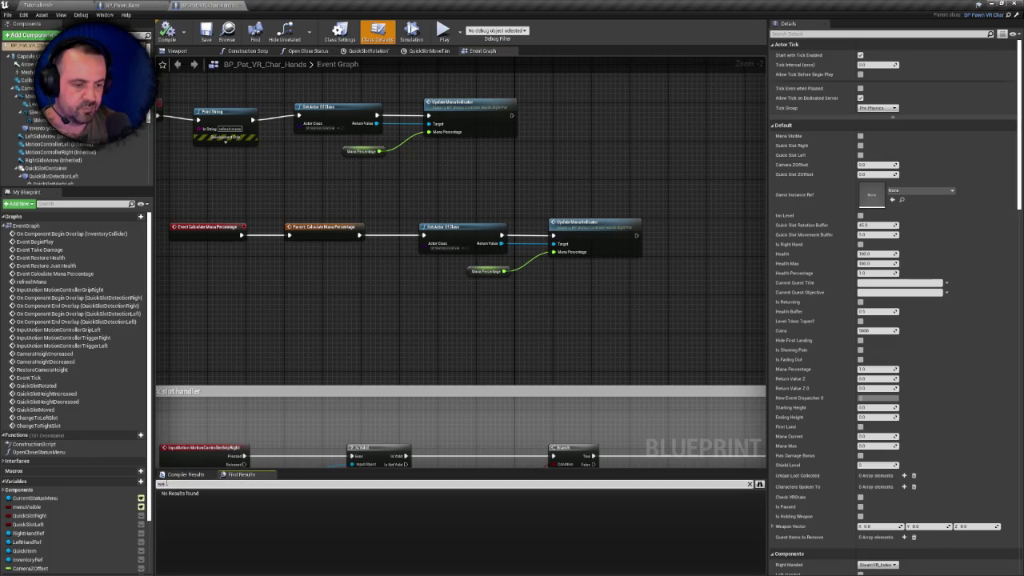
pyautogui.press('Return')
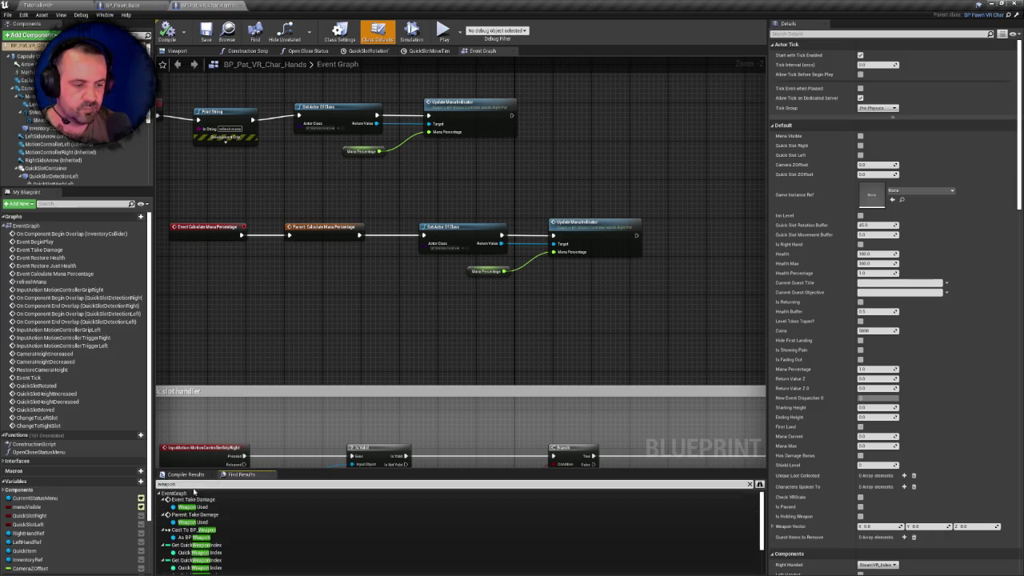
# Search for 'spawn', jump to the SpawnActor Follow HUD BP node, save, and return to the level
pyautogui.click(243, 483)
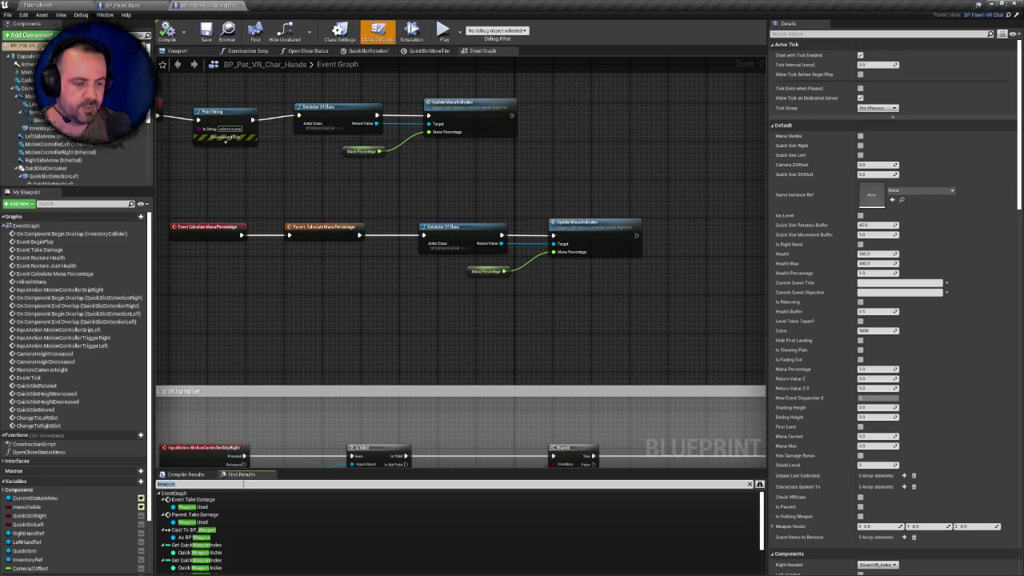
pyautogui.write('spawn')
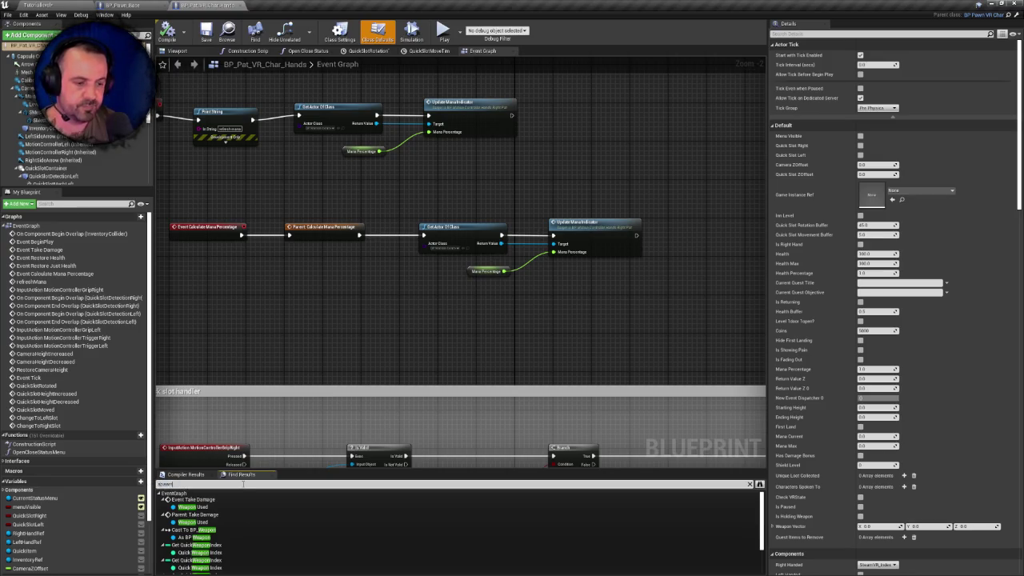
pyautogui.press('Return')
pyautogui.doubleClick(200, 499)
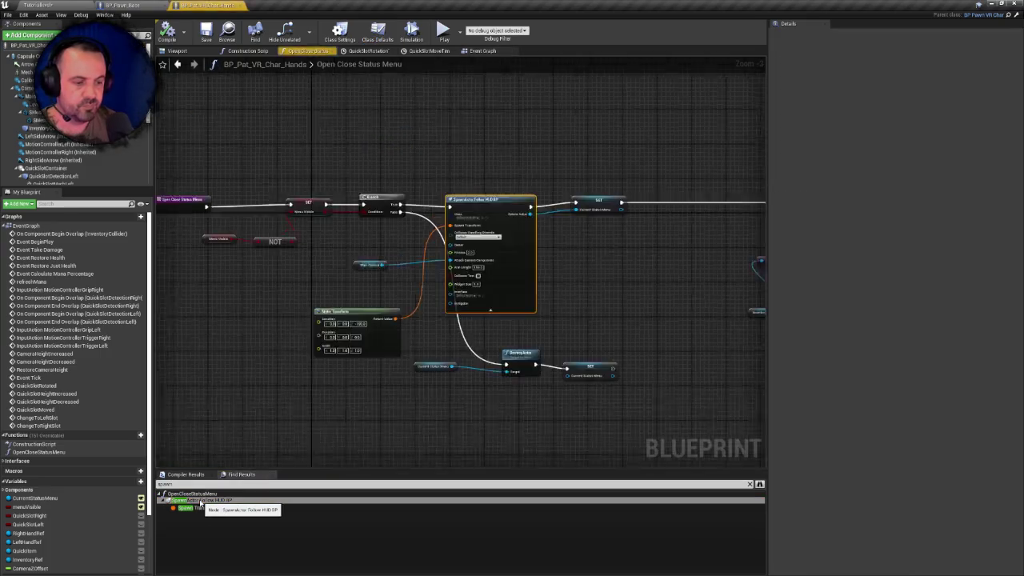
pyautogui.scroll(-3, 527, 319)
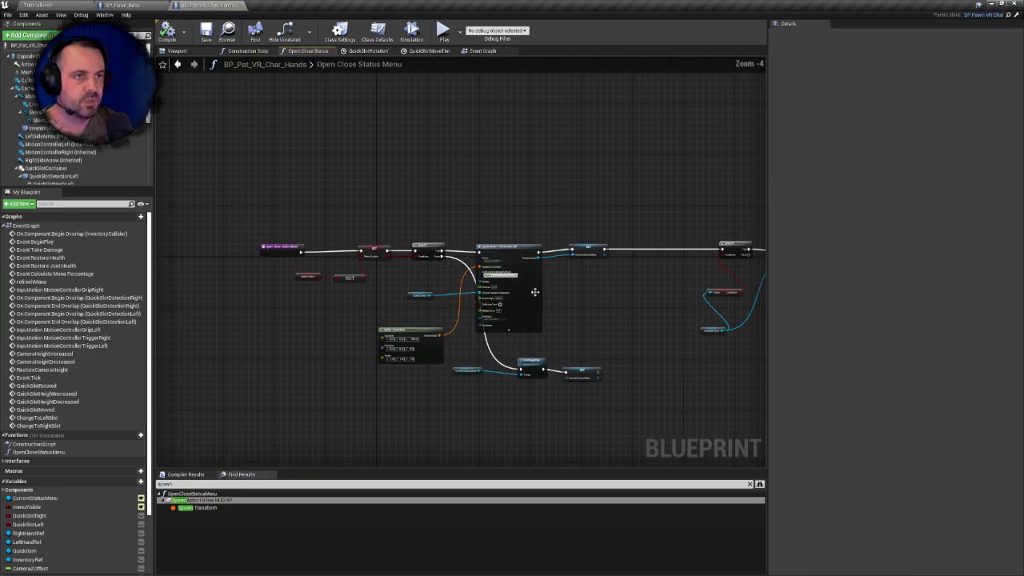
pyautogui.scroll(-2, 230, 186)
pyautogui.hotkey('ctrl', 's')
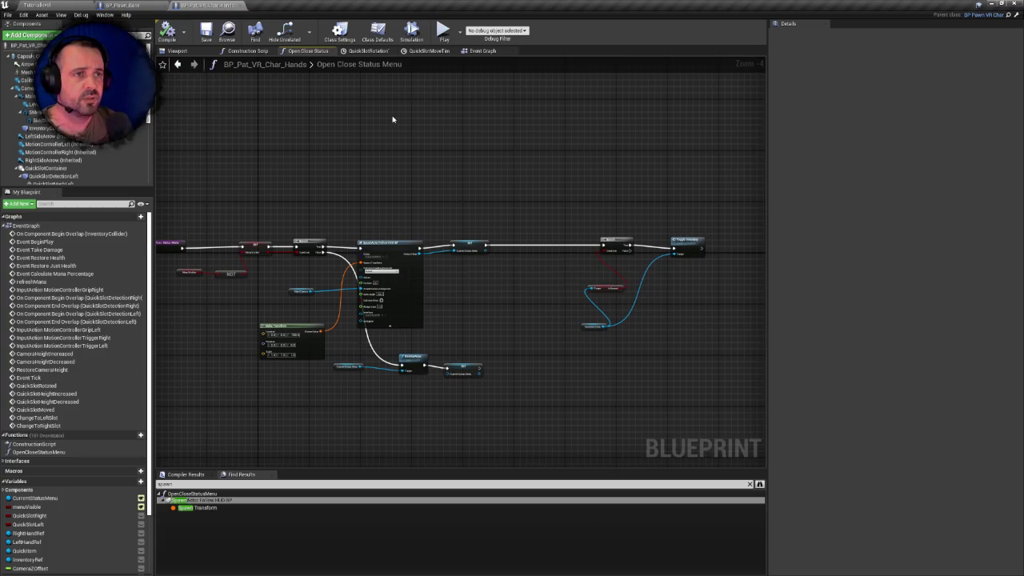
pyautogui.click(40, 4)
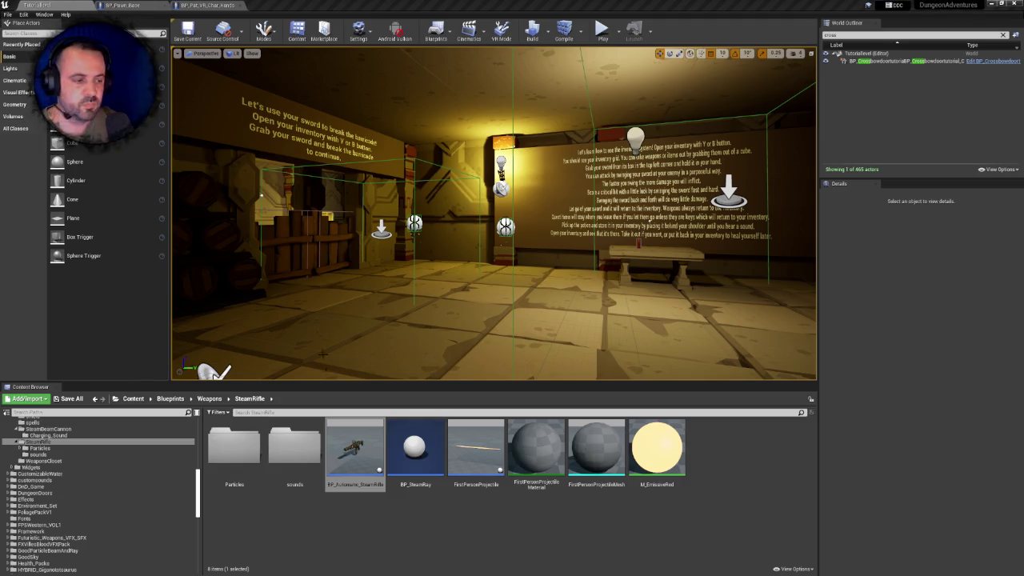
pyautogui.rightClick(364, 446)
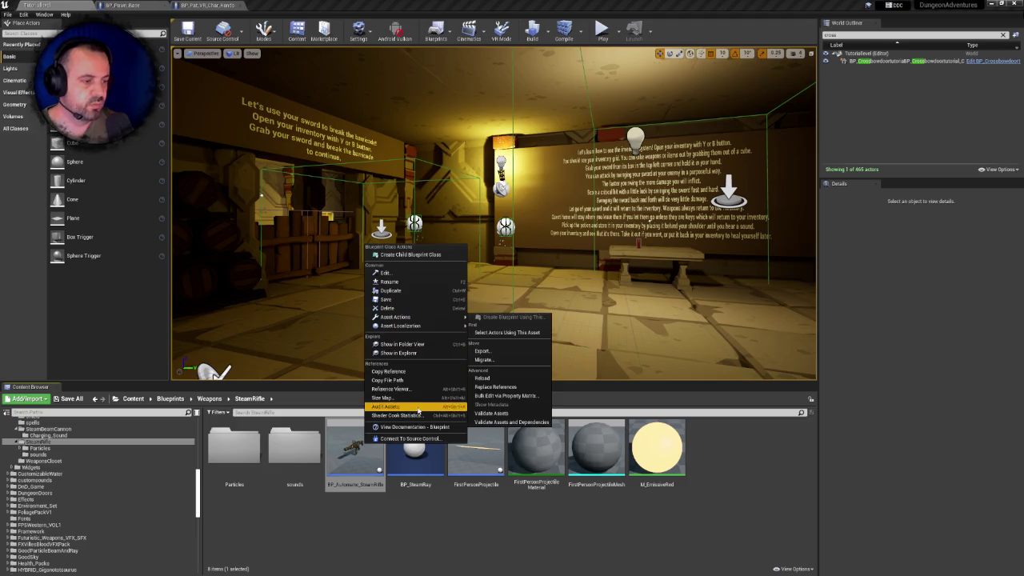
pyautogui.click(390, 388)
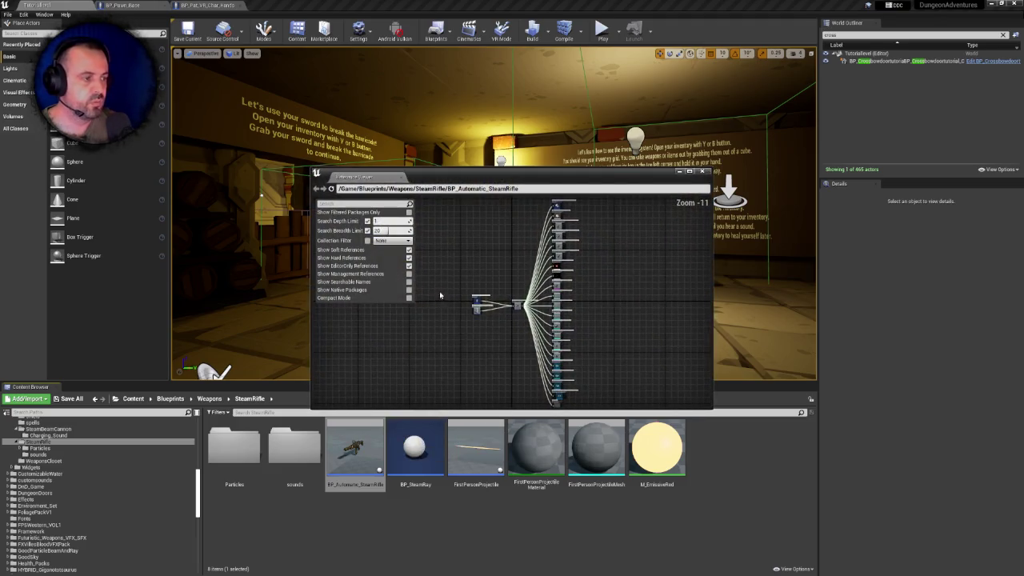
pyautogui.scroll(9, 488, 292)
pyautogui.moveTo(509, 282)
pyautogui.mouseDown()
pyautogui.moveTo(526, 269)
pyautogui.moveTo(582, 265)
pyautogui.moveTo(542, 273)
pyautogui.mouseUp()
pyautogui.scroll(-1, 573, 269)
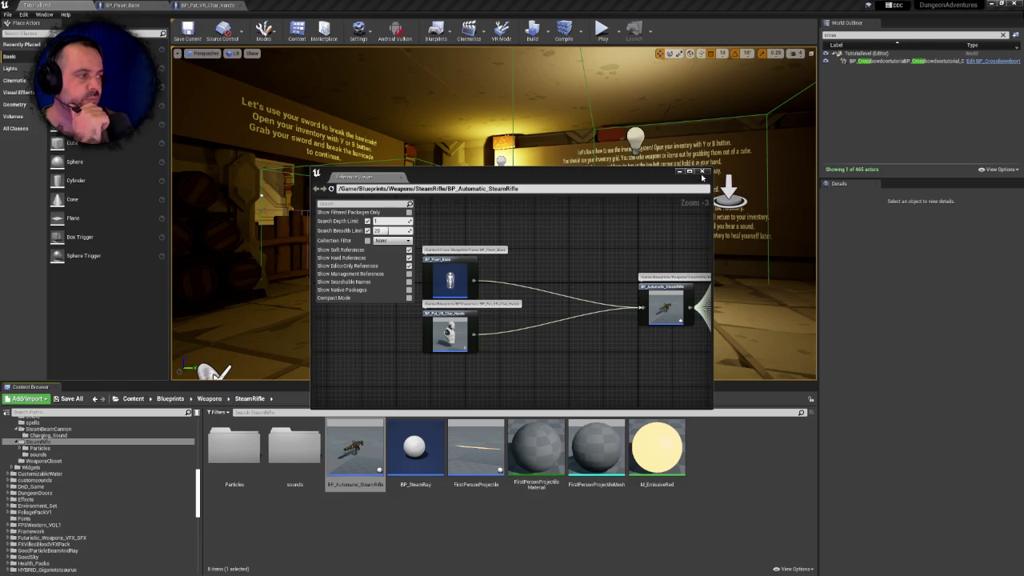
pyautogui.click(701, 172)
pyautogui.moveTo(199, 483); pyautogui.dragTo(199, 429)
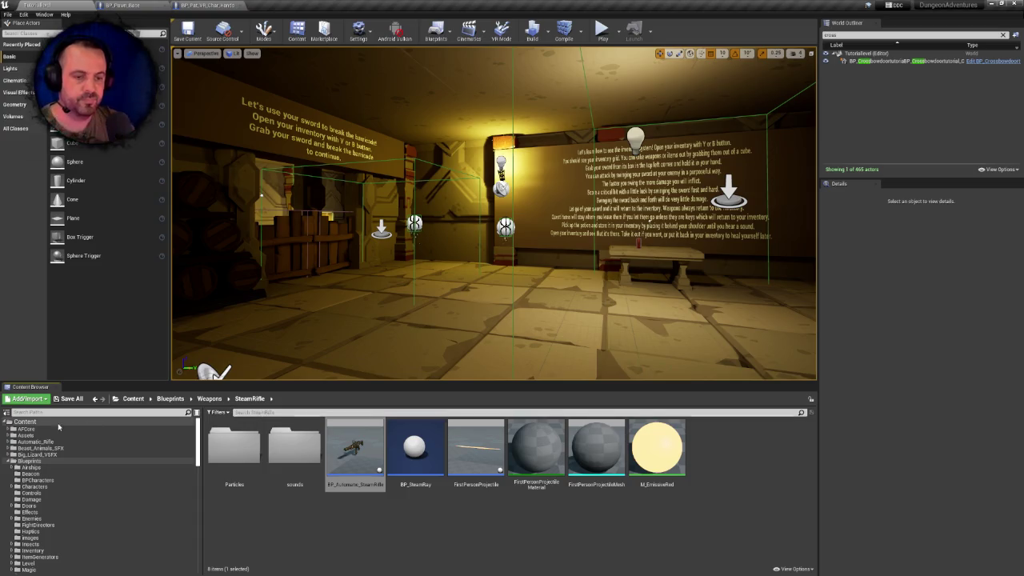
# Search 'pawn_b' and browse to BP_Pawn_Base's Pawn folder under AFCore Blueprints
pyautogui.click(32, 422)
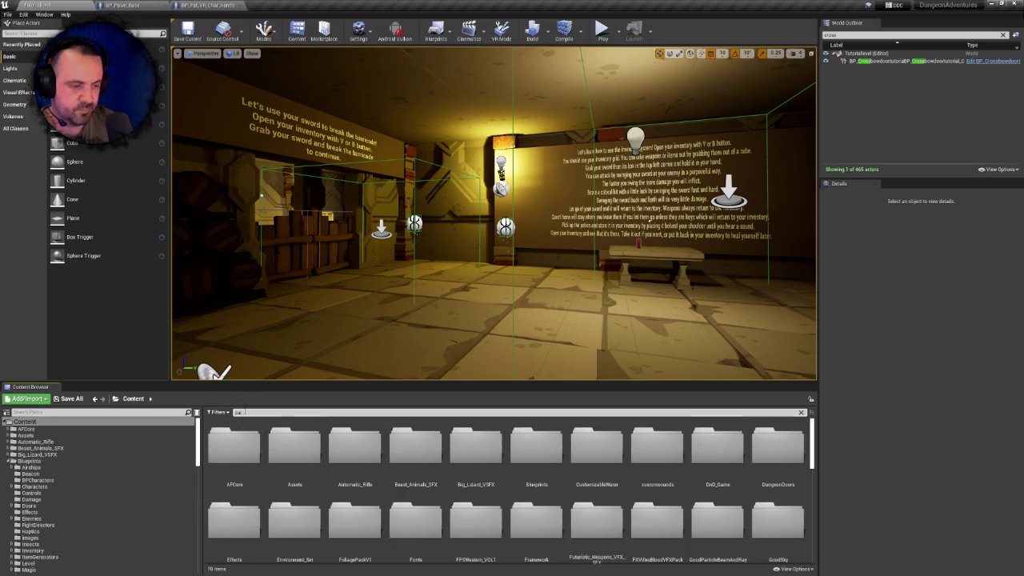
pyautogui.write('pawn_b')
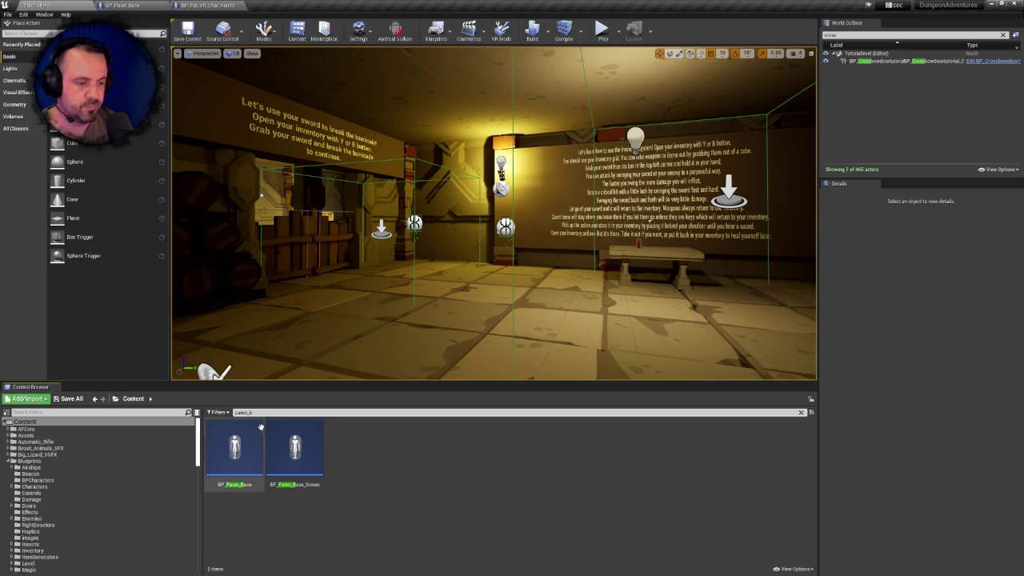
pyautogui.rightClick(240, 436)
pyautogui.click(292, 345)
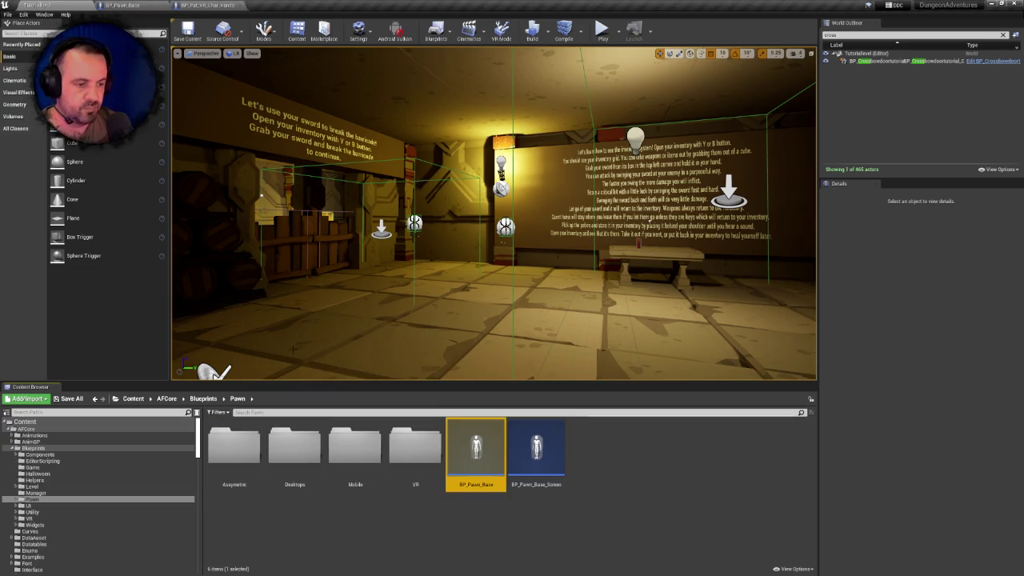
pyautogui.rightClick(484, 446)
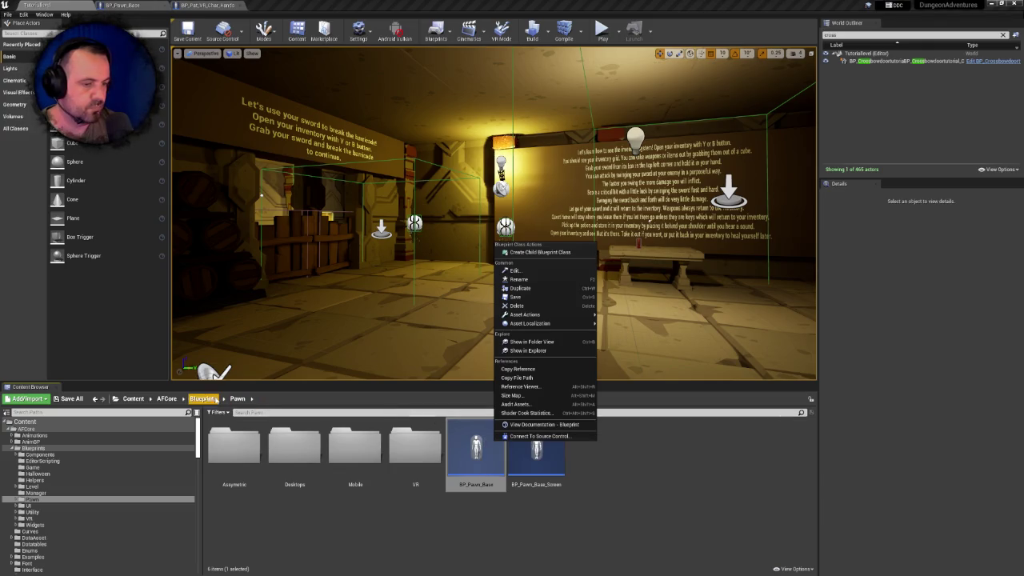
pyautogui.click(204, 398)
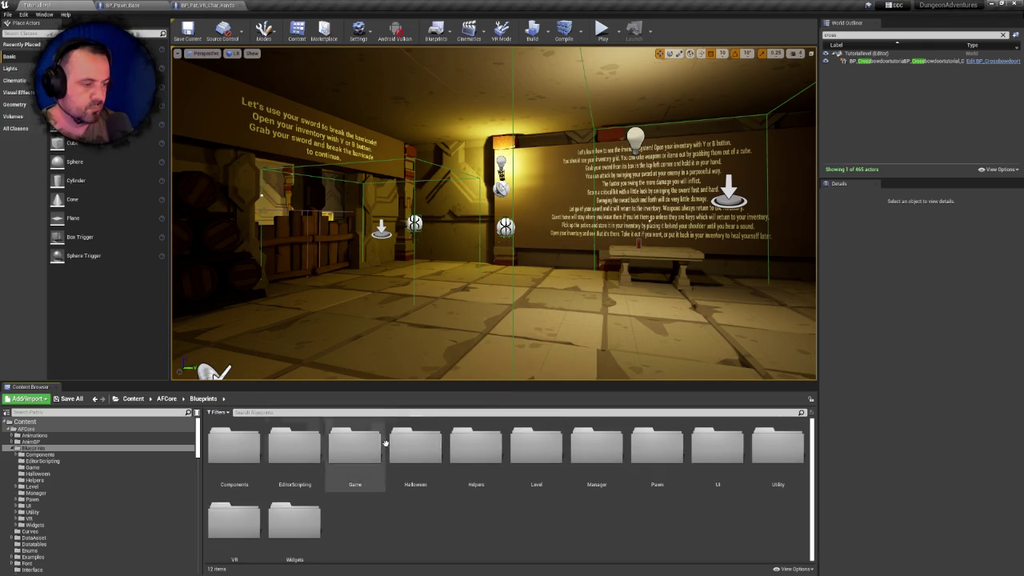
pyautogui.rightClick(670, 456)
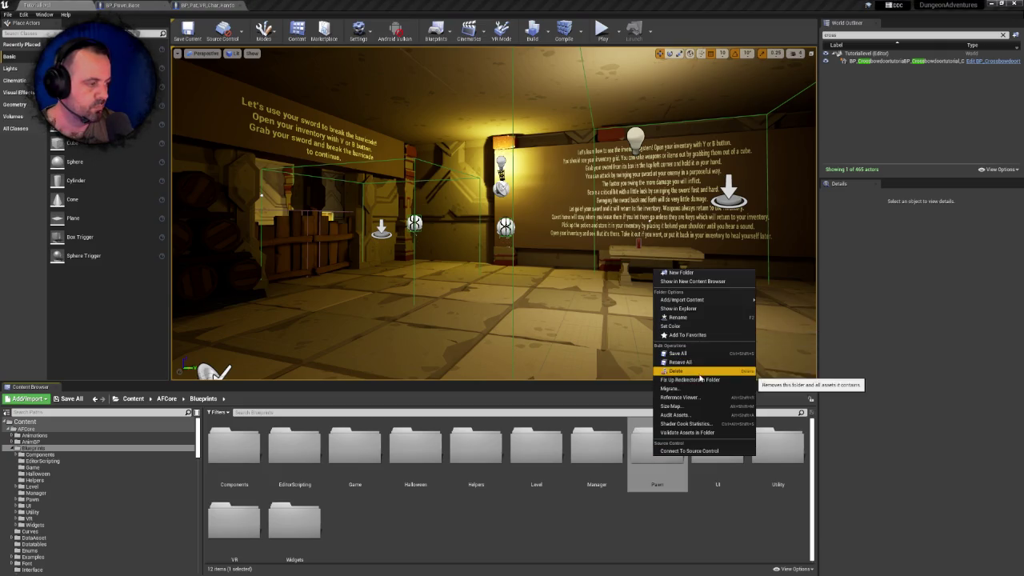
pyautogui.click(696, 373)
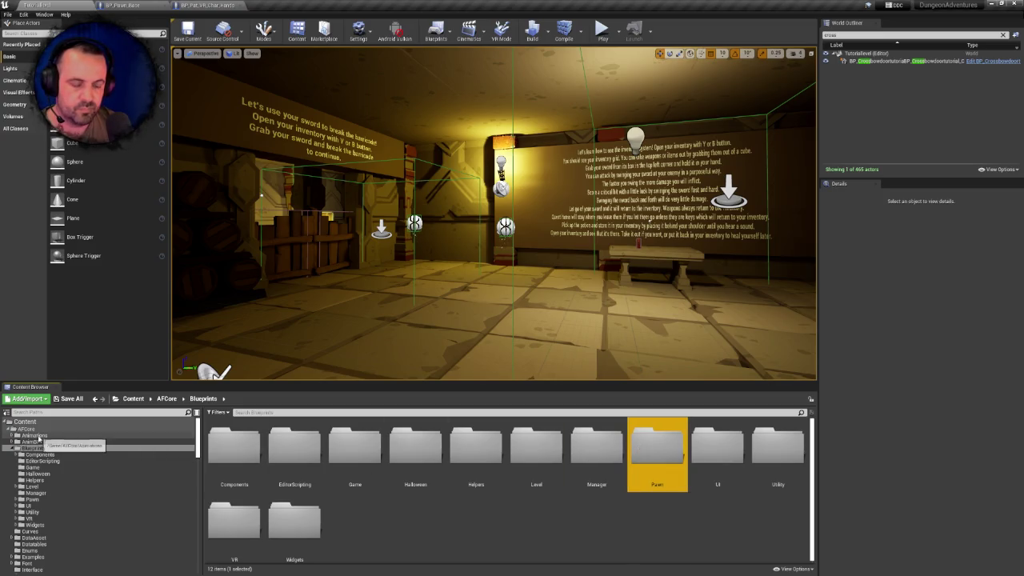
# Browse to BP_Pat_VR_Char_Hands in BPCharacters, go up to the Blueprints folder, and save the level
pyautogui.click(245, 412)
pyautogui.write('ui')
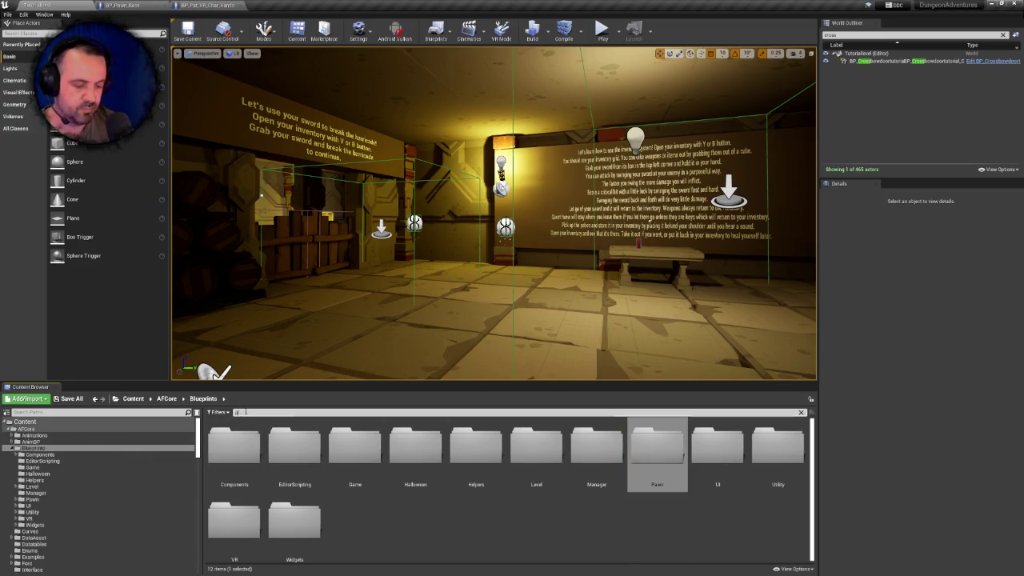
pyautogui.write('th')
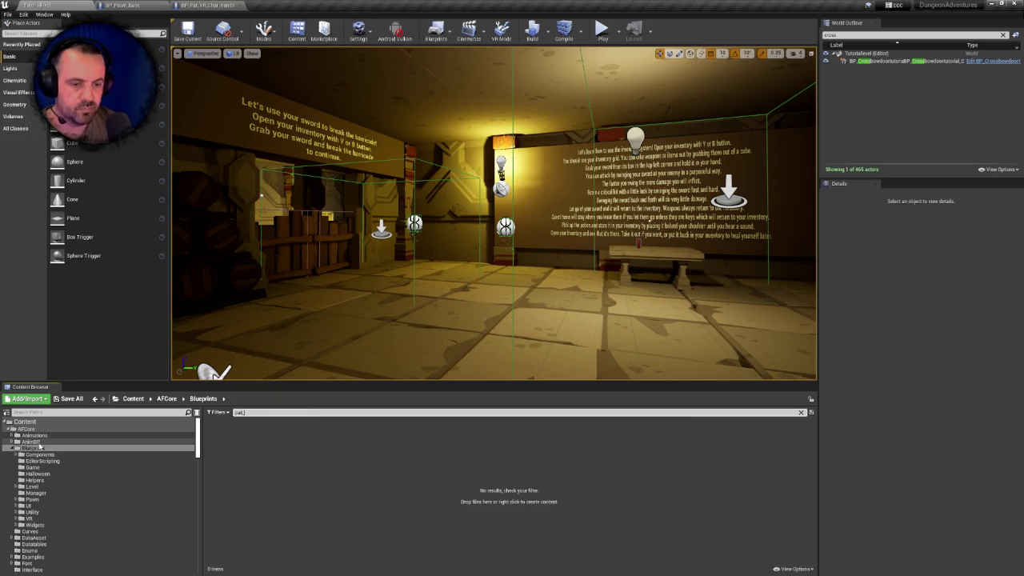
pyautogui.click(32, 422)
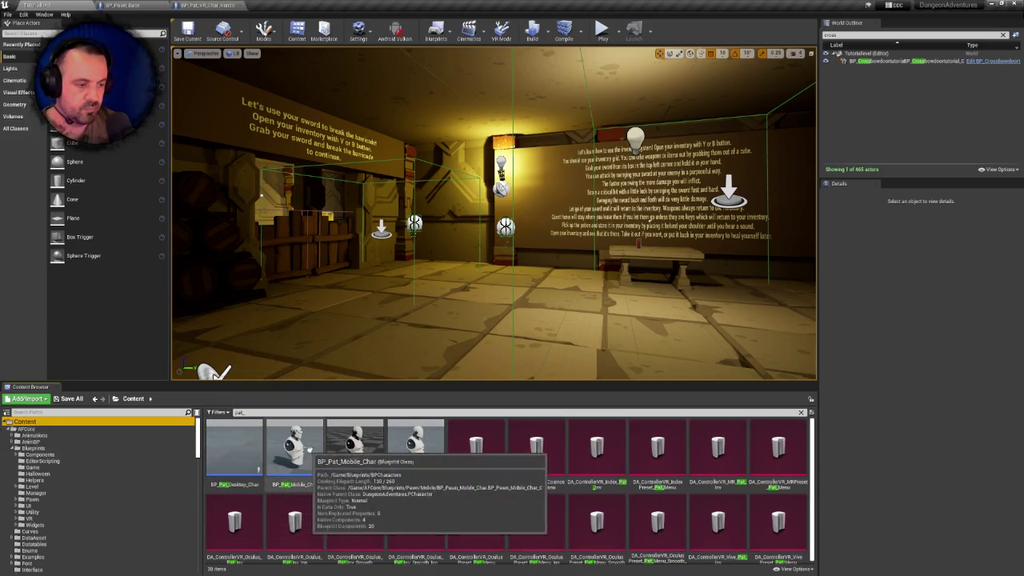
pyautogui.rightClick(430, 447)
pyautogui.click(480, 347)
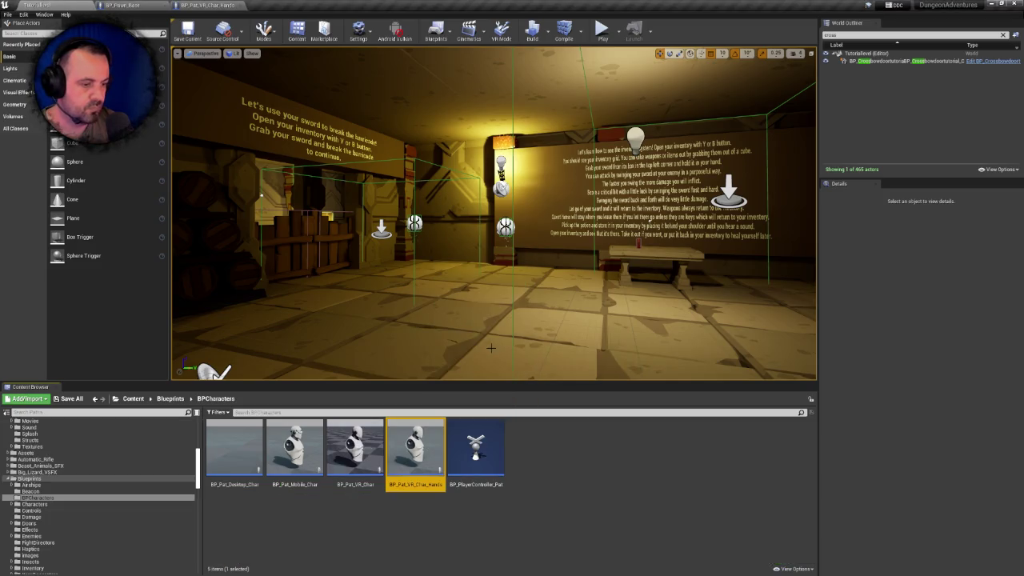
pyautogui.click(356, 448)
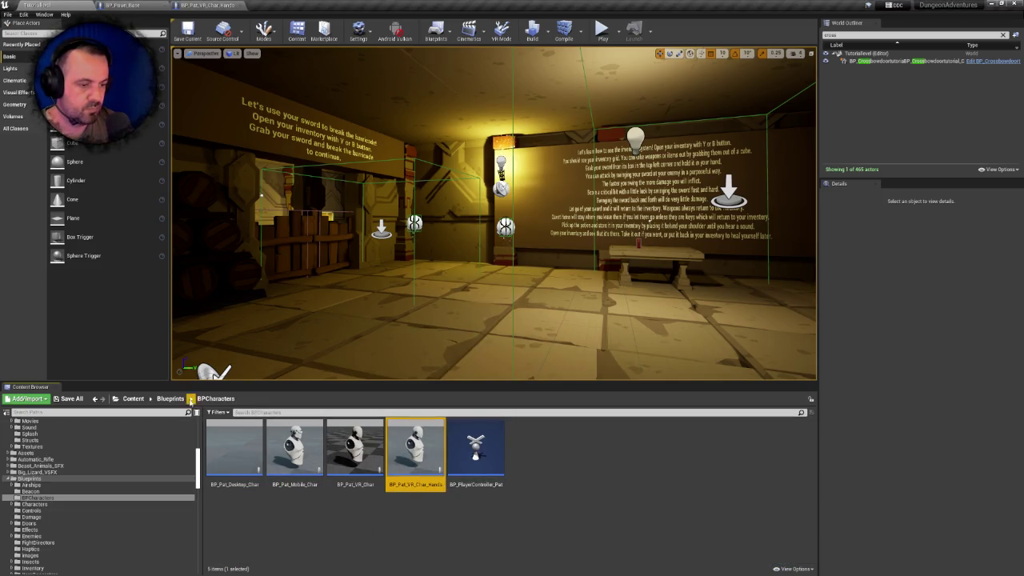
pyautogui.click(170, 398)
pyautogui.rightClick(364, 452)
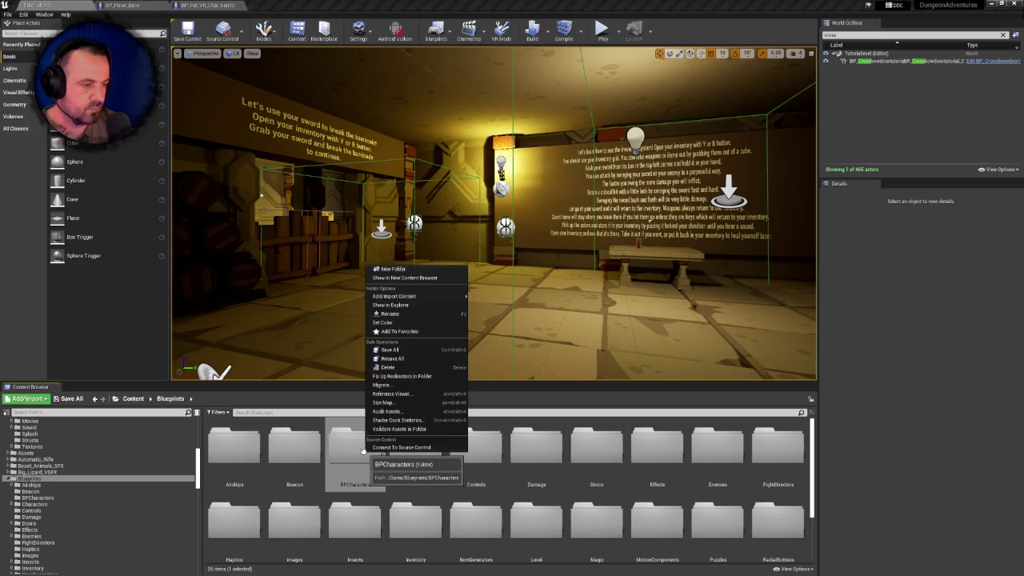
pyautogui.click(410, 376)
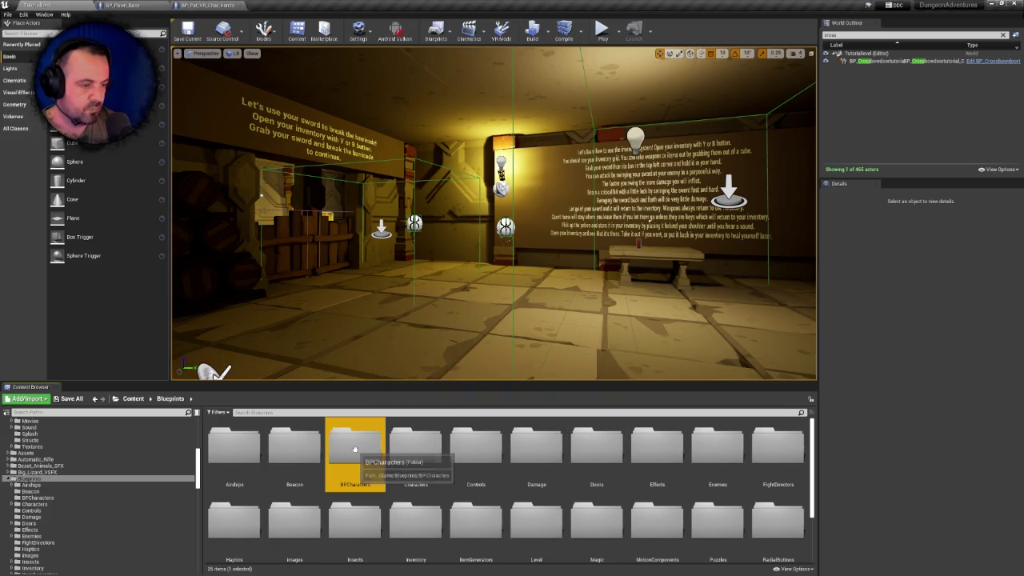
pyautogui.hotkey('ctrl', 's')
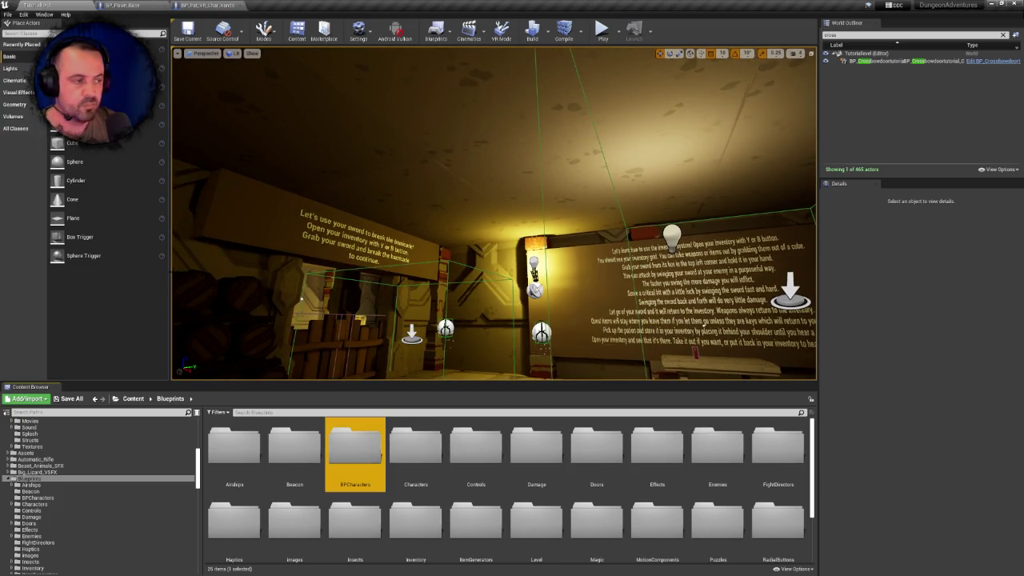
# Open Weapons/SteamRifle and force-delete BP_Automatic_SteamRifle despite its references from both pawn blueprints
pyautogui.scroll(-2, 100, 496)
pyautogui.scroll(-5, 100, 497)
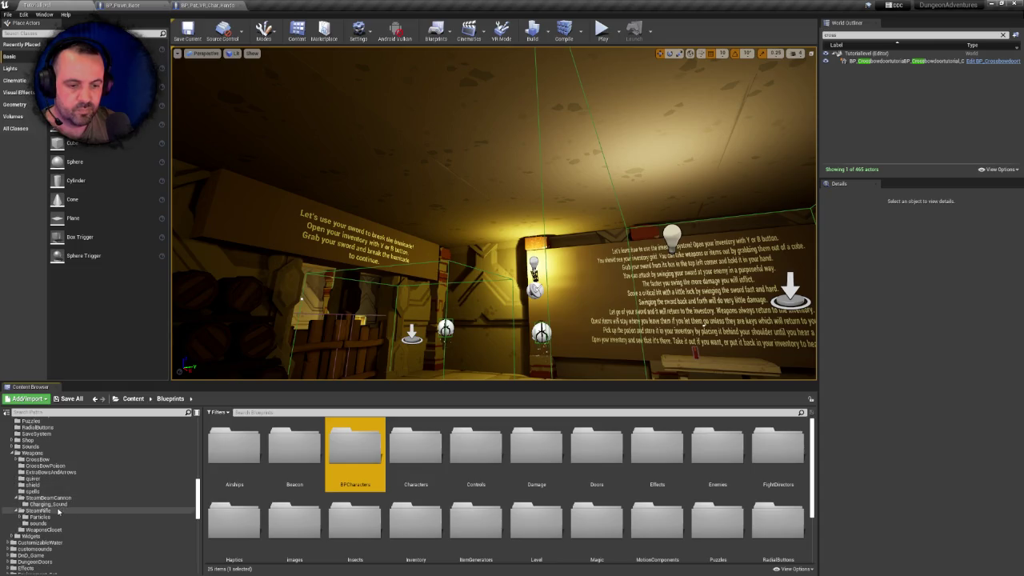
pyautogui.click(51, 498)
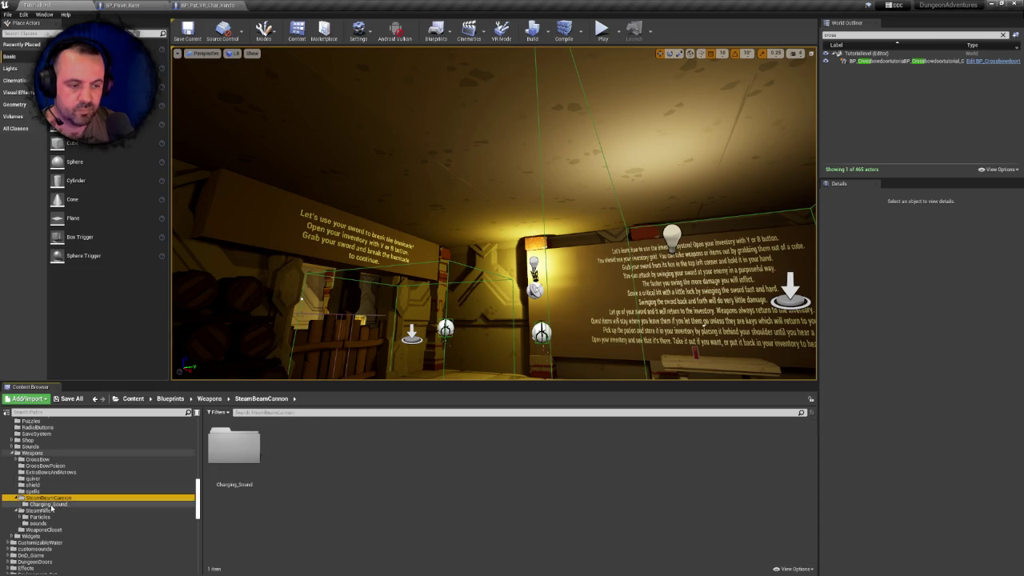
pyautogui.click(48, 511)
pyautogui.click(356, 448)
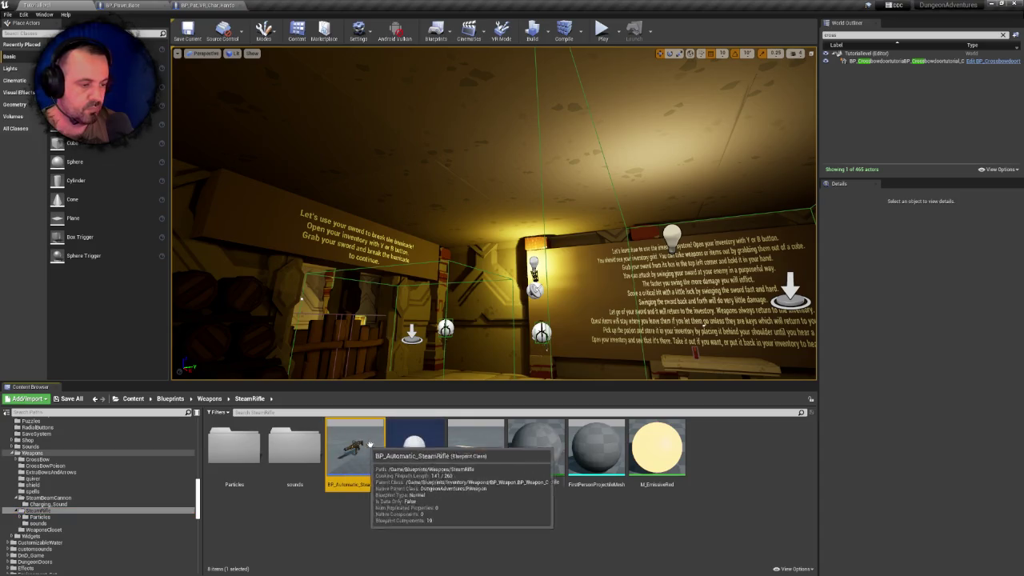
pyautogui.press('Delete')
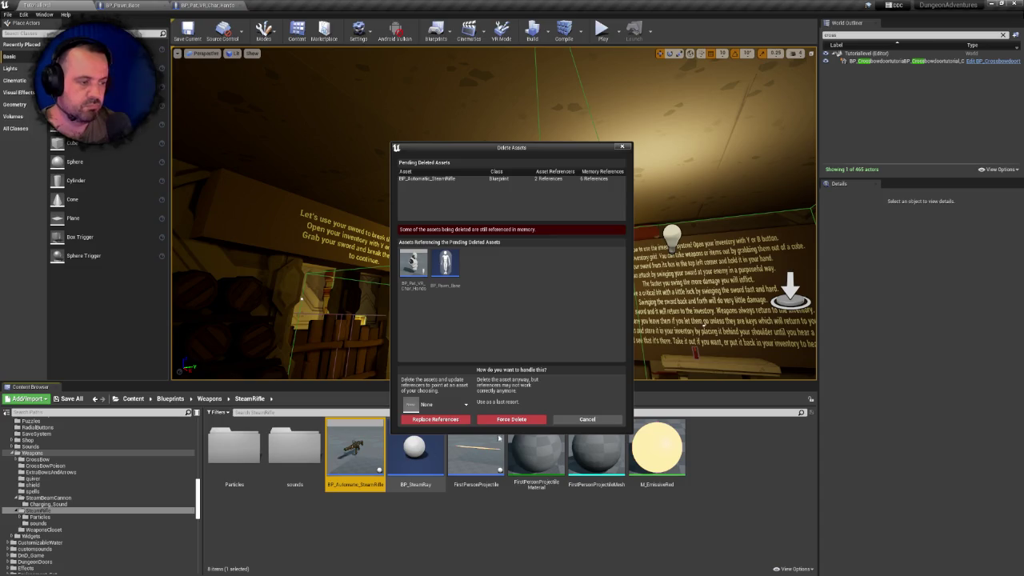
pyautogui.click(510, 419)
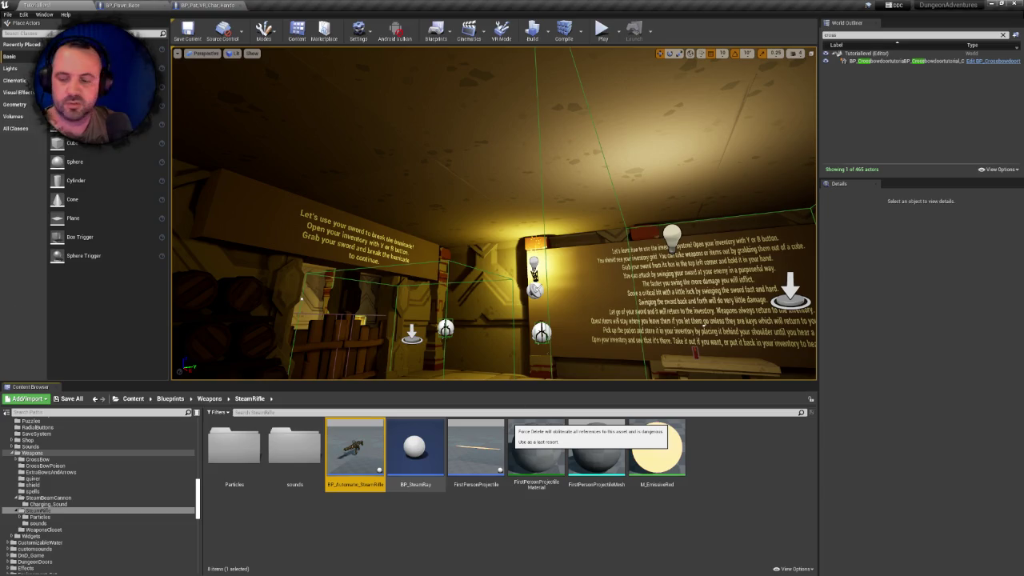
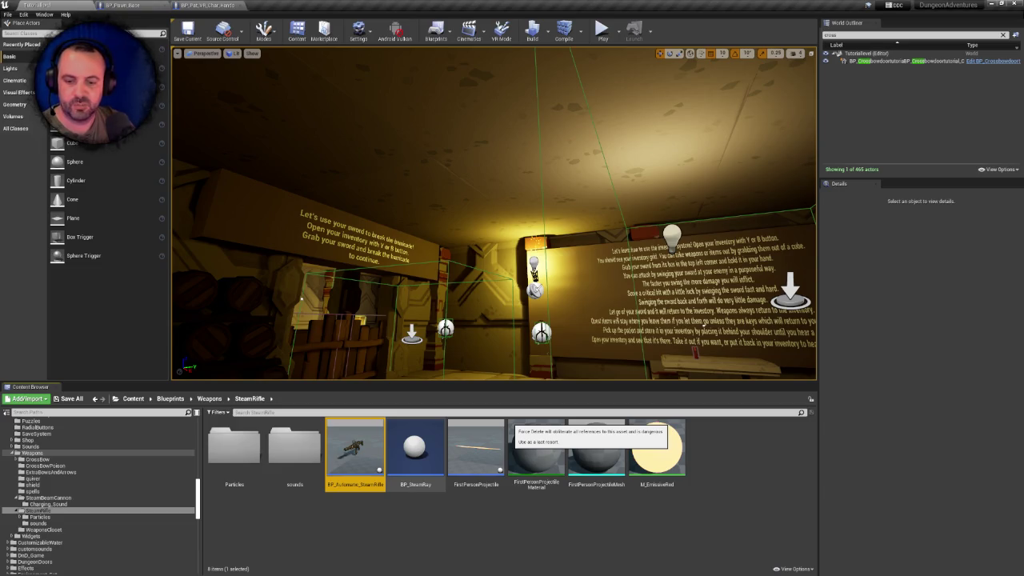
# End the running Unreal Editor from Task Manager so it can be relaunched into Level_Test
pyautogui.hotkey('ctrl', 'shift', 'Escape')
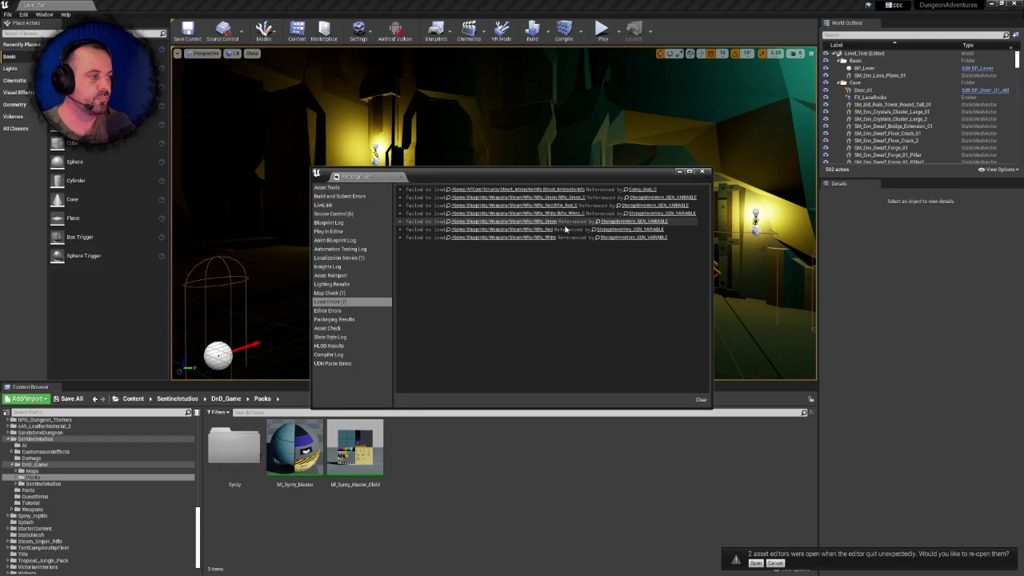
# Review the failed rifle load entries and restore the previous asset editors, including BP_Pat_VR_Char_Hands
pyautogui.click(653, 200)
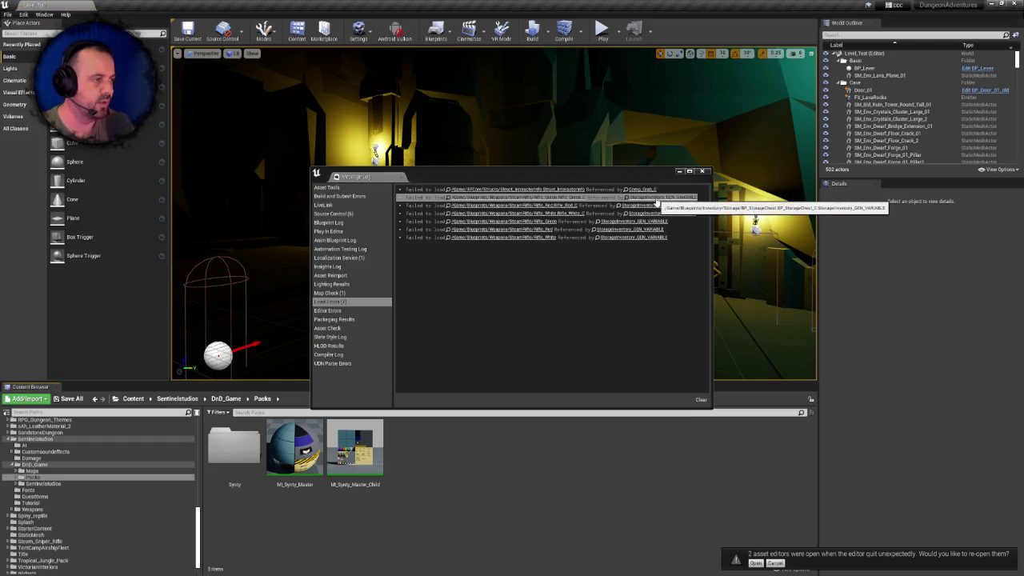
pyautogui.click(639, 205)
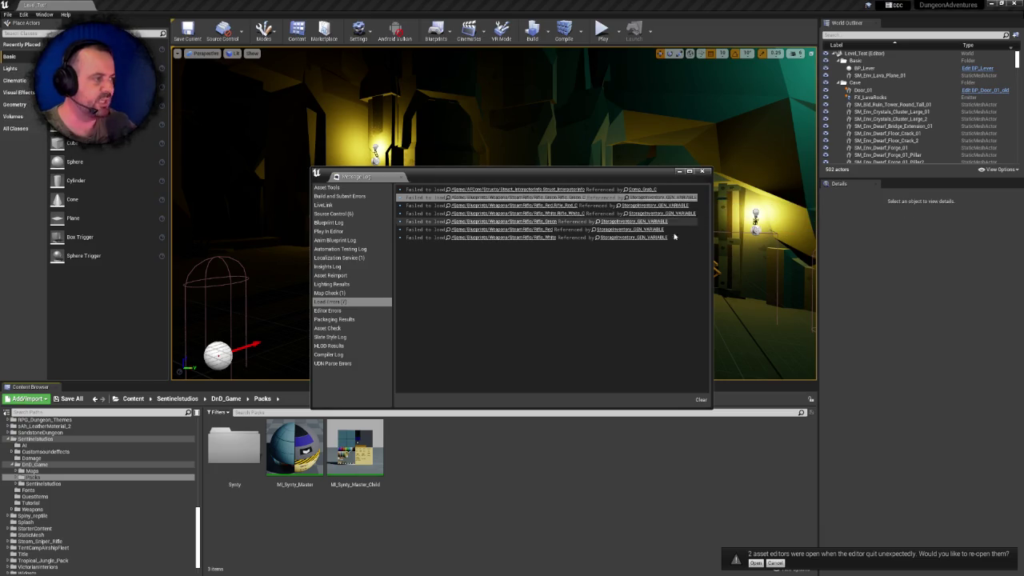
pyautogui.click(628, 197)
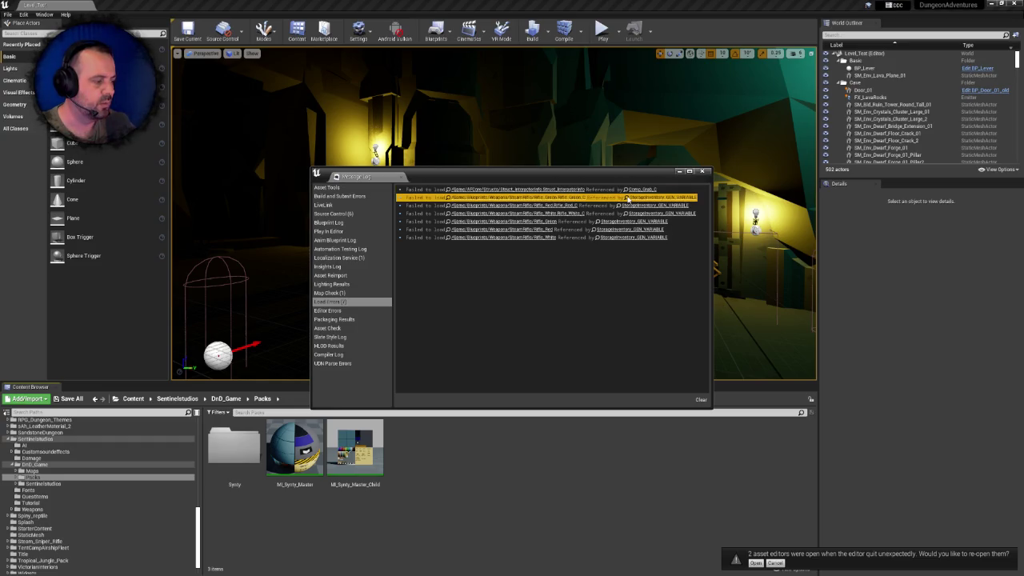
pyautogui.click(755, 563)
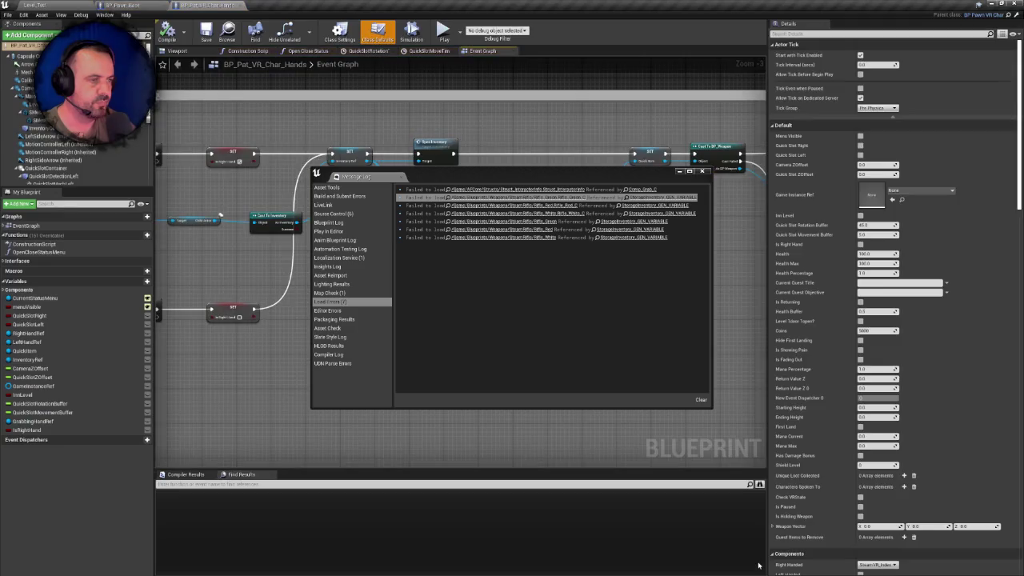
# Search BP_Pat_VR_Char_Hands for 'storageinventory', then 'inventory', and go back to Level_Test
pyautogui.click(227, 483)
pyautogui.write('stor')
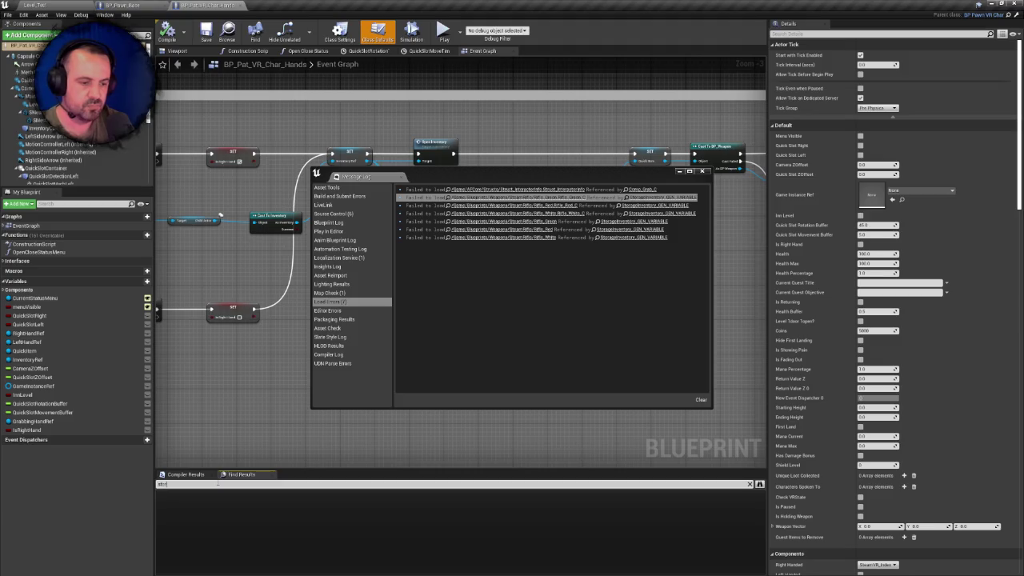
pyautogui.write('ageinventory')
pyautogui.press('Return')
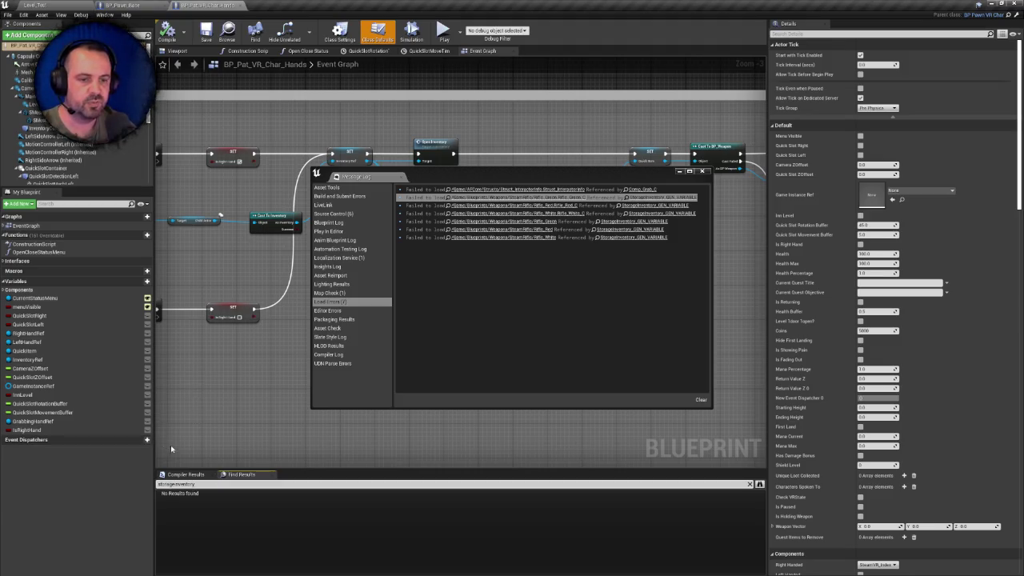
pyautogui.doubleClick(184, 483)
pyautogui.write('inventory')
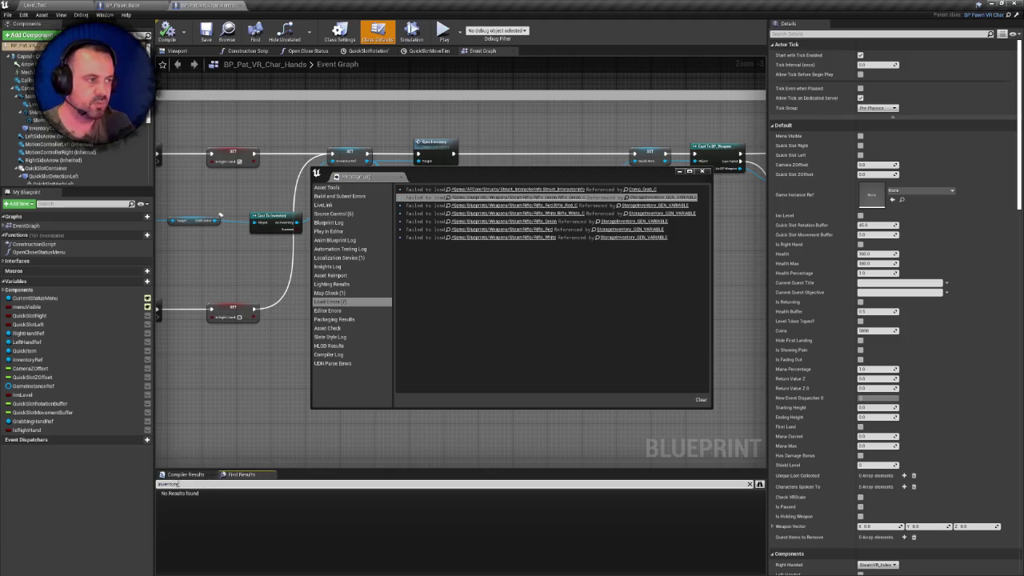
pyautogui.press('Return')
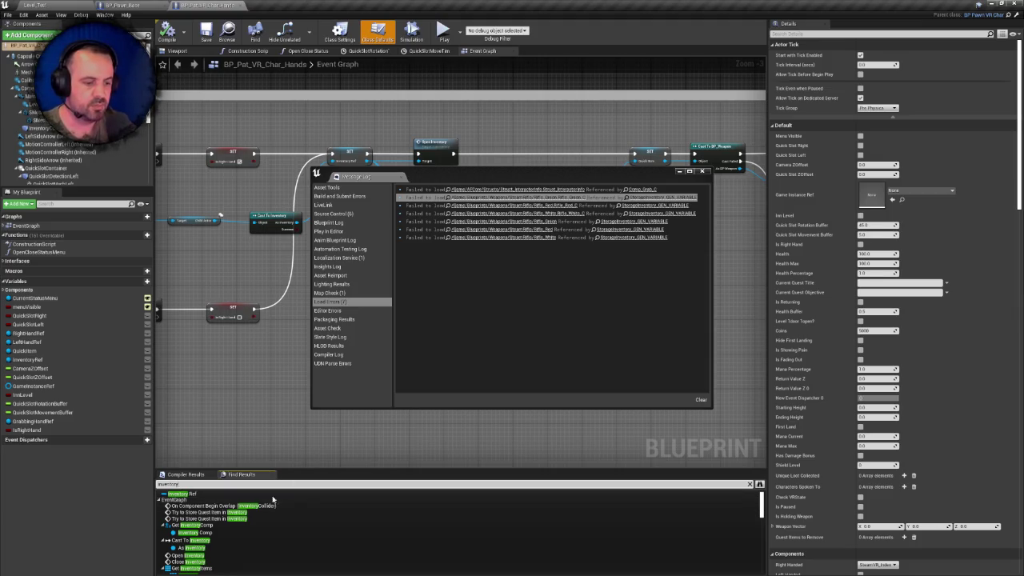
pyautogui.click(36, 5)
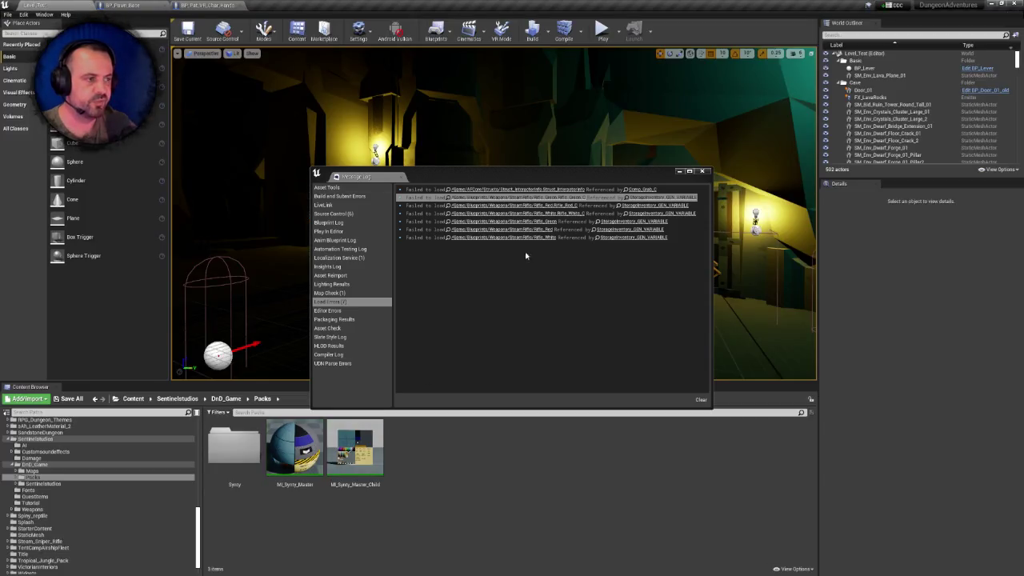
pyautogui.moveTo(517, 174); pyautogui.dragTo(0, 162)
# Trace the Struct_InteractableInfo and Rifle_White, Green and Red load errors to their assets
pyautogui.click(110, 159)
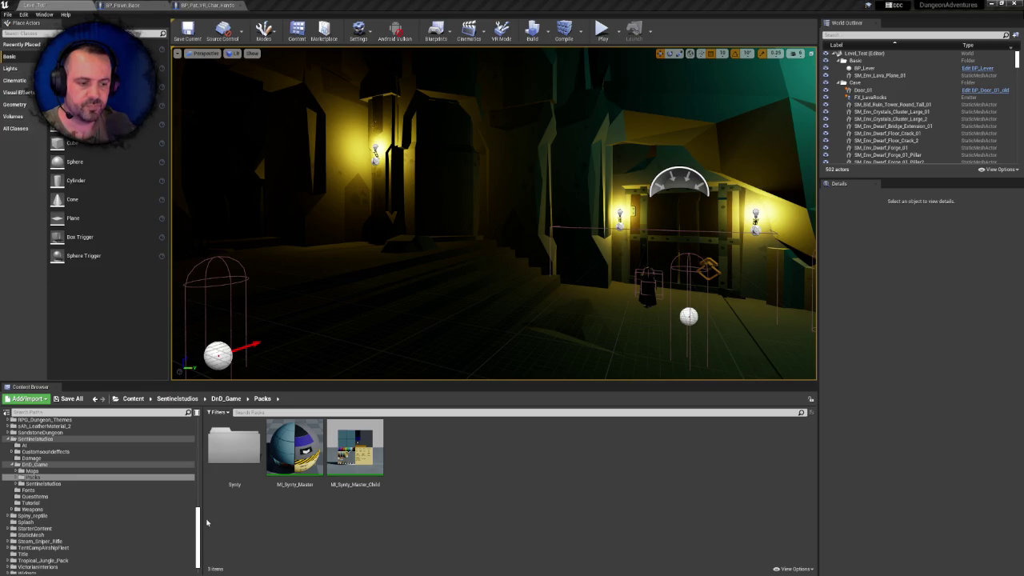
pyautogui.moveTo(197, 532); pyautogui.dragTo(198, 432)
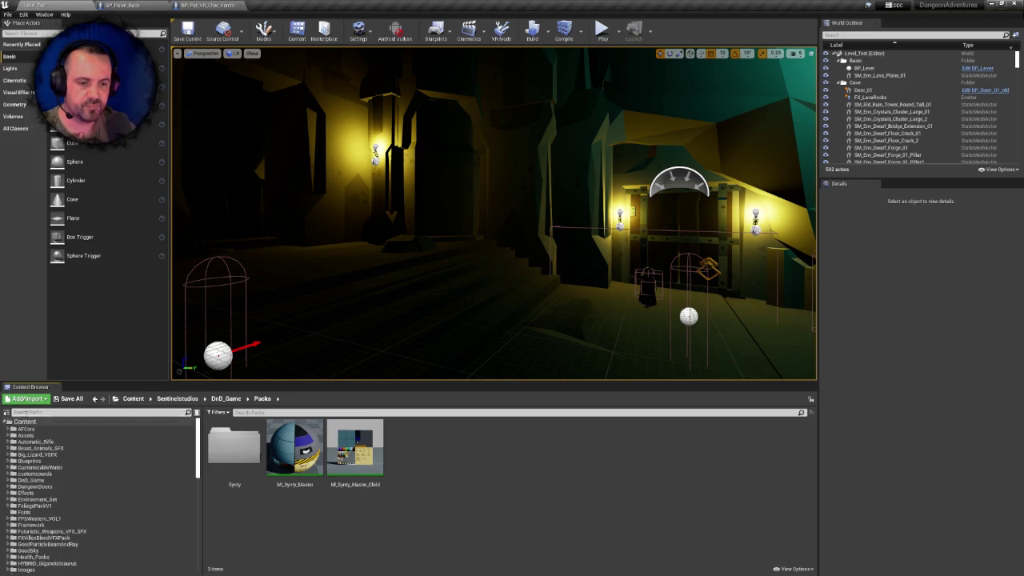
pyautogui.click(24, 422)
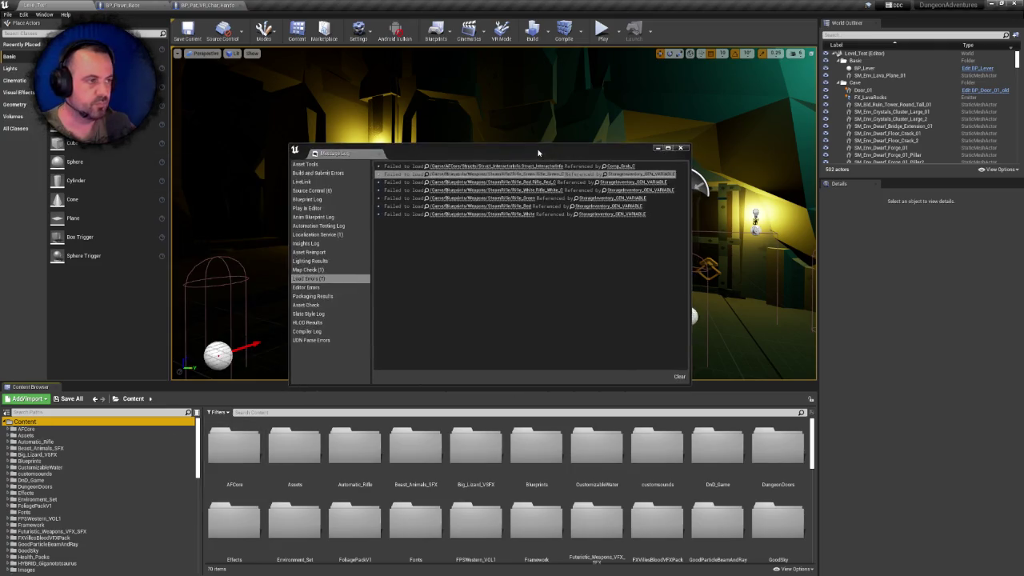
pyautogui.click(531, 167)
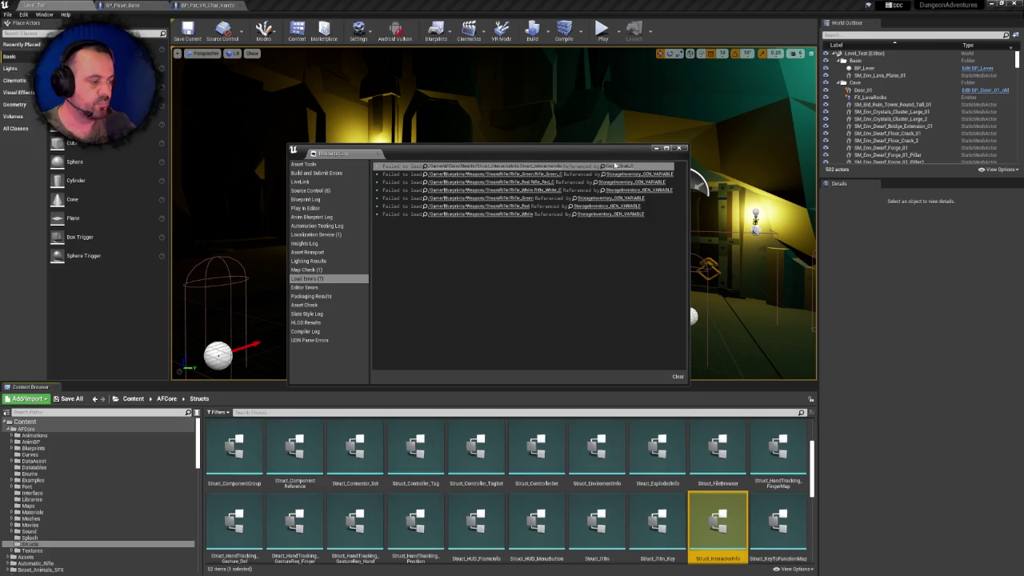
pyautogui.click(539, 172)
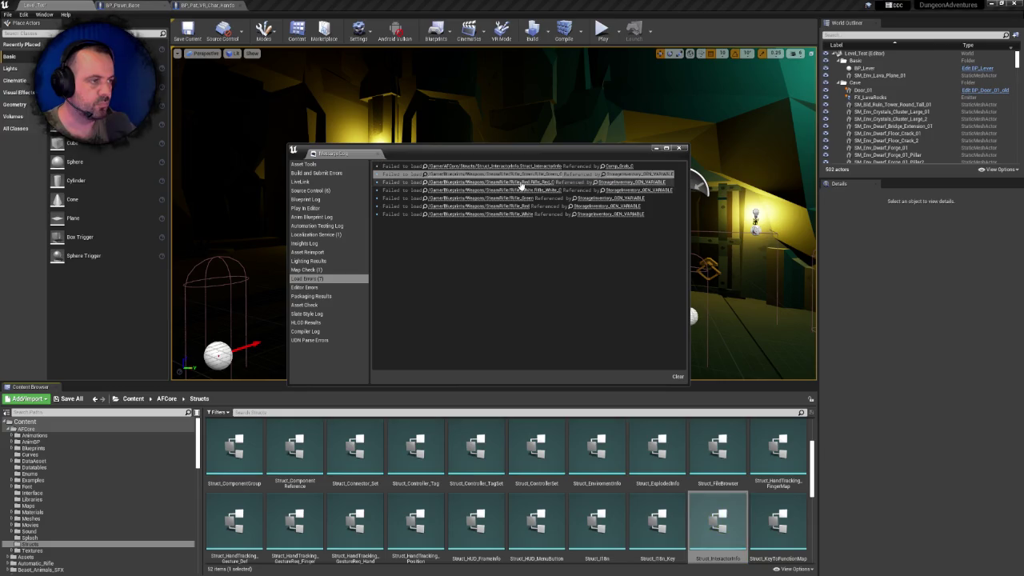
pyautogui.click(511, 190)
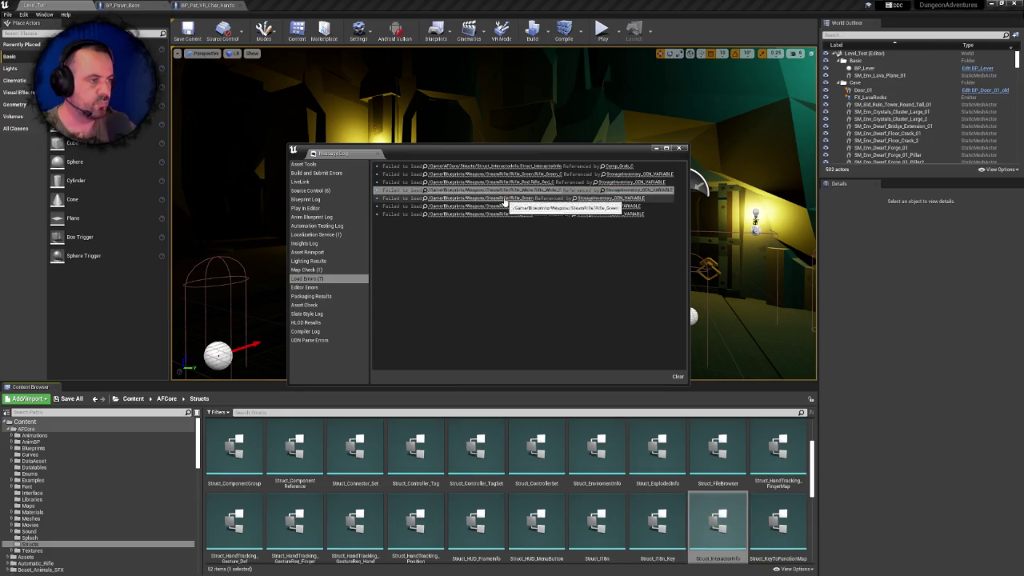
pyautogui.click(504, 198)
pyautogui.click(589, 206)
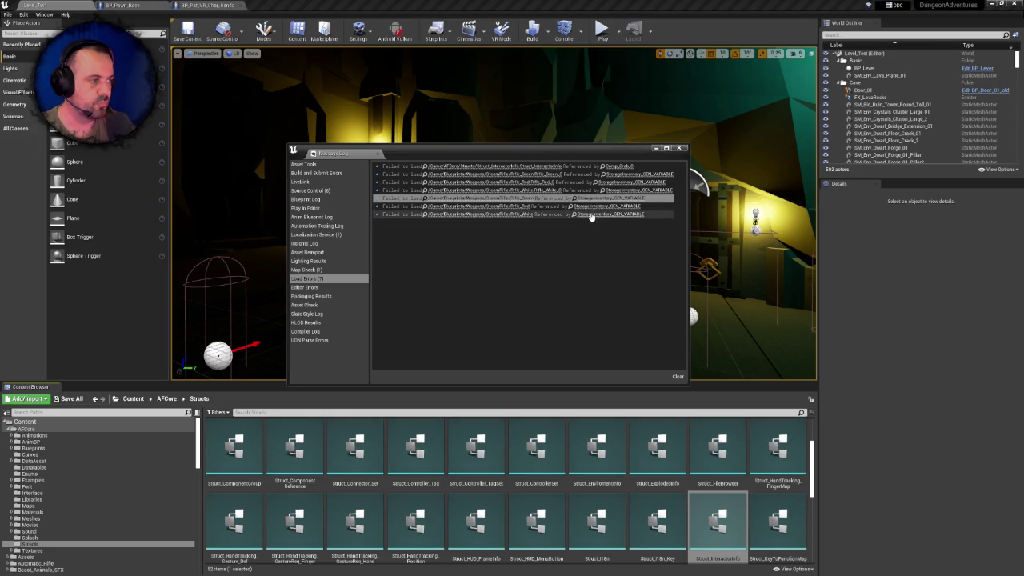
pyautogui.click(589, 214)
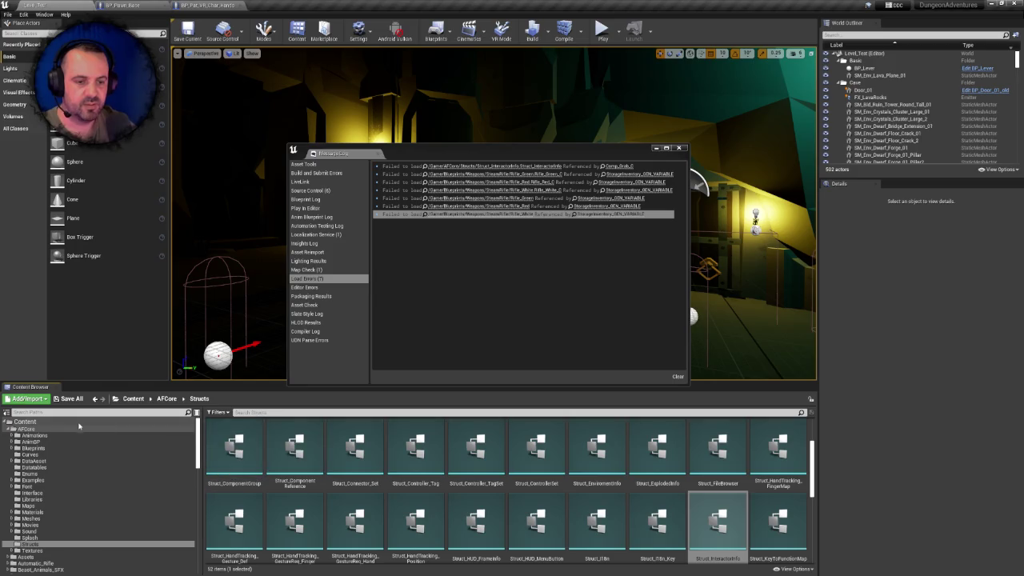
# Search Content for 'stora' and open the StorageInventory blueprint
pyautogui.click(24, 422)
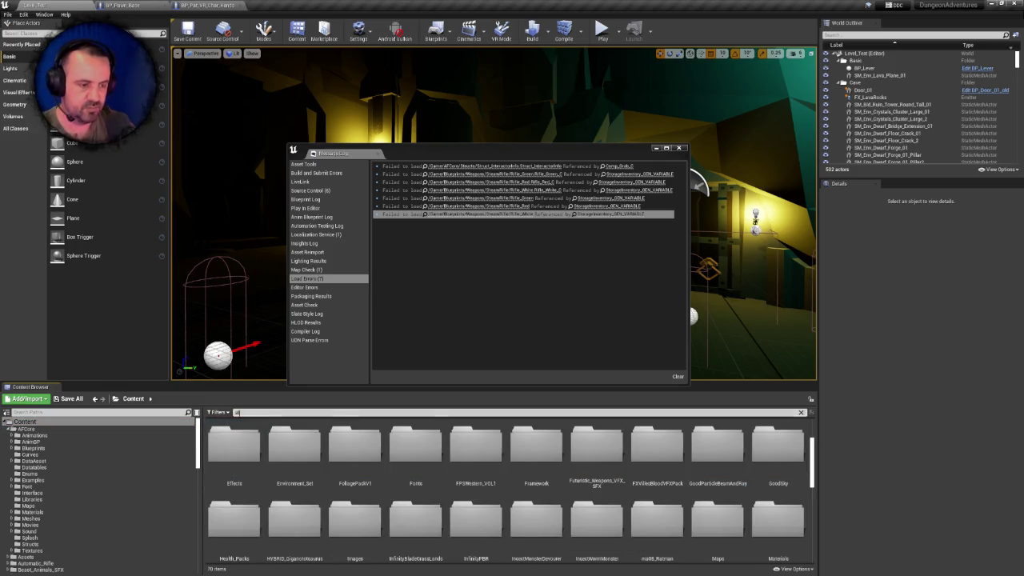
pyautogui.write('stora')
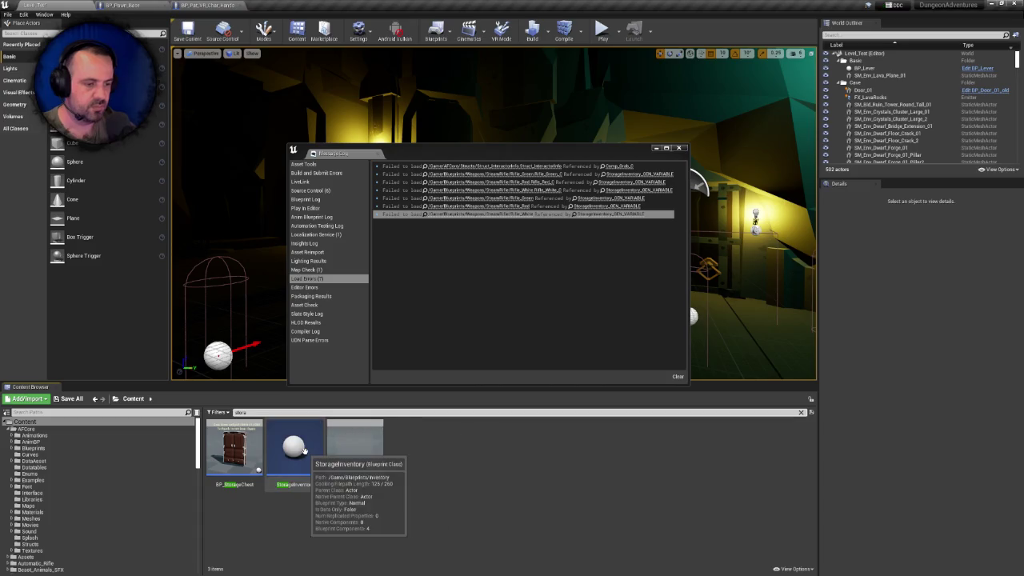
pyautogui.doubleClick(293, 448)
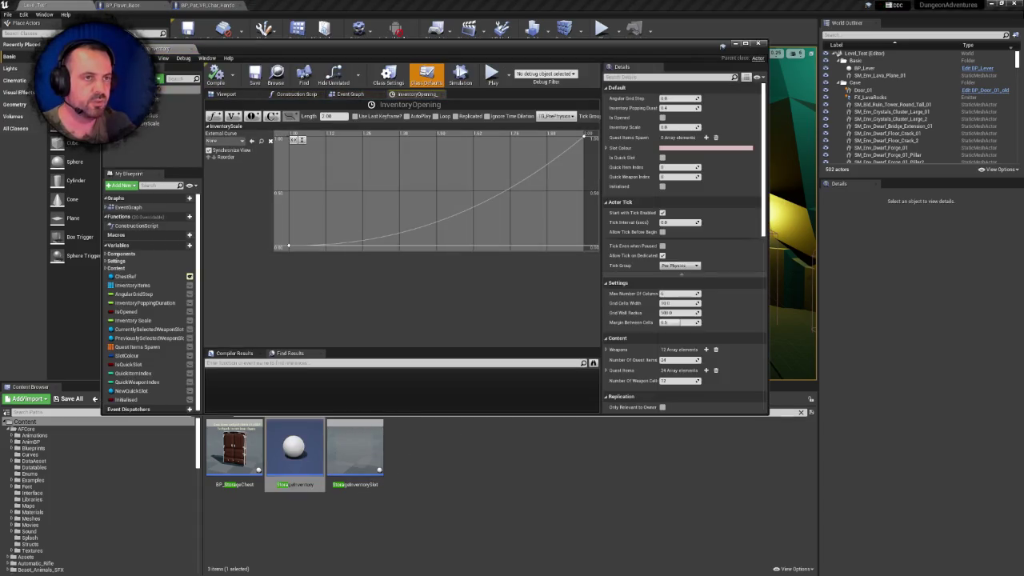
# Dock the StorageInventory blueprint and inspect its InventoryItems and Quest Items Spawn variables
pyautogui.moveTo(176, 48); pyautogui.dragTo(272, 6)
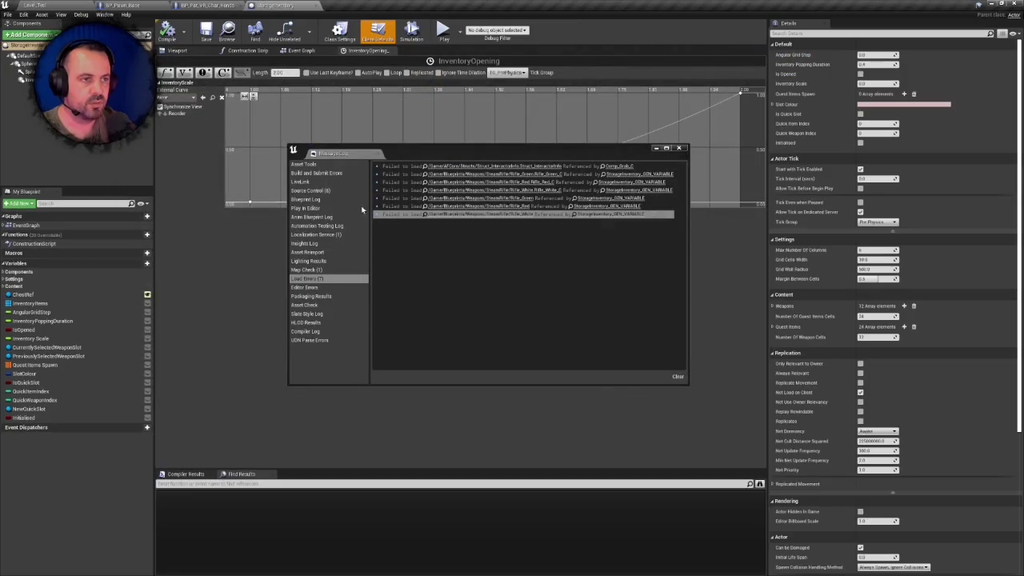
pyautogui.click(47, 304)
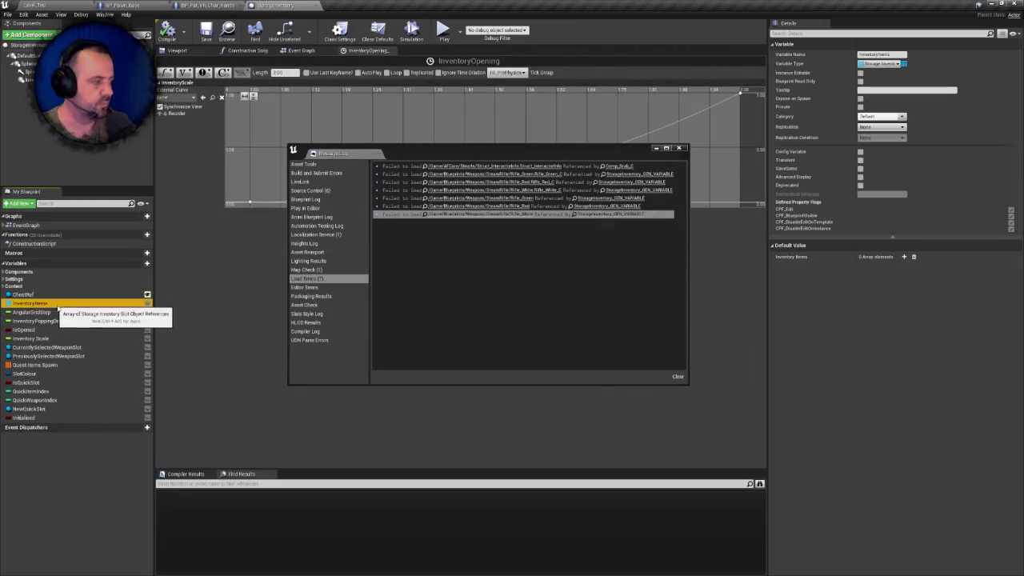
pyautogui.click(55, 365)
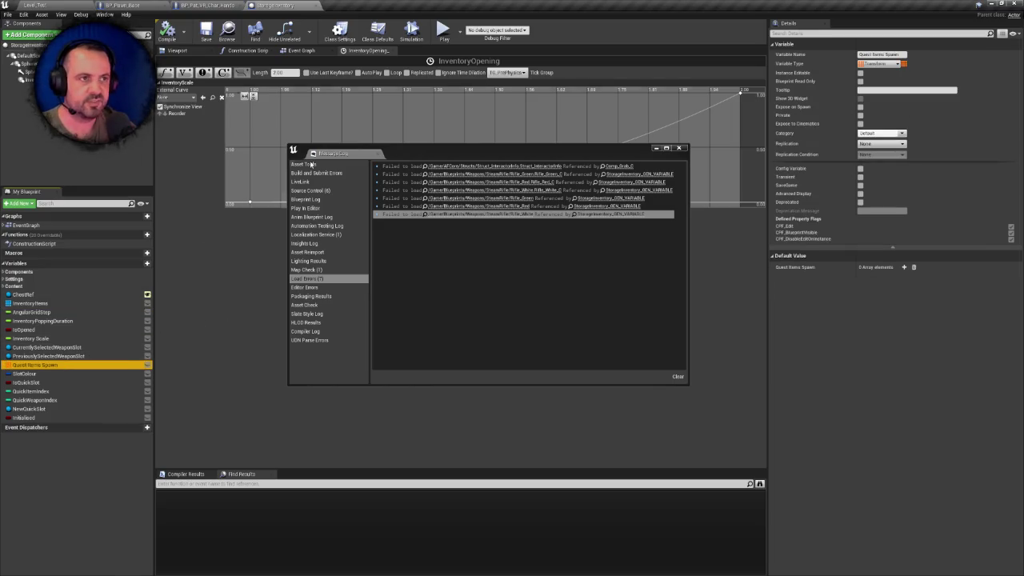
pyautogui.click(184, 50)
pyautogui.click(301, 51)
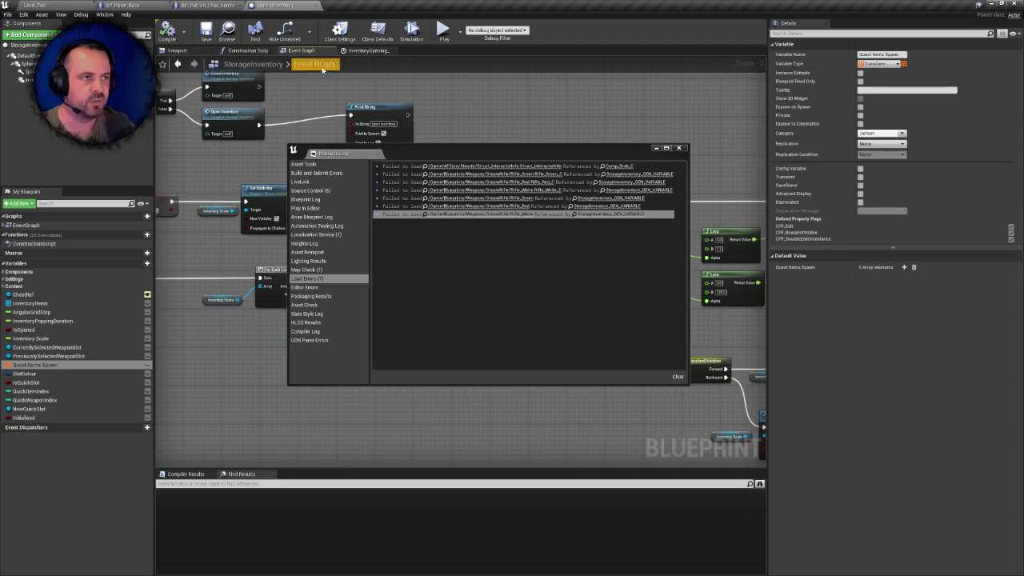
pyautogui.moveTo(512, 152); pyautogui.dragTo(546, 149)
# Search the StorageInventory blueprint for 'rifl' and pan across its graph nodes
pyautogui.click(200, 484)
pyautogui.write('rifle')
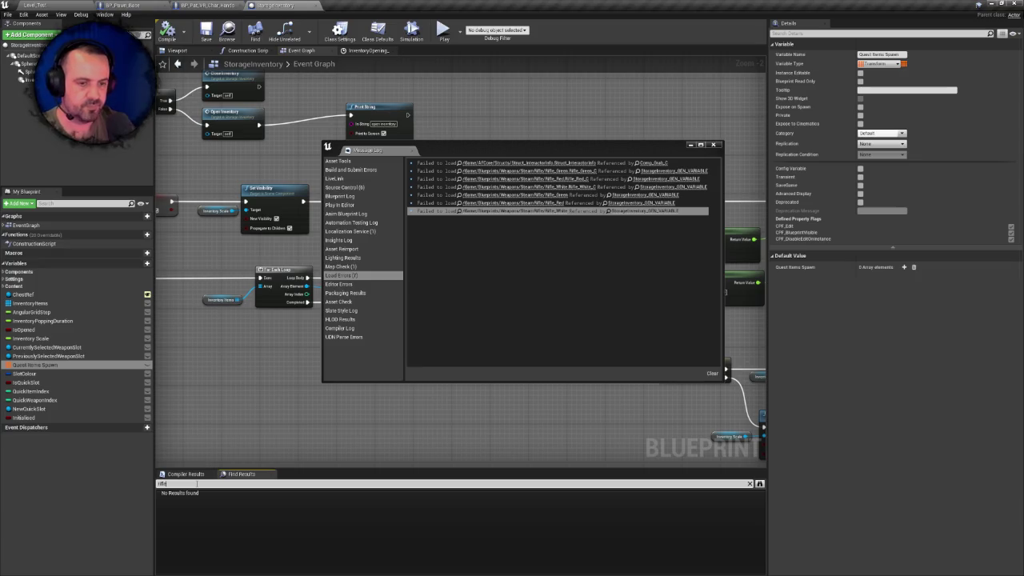
pyautogui.press('BackSpace')
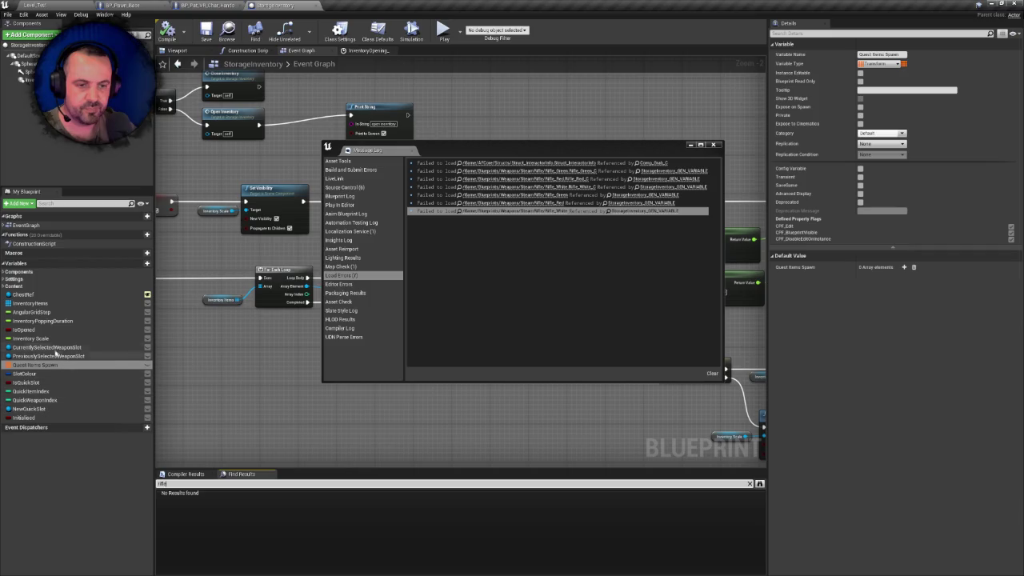
pyautogui.scroll(-5, 221, 325)
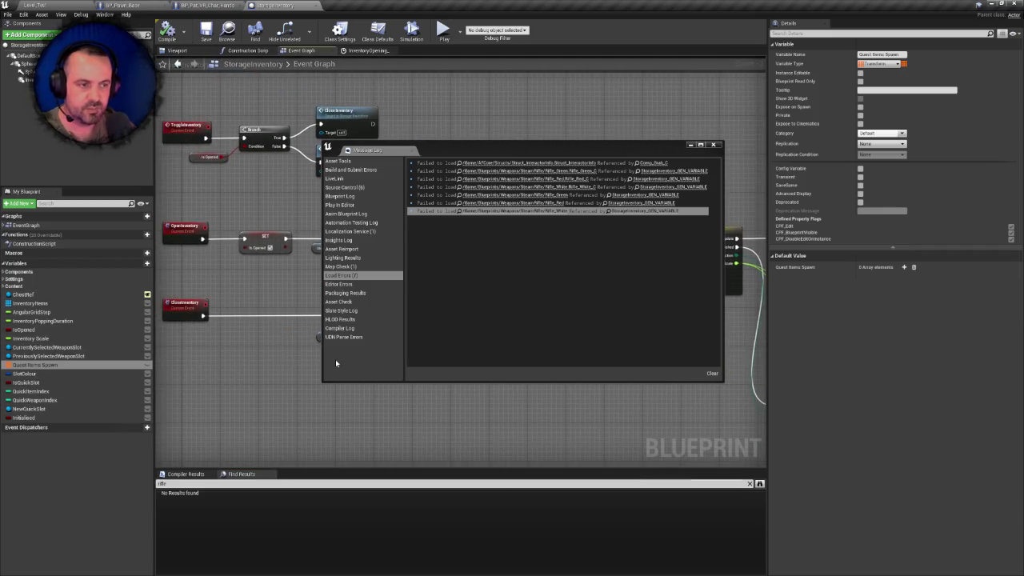
pyautogui.moveTo(255, 283)
pyautogui.mouseDown()
pyautogui.moveTo(232, 224)
pyautogui.moveTo(210, 220)
pyautogui.mouseUp()
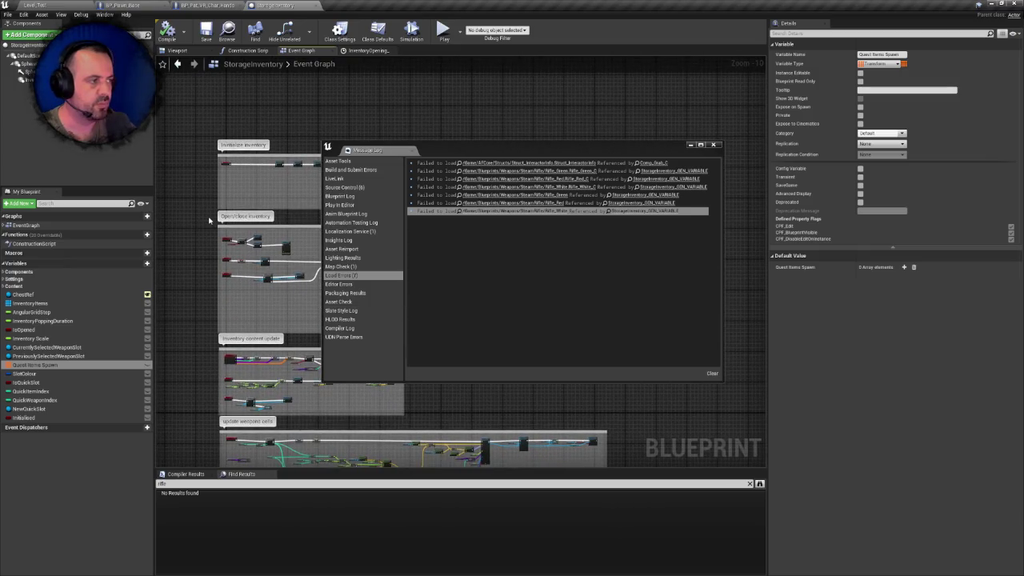
# Compare the failed rifle load errors with the StorageInventory event graph, then return to the level
pyautogui.click(678, 180)
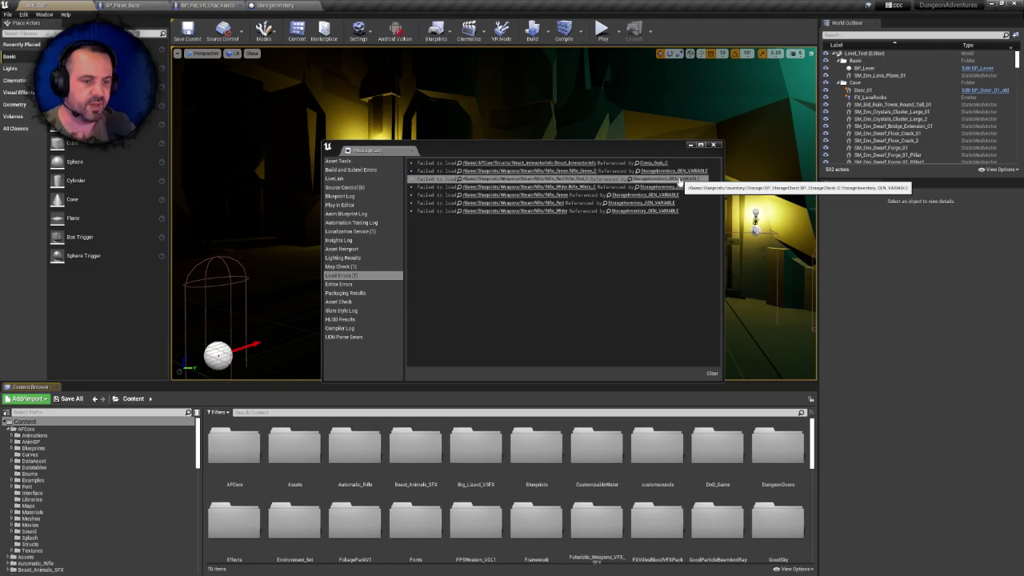
pyautogui.click(632, 194)
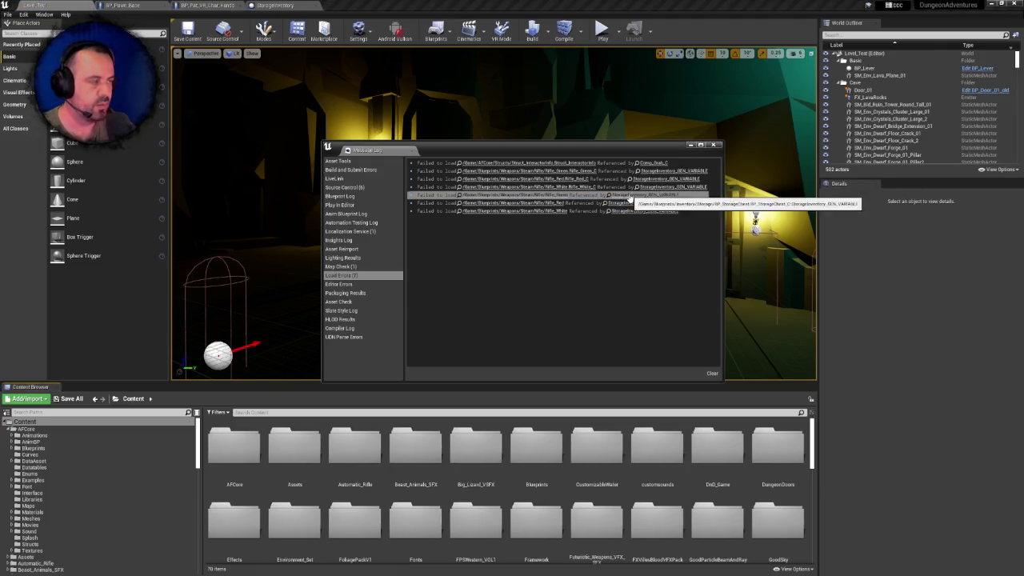
pyautogui.click(297, 6)
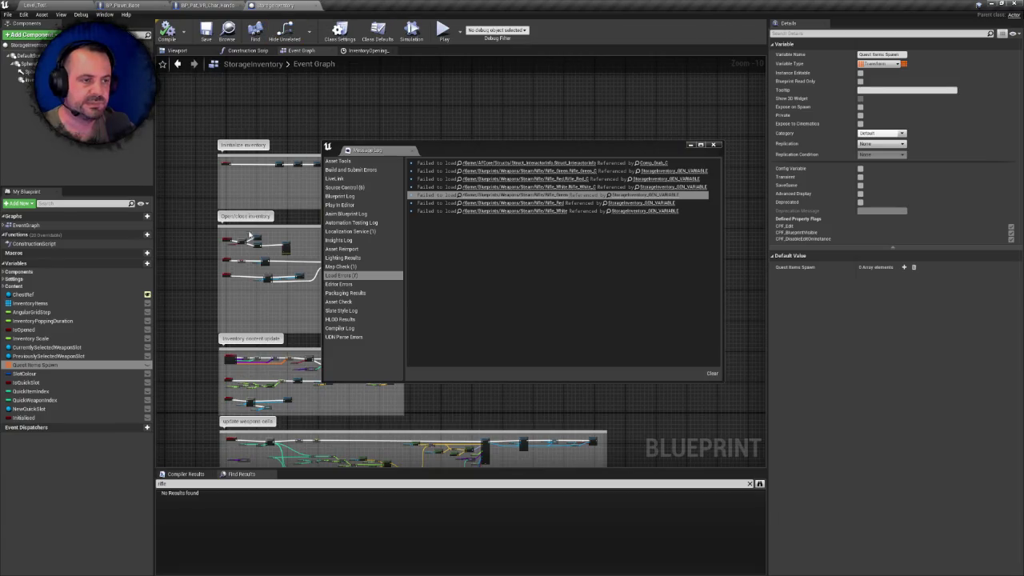
pyautogui.moveTo(222, 287); pyautogui.dragTo(226, 178)
pyautogui.scroll(1, 218, 201)
pyautogui.scroll(-1, 219, 201)
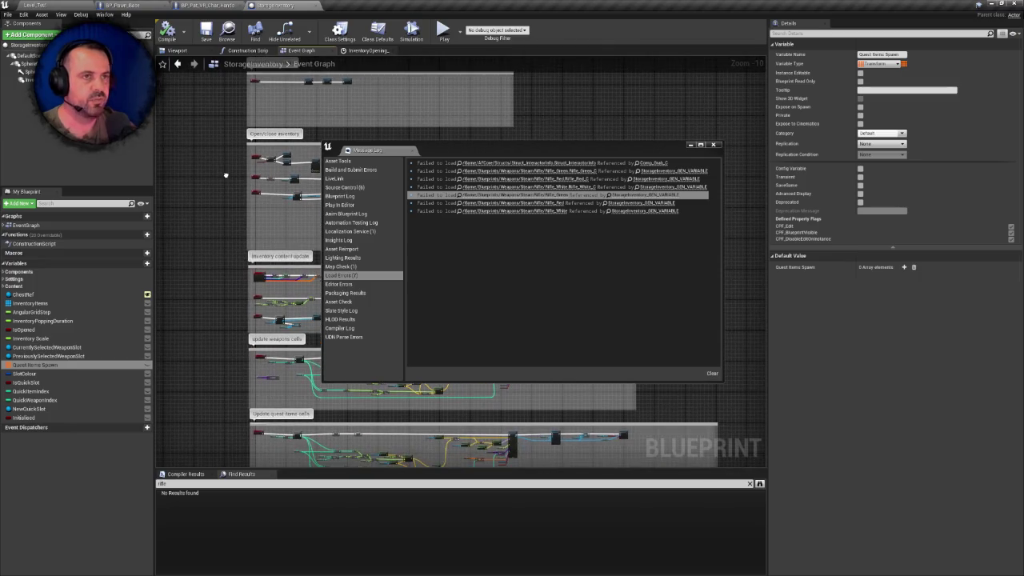
pyautogui.click(42, 5)
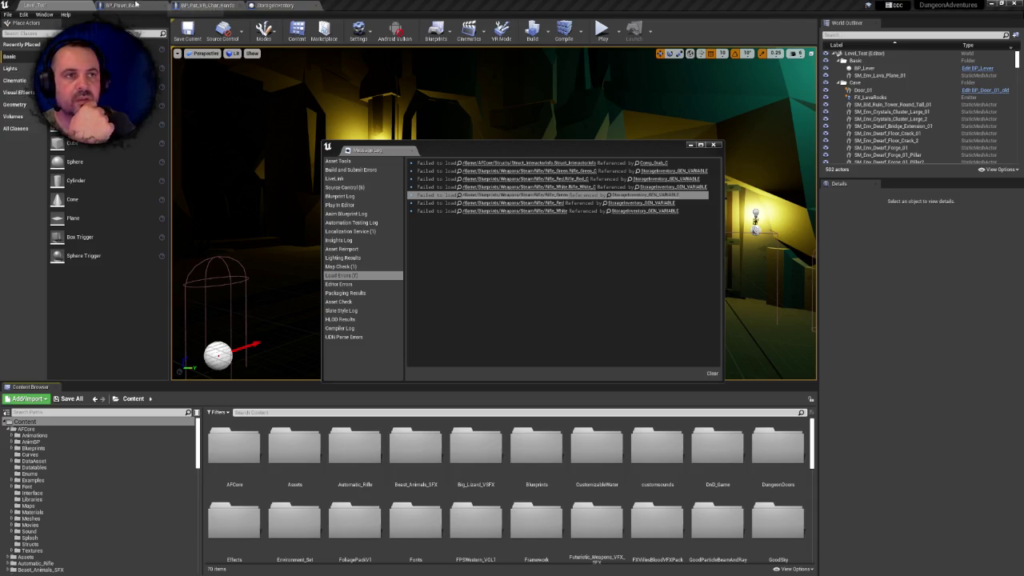
# Show the BP_Pawn_Base Event Graph with its Get Actor Of Class and Start Firing nodes, log closed
pyautogui.click(139, 4)
pyautogui.click(713, 144)
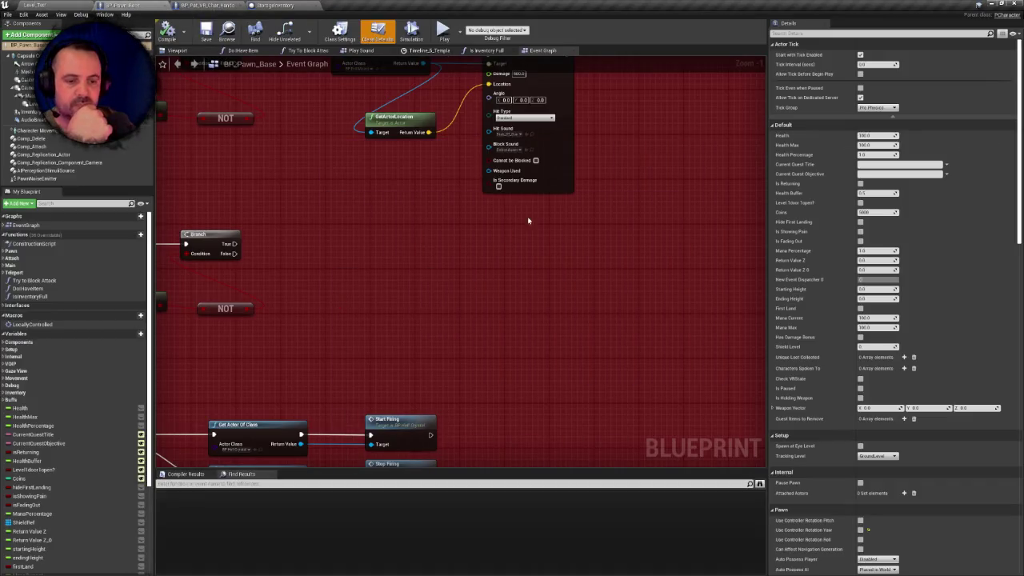
# Inspect BP_Pawn_Base's quest variables plus isHoldingWeapon, isPaused and LastHeldWeapon
pyautogui.scroll(-1, 47, 416)
pyautogui.click(32, 408)
pyautogui.click(30, 417)
pyautogui.scroll(-3, 32, 432)
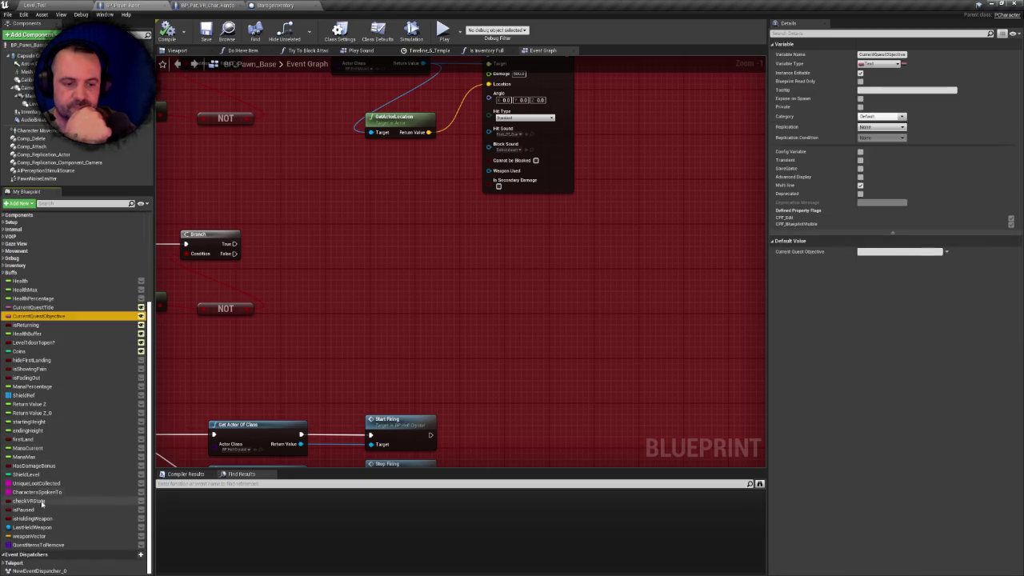
pyautogui.click(32, 544)
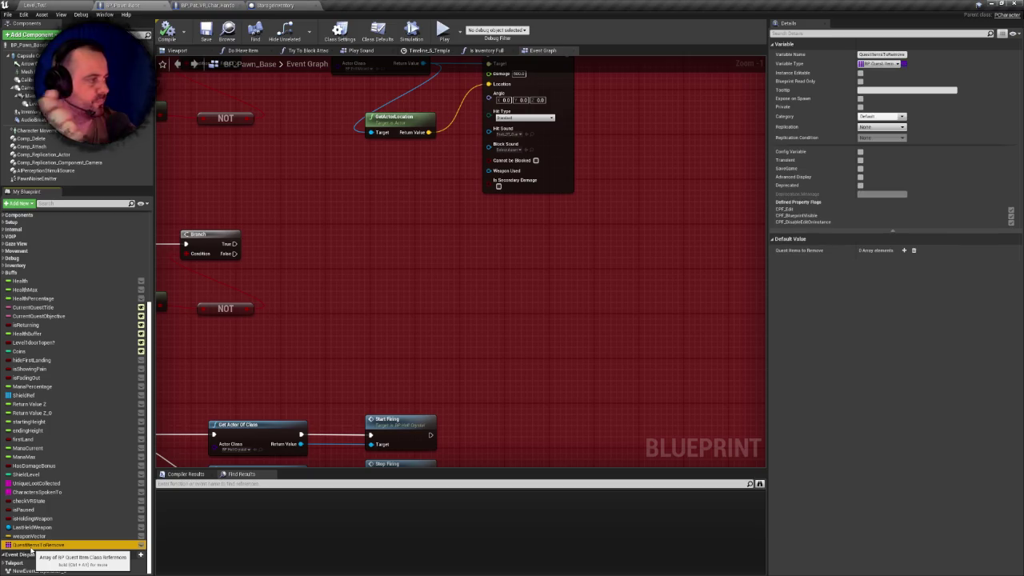
pyautogui.click(32, 518)
pyautogui.click(25, 509)
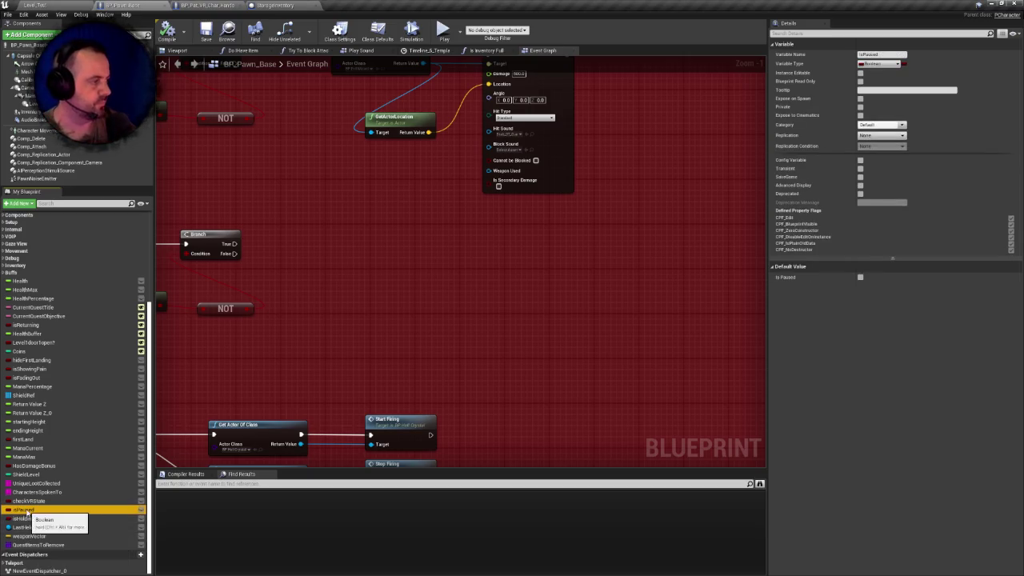
pyautogui.click(36, 519)
pyautogui.click(31, 527)
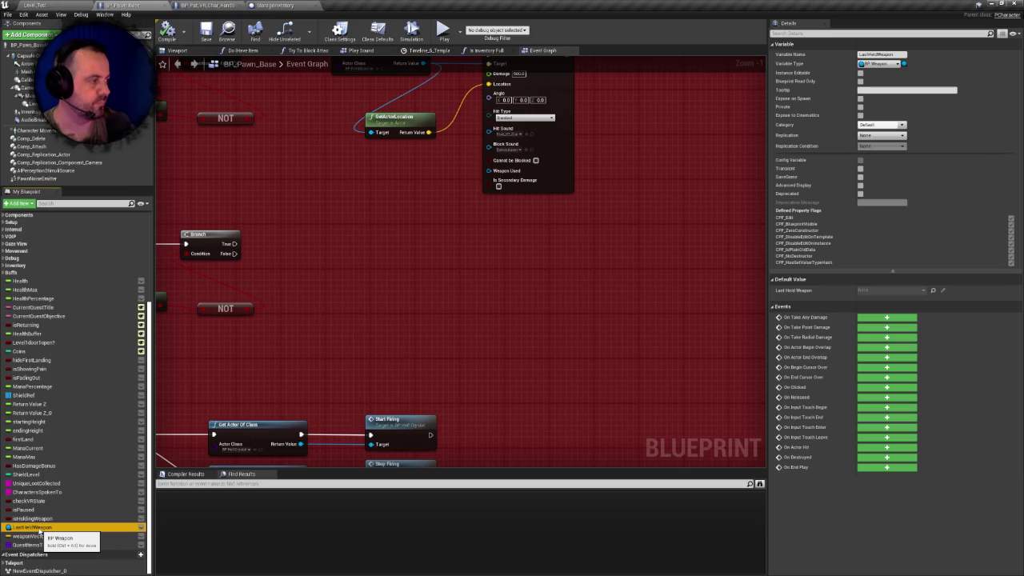
pyautogui.scroll(3, 40, 404)
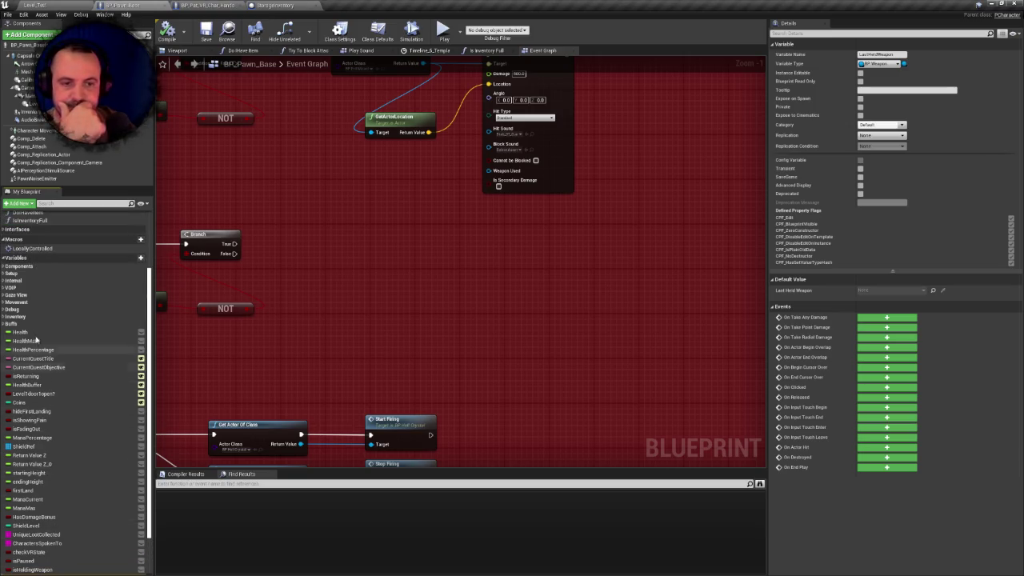
# Expand the Inventory category to check Weapons, QuestItems and InventoryActor, then return to StorageInventory
pyautogui.click(16, 315)
pyautogui.click(30, 325)
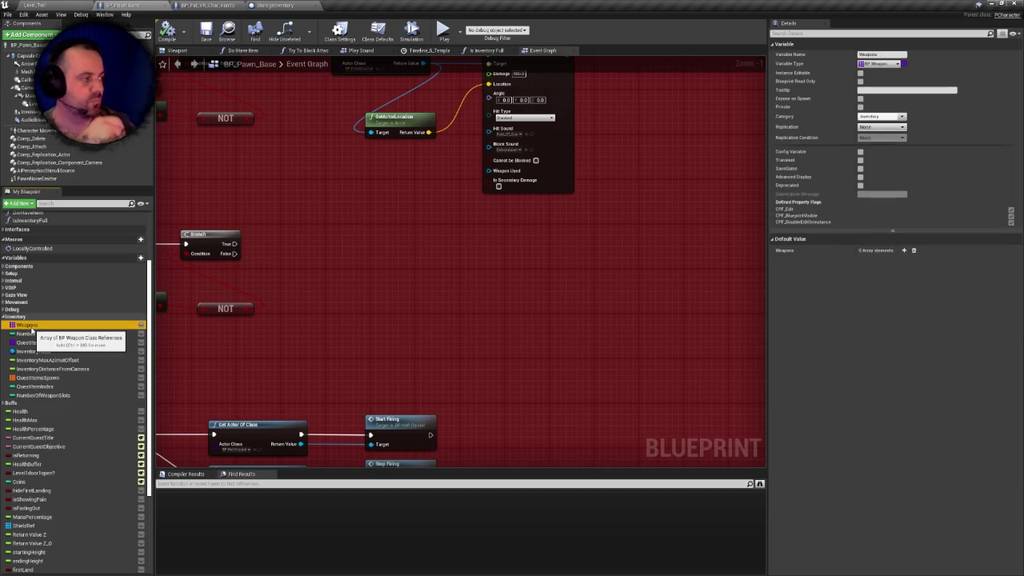
pyautogui.click(31, 342)
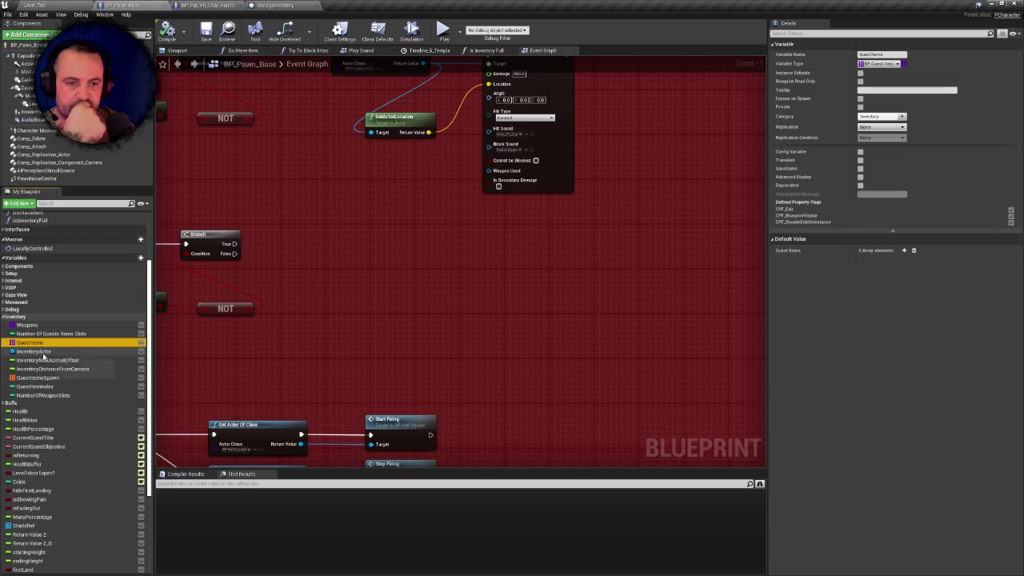
pyautogui.click(45, 353)
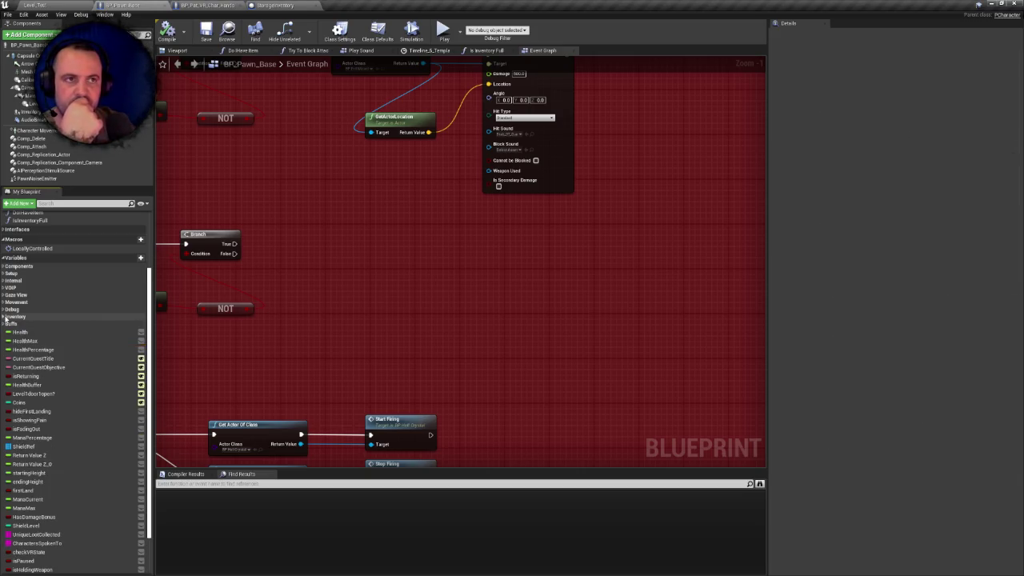
pyautogui.click(275, 5)
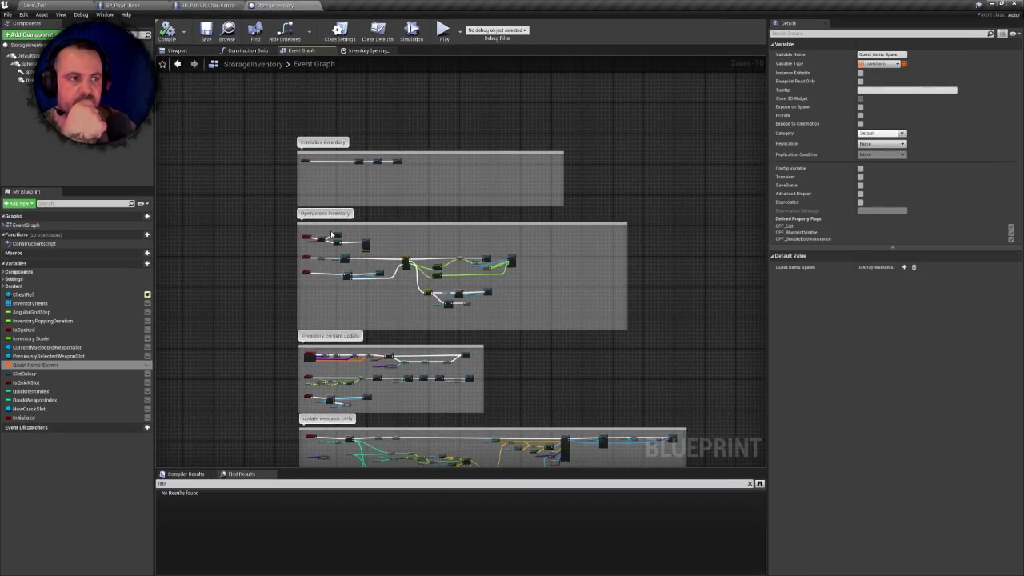
pyautogui.scroll(10, 288, 240)
pyautogui.scroll(-5, 285, 230)
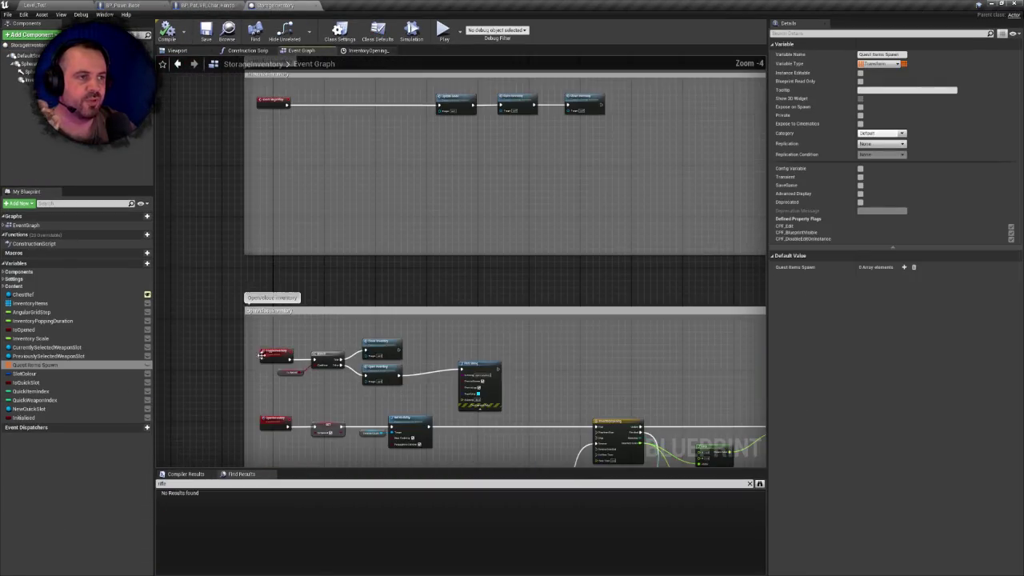
pyautogui.click(254, 198)
pyautogui.scroll(1, 305, 237)
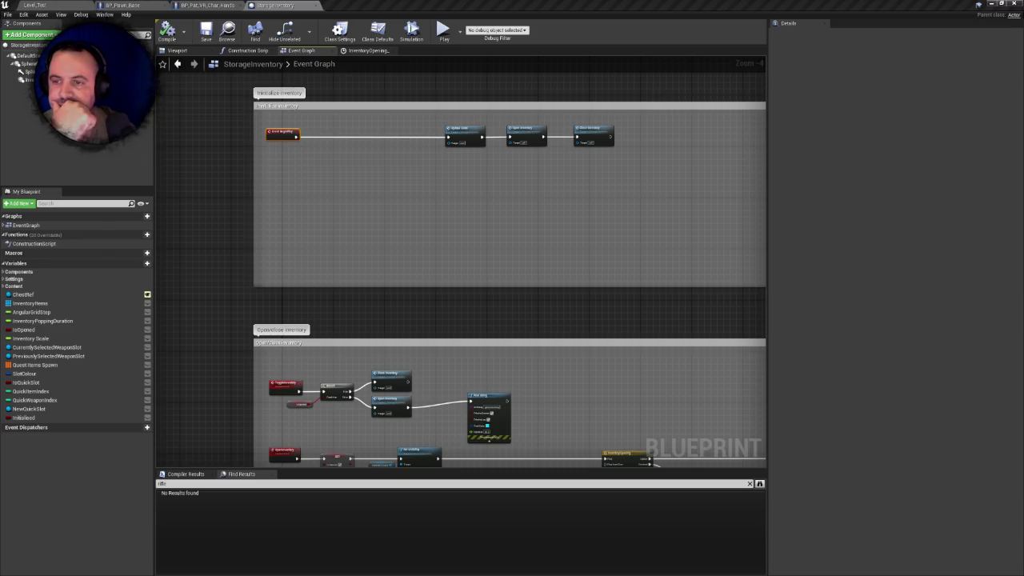
# Search the Level_Test World Outliner for 'stor' and 'inv' actors, clearing each search
pyautogui.click(50, 8)
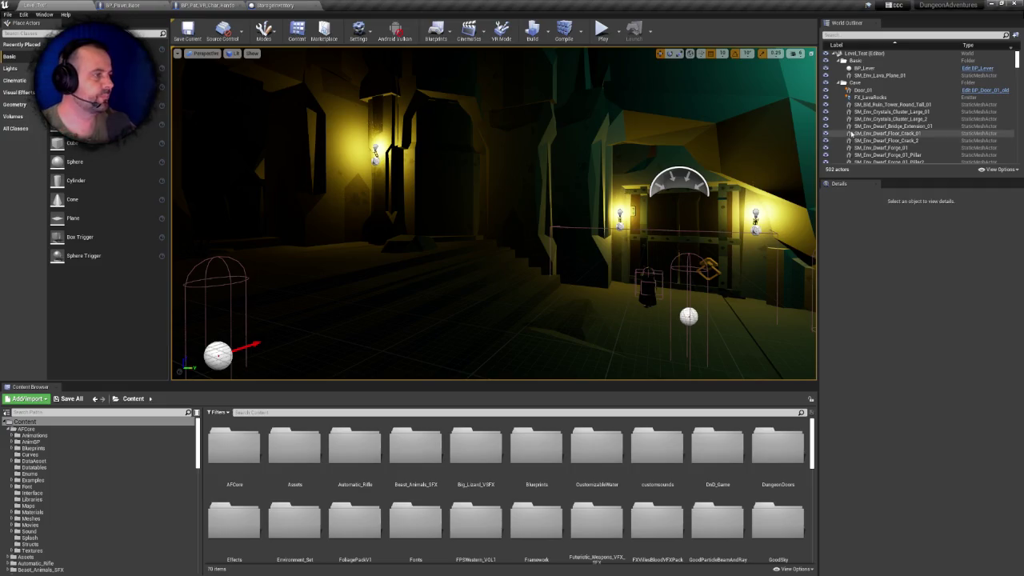
pyautogui.click(845, 35)
pyautogui.write('stor')
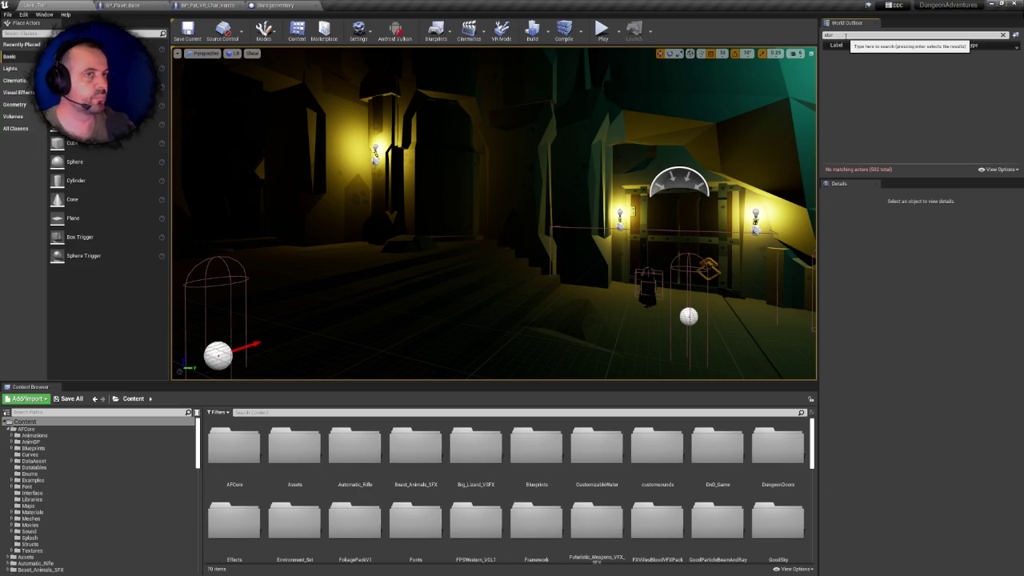
pyautogui.press('BackSpace')
pyautogui.press('BackSpace')
pyautogui.press('BackSpace')
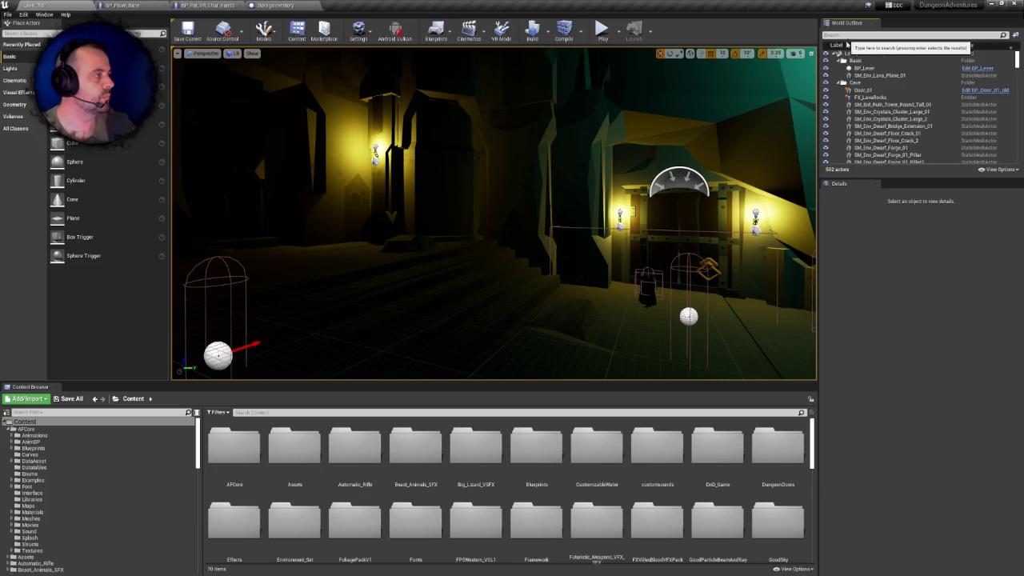
pyautogui.write('inv')
pyautogui.press('BackSpace')
pyautogui.press('BackSpace')
pyautogui.press('BackSpace')
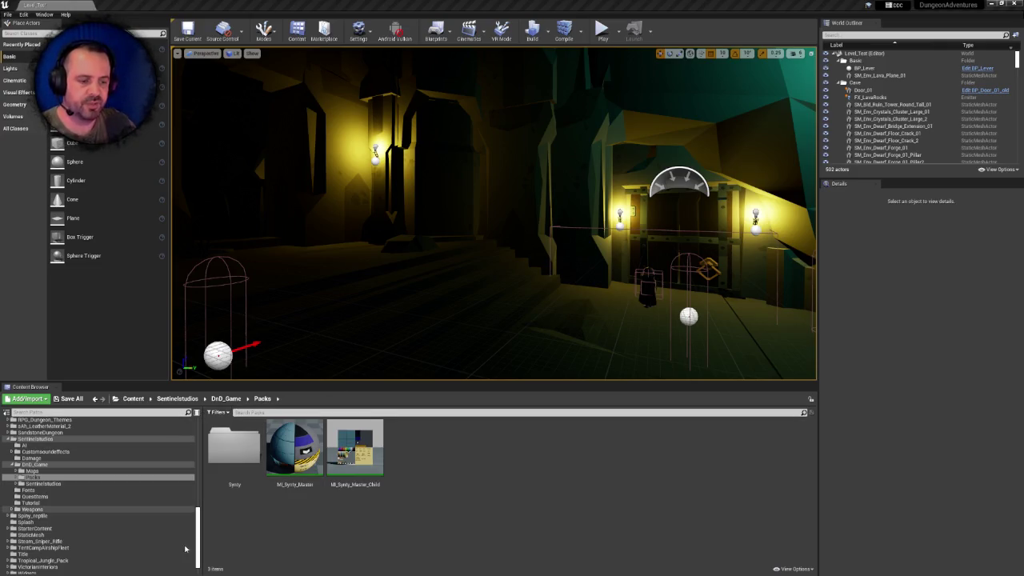
# Browse to the Assets/Sounds/Weapons folder in the Content Browser
pyautogui.moveTo(198, 526); pyautogui.dragTo(200, 431)
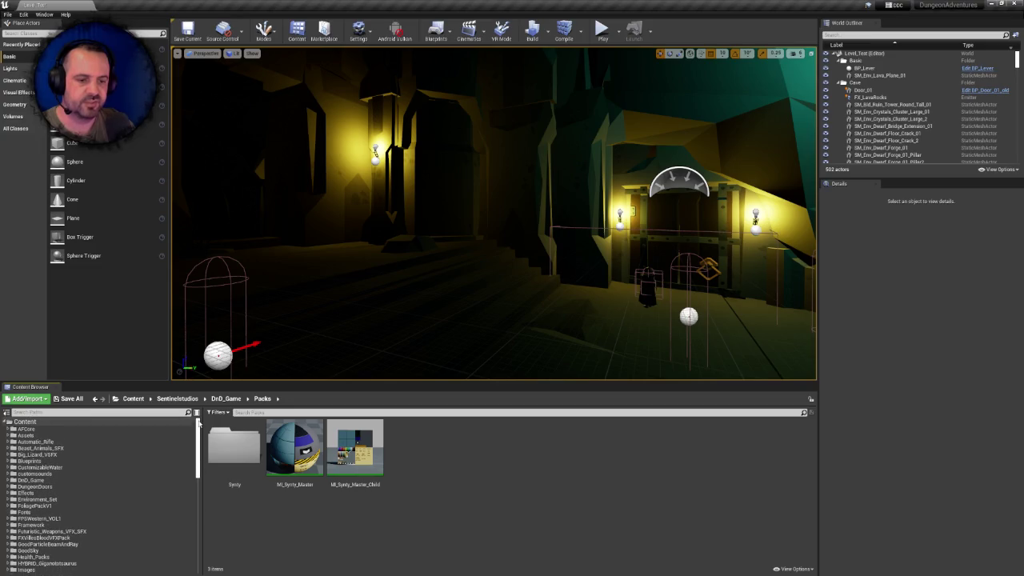
pyautogui.click(36, 435)
pyautogui.doubleClick(425, 454)
pyautogui.doubleClick(261, 450)
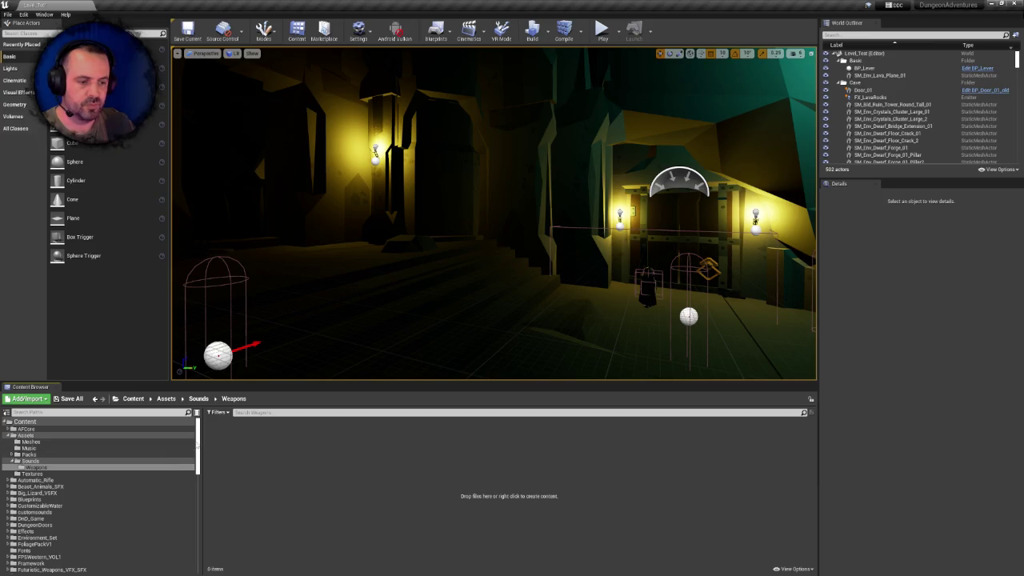
pyautogui.moveTo(198, 444); pyautogui.dragTo(210, 550)
pyautogui.scroll(10, 61, 484)
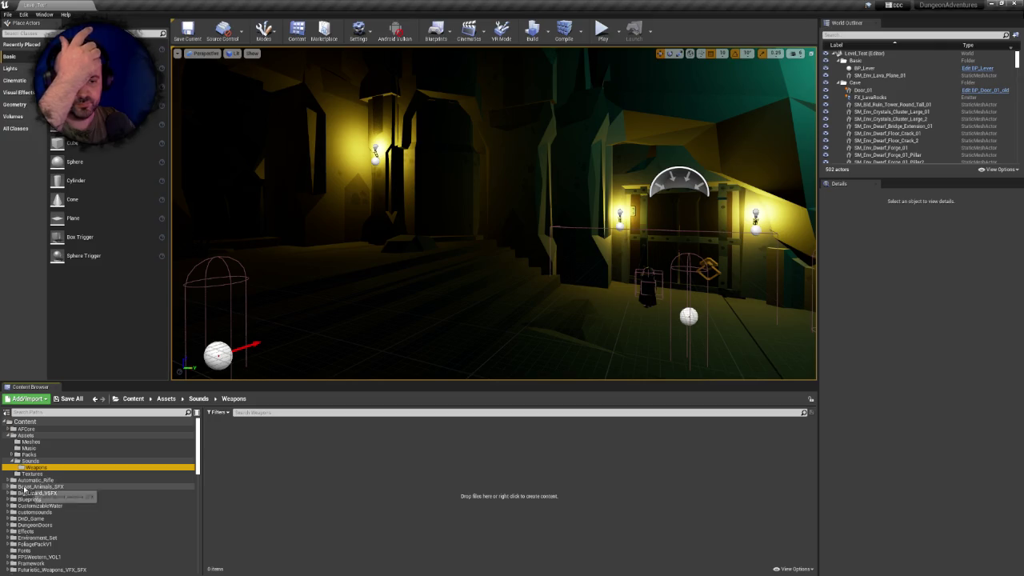
# Open Blueprints/Weapons/SteamRifle/sounds and select its four sound assets
pyautogui.click(8, 500)
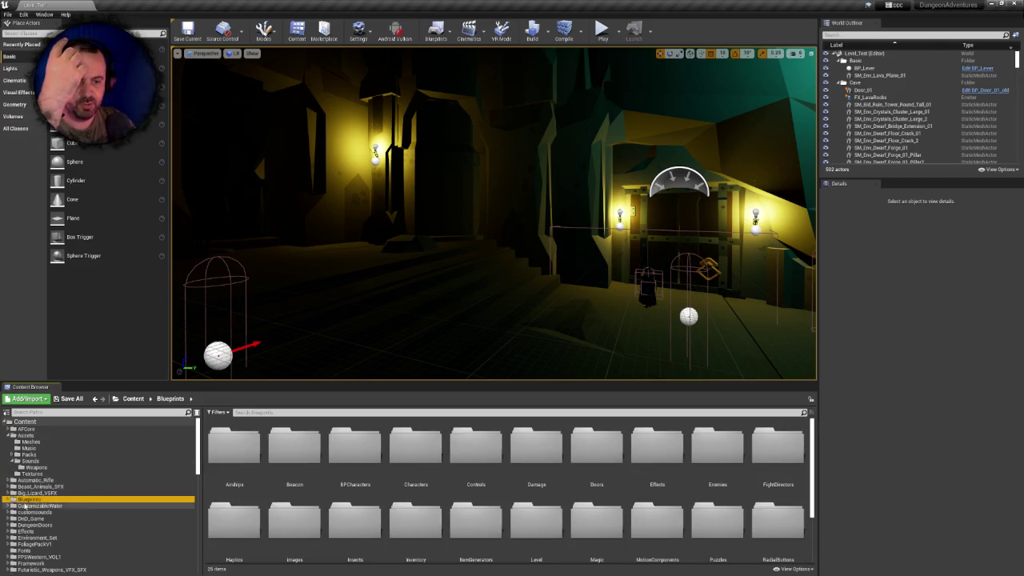
pyautogui.click(7, 500)
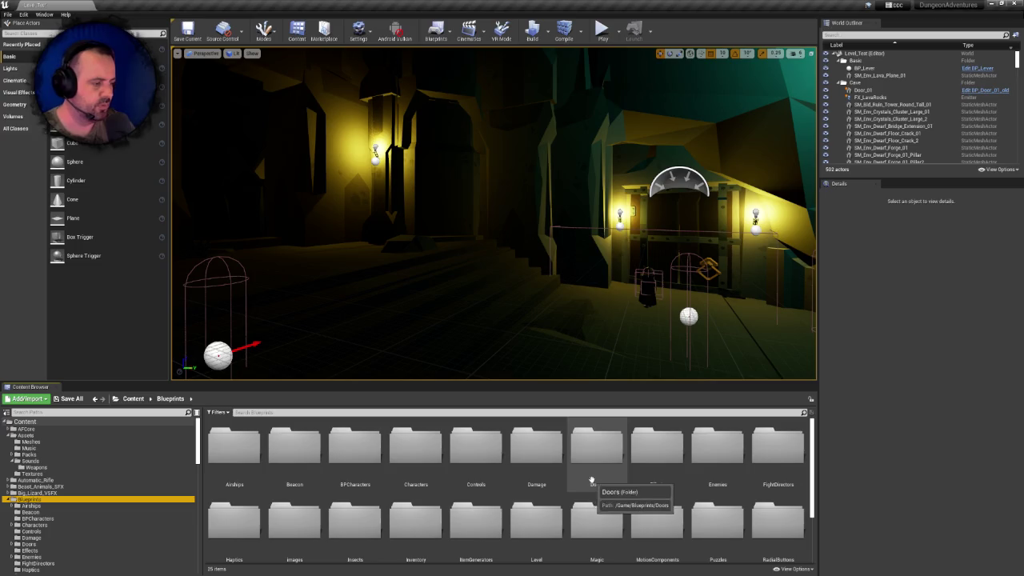
pyautogui.scroll(-2, 640, 489)
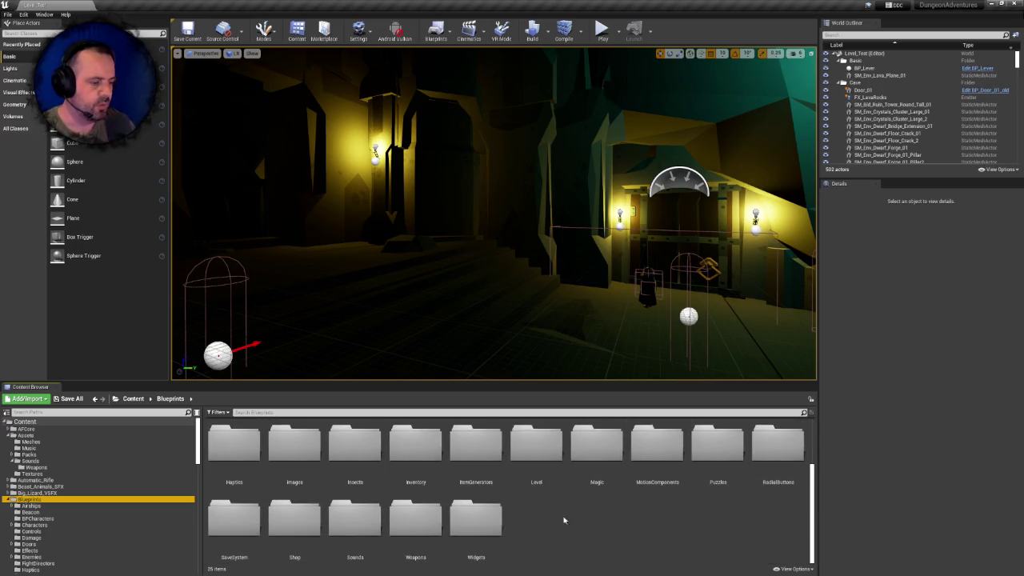
pyautogui.doubleClick(415, 528)
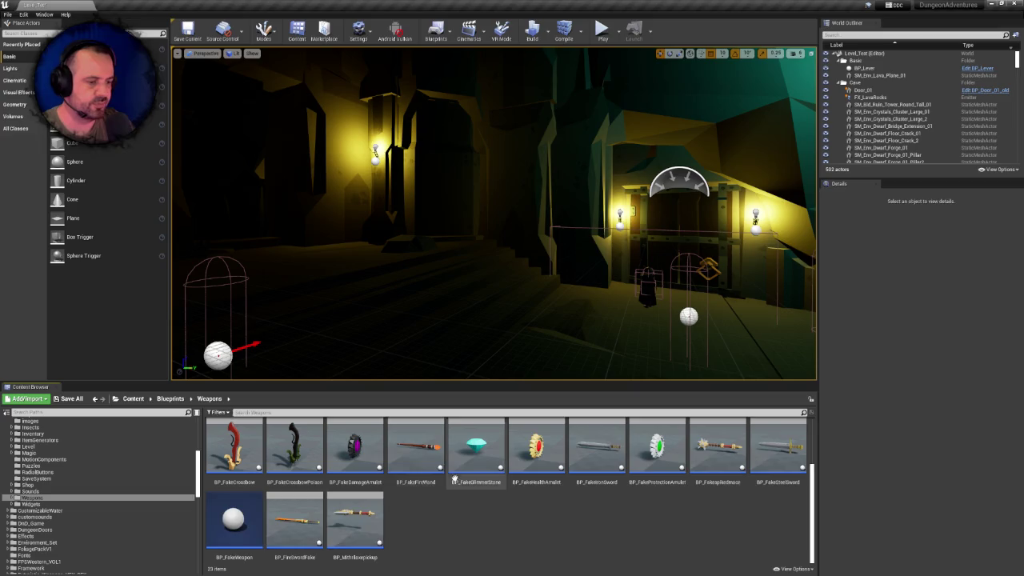
pyautogui.click(649, 454)
pyautogui.doubleClick(649, 454)
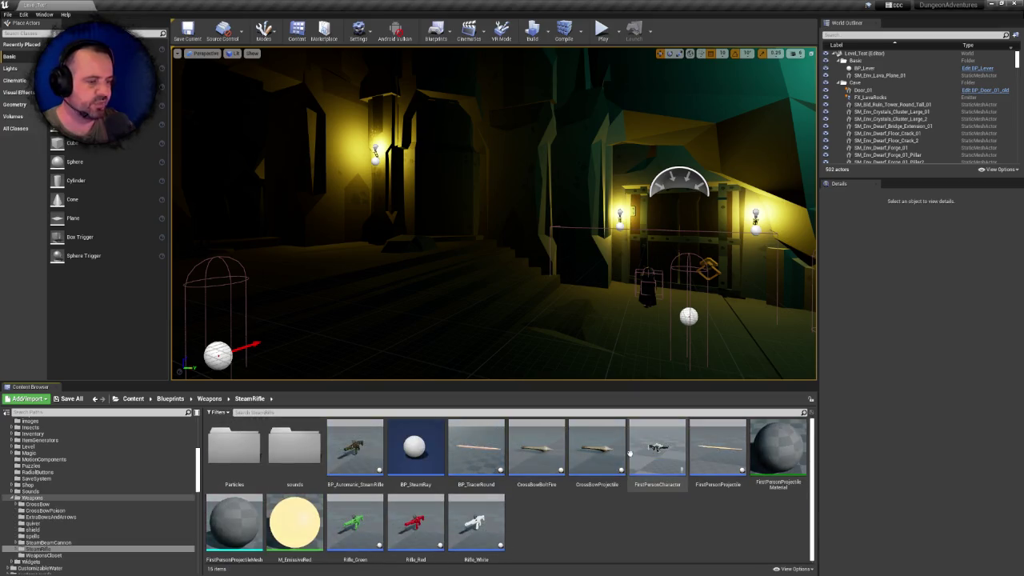
pyautogui.doubleClick(294, 448)
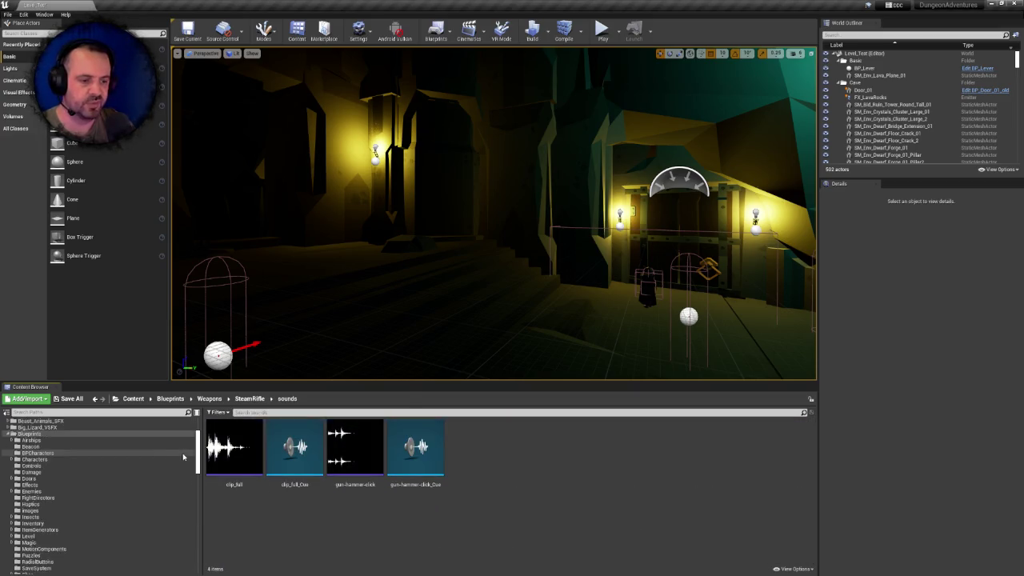
pyautogui.click(234, 448)
pyautogui.keyDown('shift'); pyautogui.click(387, 430); pyautogui.keyUp('shift')
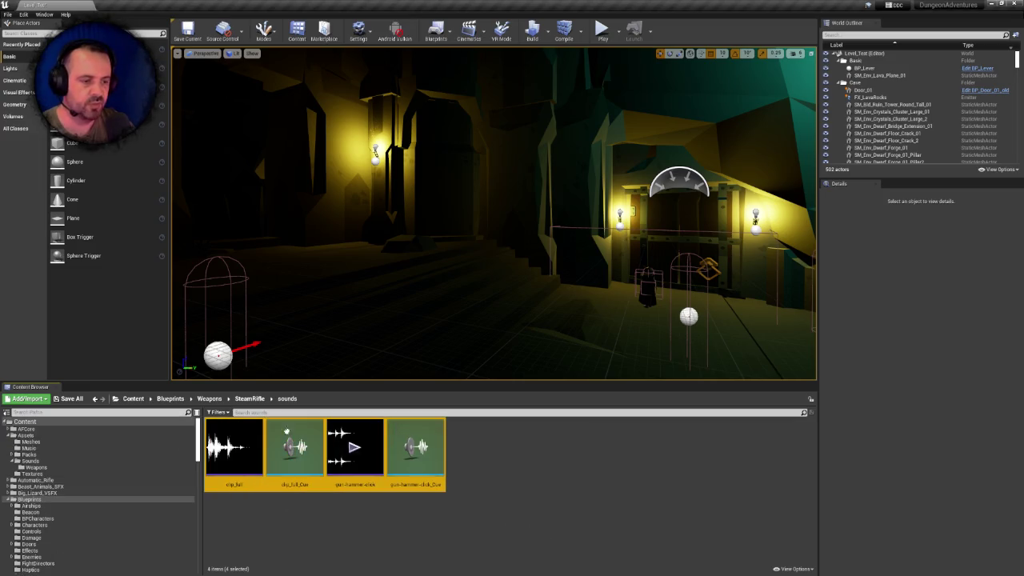
# Move the four SteamRifle sounds into Assets/Sounds/Weapons using Move Here
pyautogui.moveTo(234, 448); pyautogui.dragTo(34, 470)
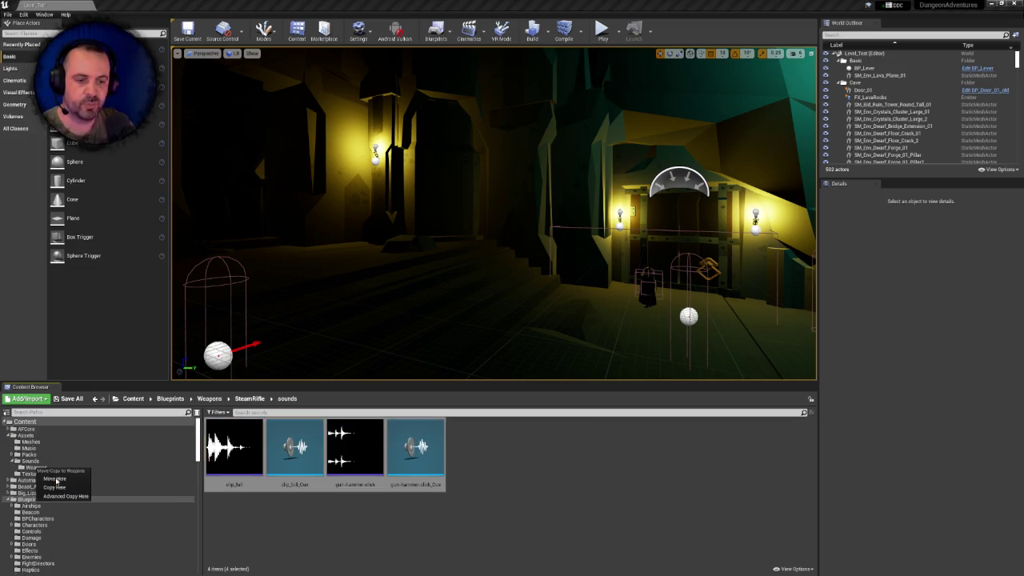
pyautogui.click(48, 479)
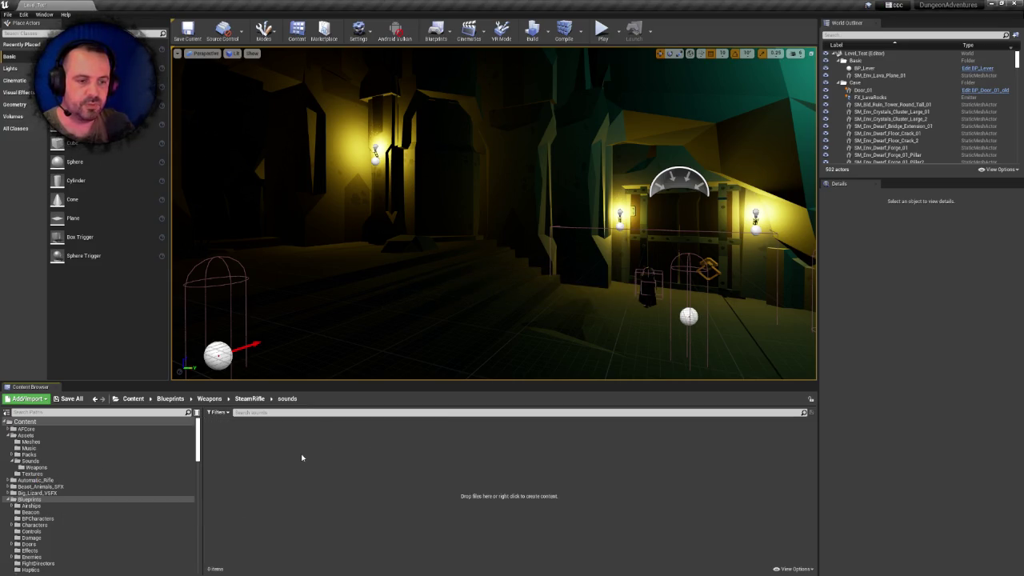
pyautogui.rightClick(301, 458)
pyautogui.rightClick(248, 444)
pyautogui.press('Escape')
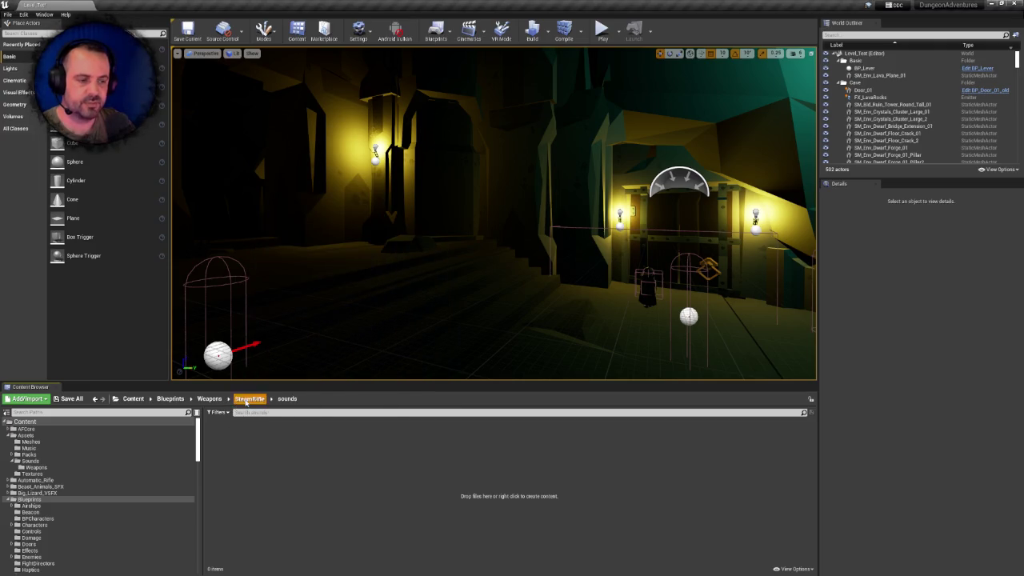
# Navigate back up from SteamRifle through Weapons to the Content root
pyautogui.click(247, 402)
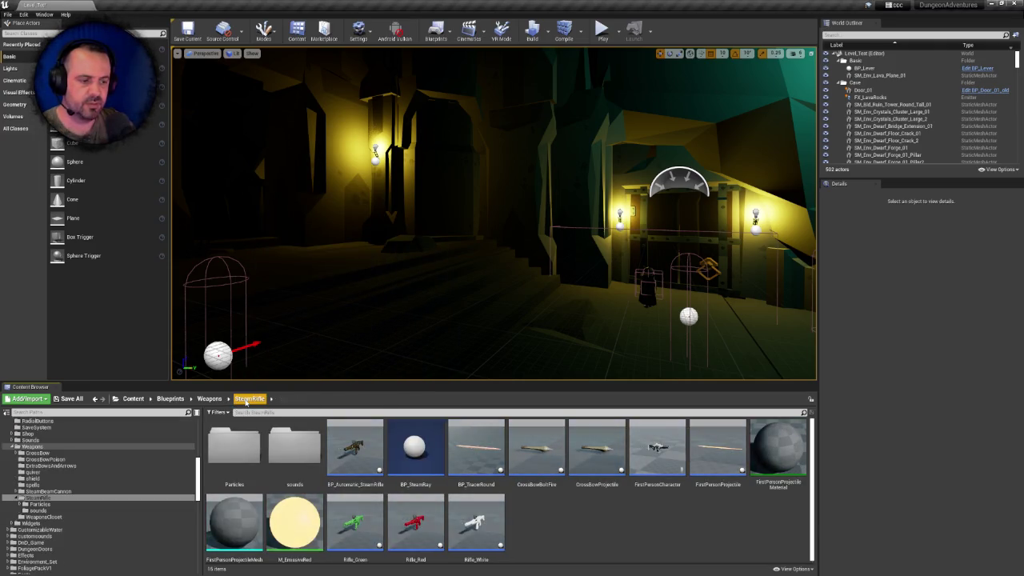
pyautogui.click(223, 398)
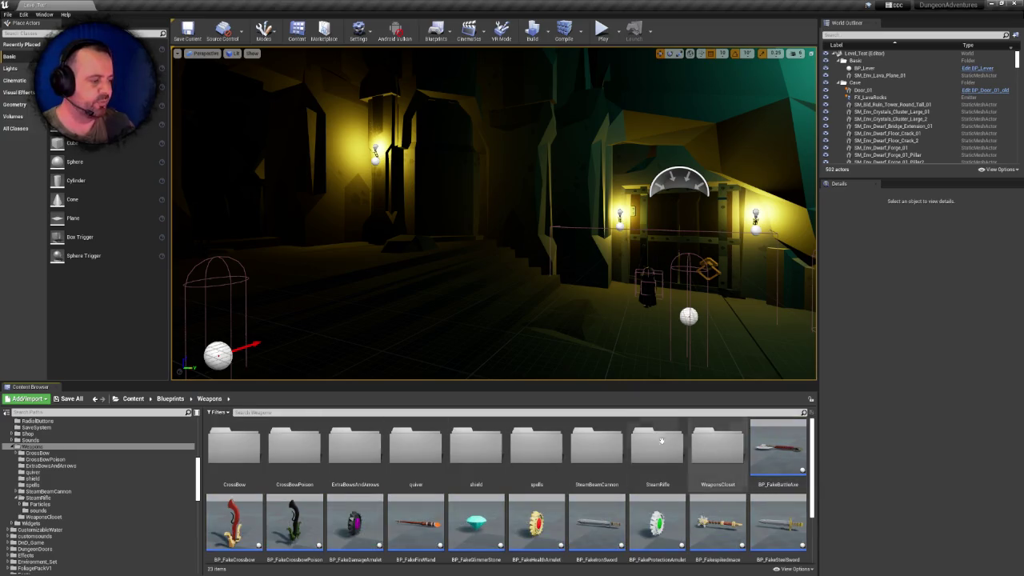
pyautogui.click(608, 441)
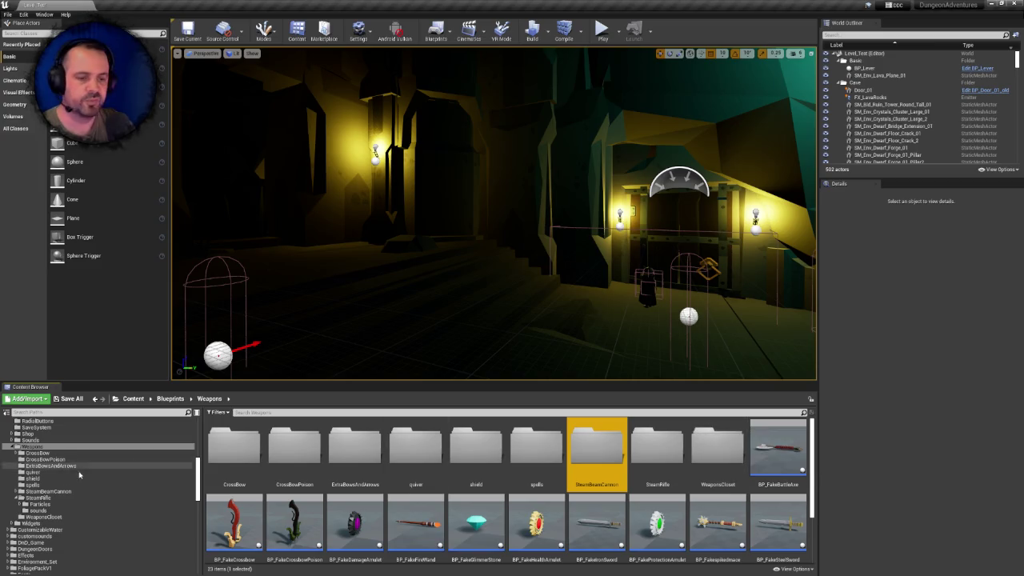
pyautogui.scroll(5, 103, 476)
pyautogui.scroll(5, 103, 475)
pyautogui.click(26, 421)
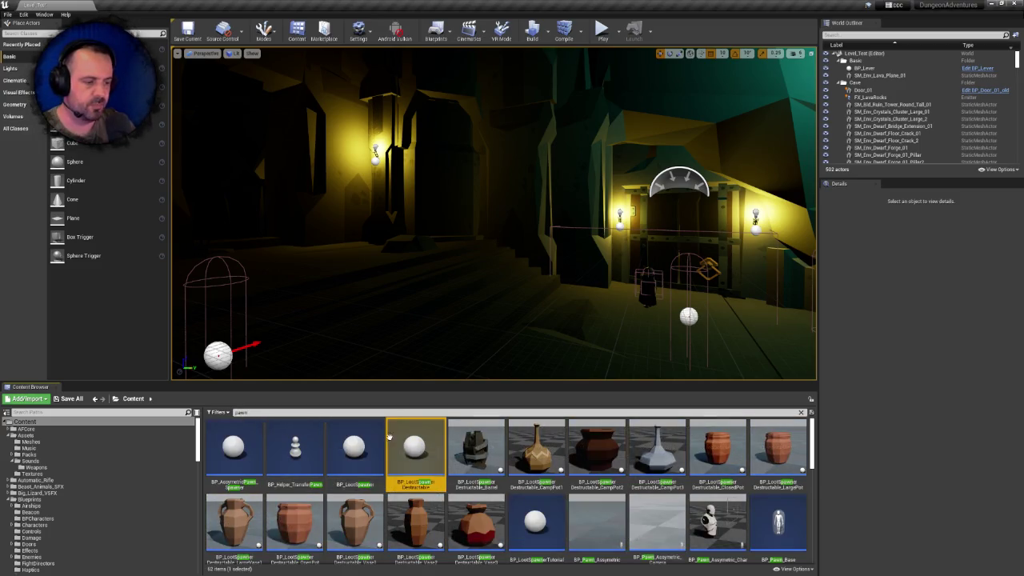
# Search the Content Browser for pawn_base and open the BP_Pawn_Base blueprint
pyautogui.press('BackSpace')
pyautogui.press('BackSpace')
pyautogui.press('BackSpace')
pyautogui.write('base')
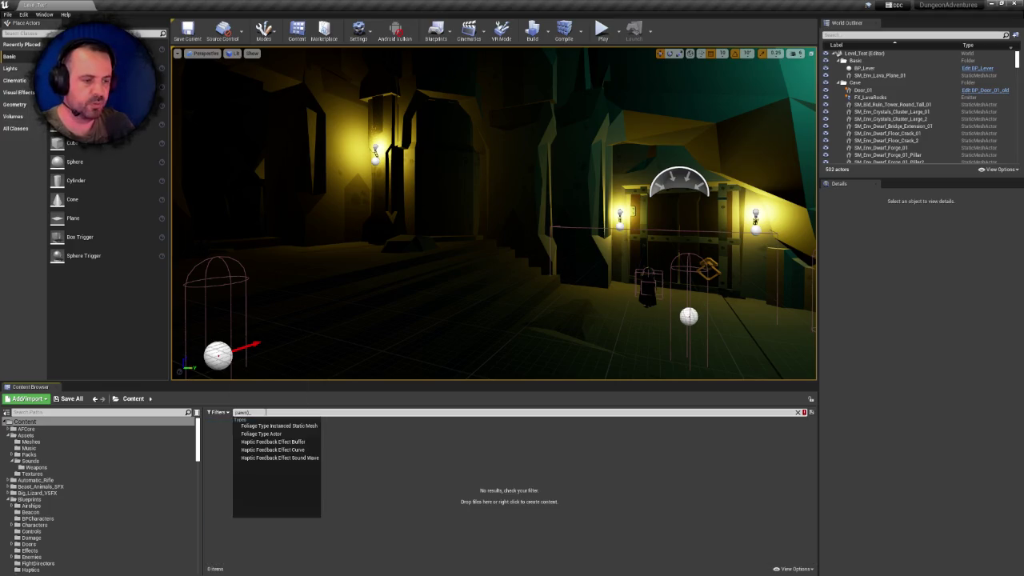
pyautogui.press('BackSpace')
pyautogui.press('BackSpace')
pyautogui.press('BackSpace')
pyautogui.write('_base')
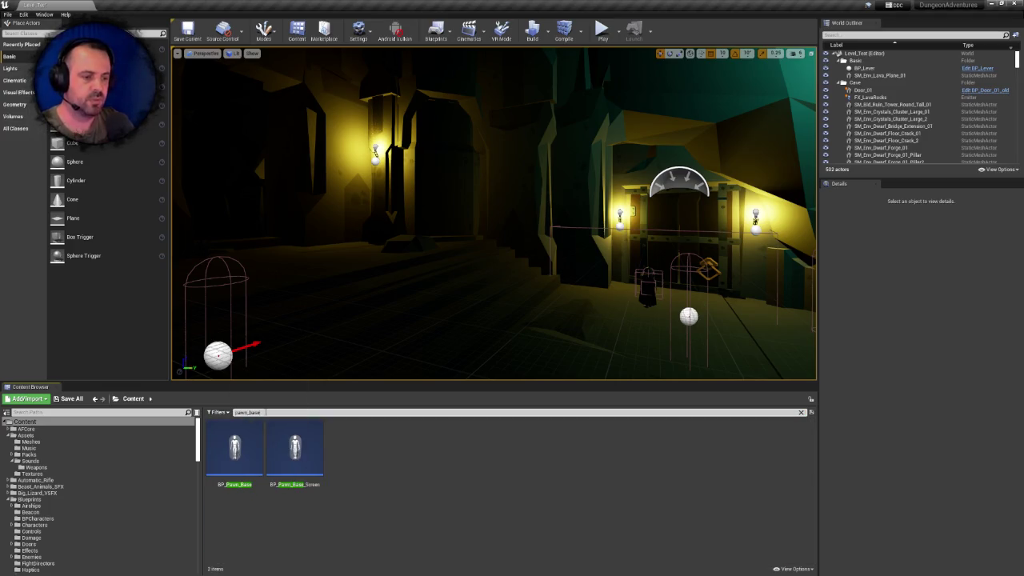
pyautogui.doubleClick(244, 446)
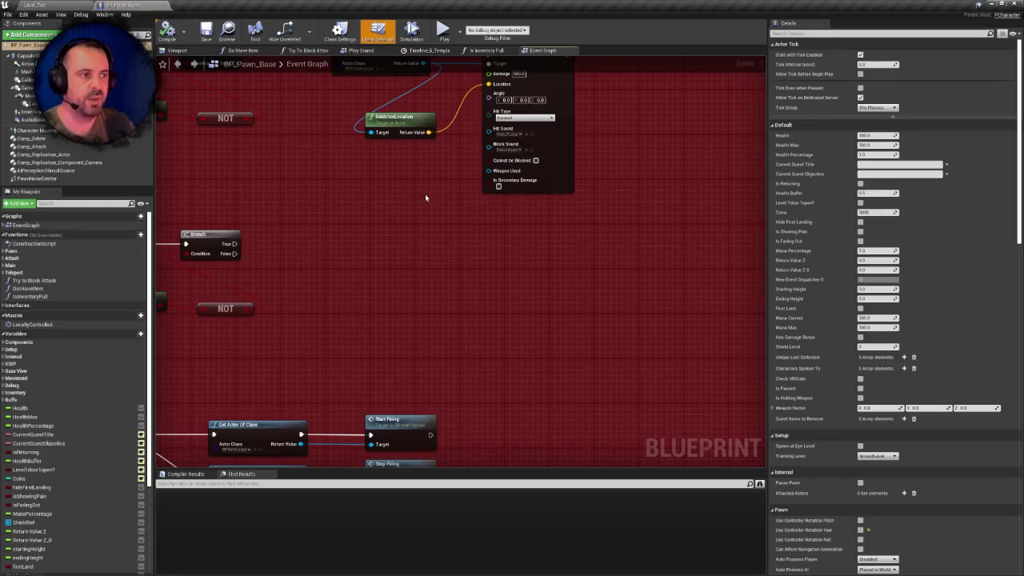
# Delete the teal debug-inputs node group, then compile and save BP_Pawn_Base
pyautogui.scroll(-6, 424, 196)
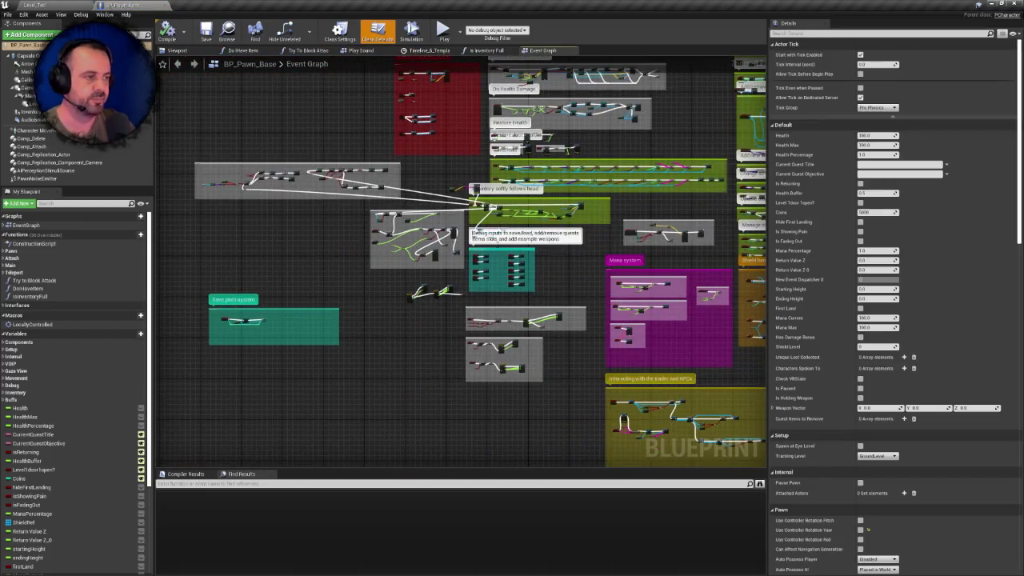
pyautogui.scroll(3, 488, 261)
pyautogui.scroll(2, 616, 252)
pyautogui.moveTo(604, 246)
pyautogui.mouseDown()
pyautogui.moveTo(665, 199)
pyautogui.moveTo(247, 412)
pyautogui.moveTo(258, 401)
pyautogui.mouseUp()
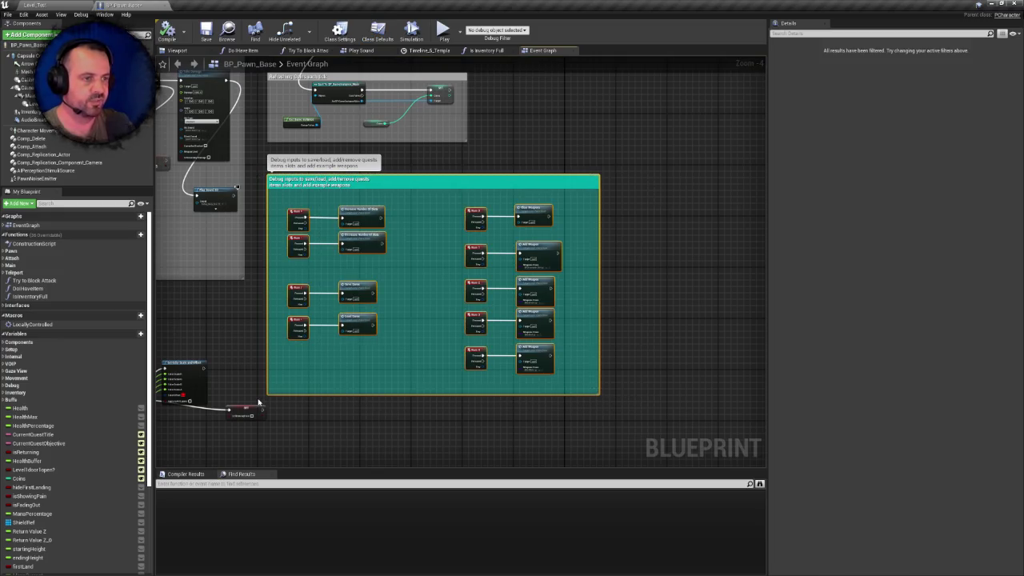
pyautogui.press('Delete')
pyautogui.click(206, 32)
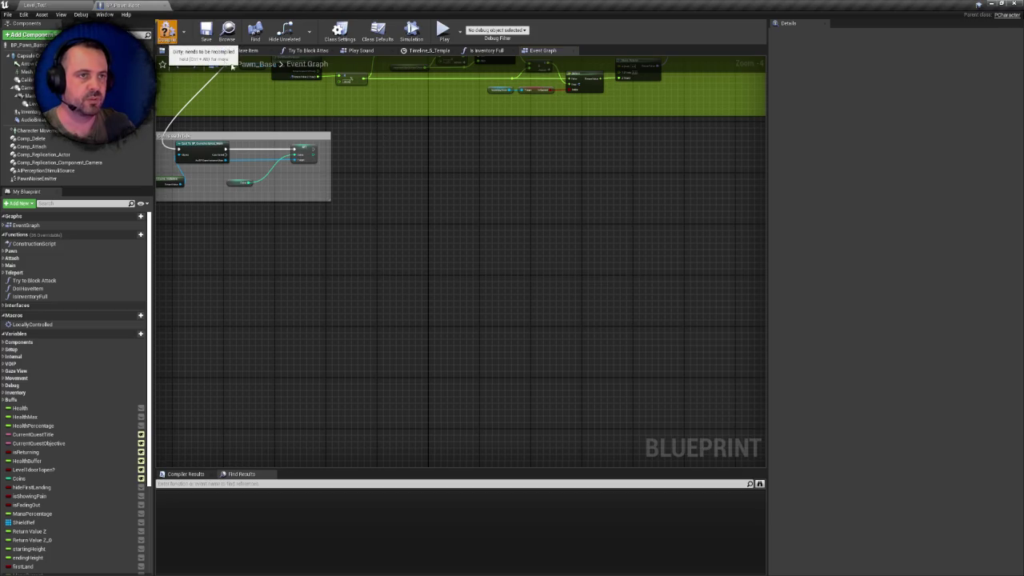
pyautogui.click(167, 31)
pyautogui.click(207, 32)
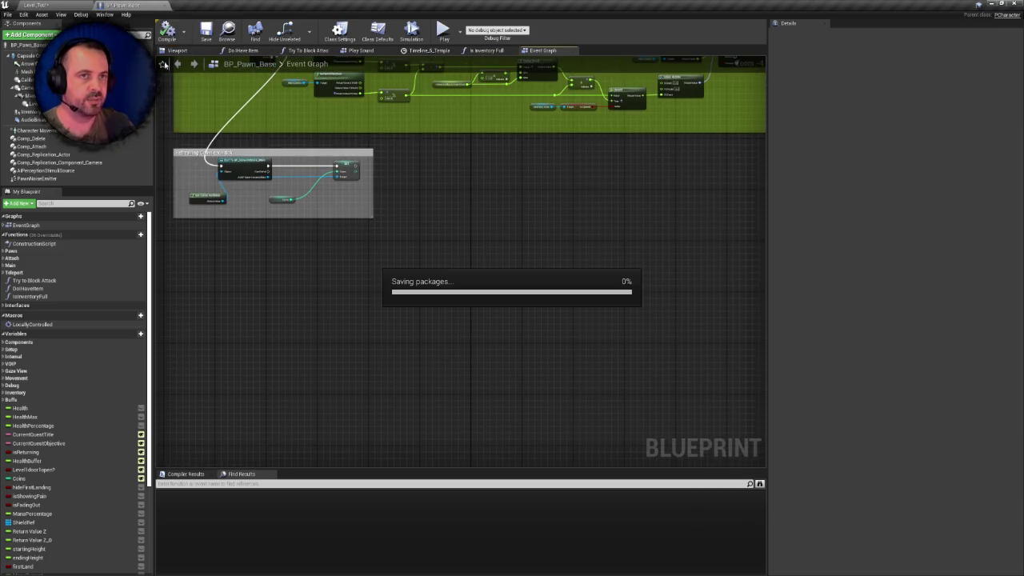
# Back in the level editor, clear the pawn_base search and show the Content/Assets/Sounds folder
pyautogui.click(36, 5)
pyautogui.click(800, 411)
pyautogui.scroll(-3, 94, 502)
pyautogui.scroll(2, 94, 502)
pyautogui.click(30, 447)
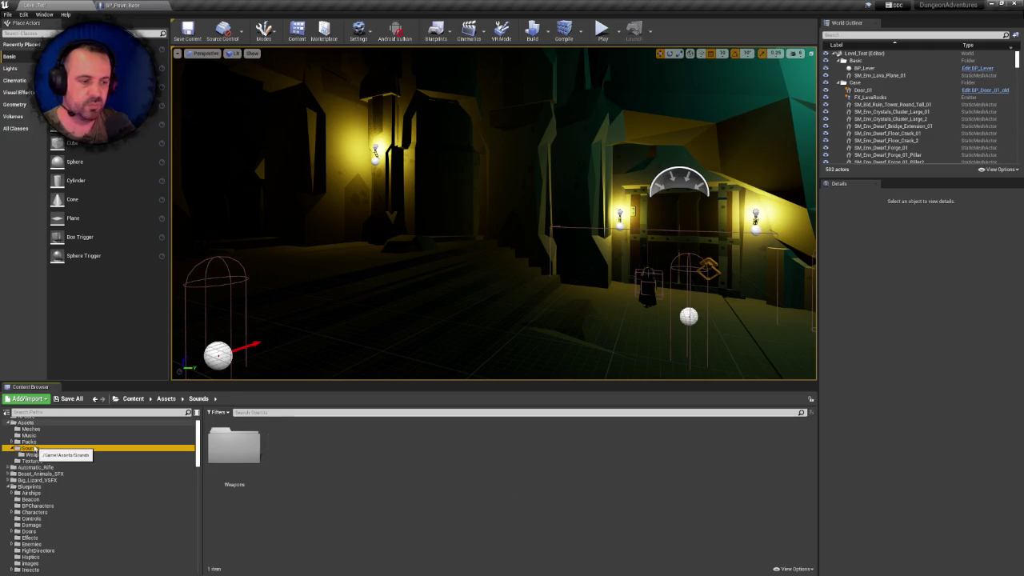
# Browse to Blueprints > Weapons and check the contents of the SteamBeamCannon folder
pyautogui.click(32, 487)
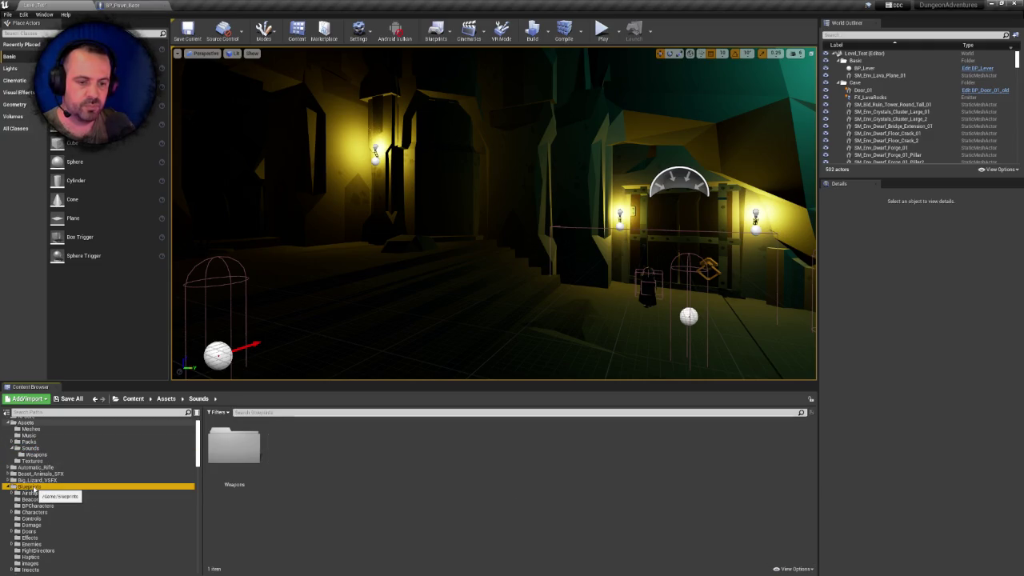
pyautogui.scroll(-2, 599, 468)
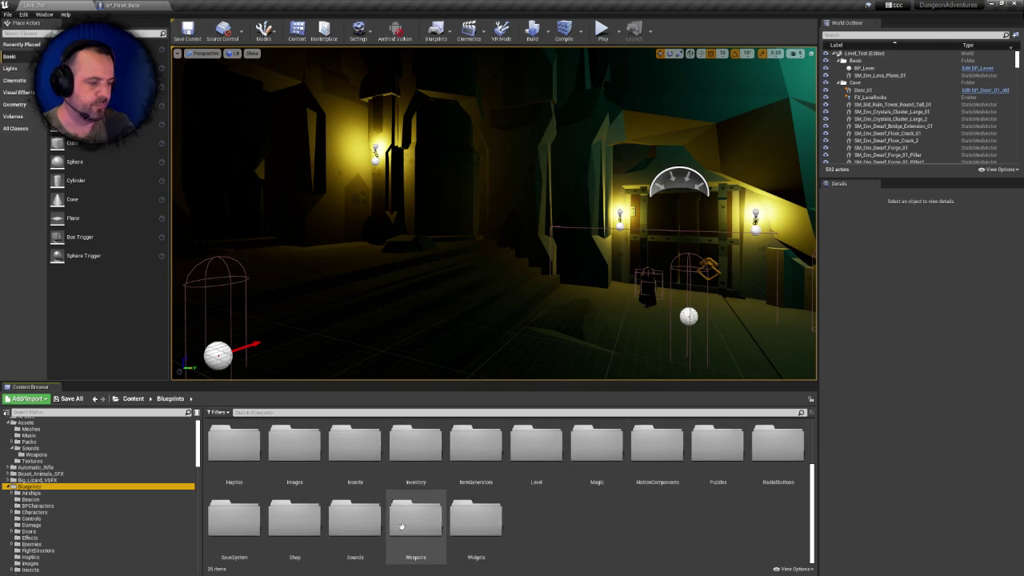
pyautogui.doubleClick(404, 526)
pyautogui.scroll(2, 447, 480)
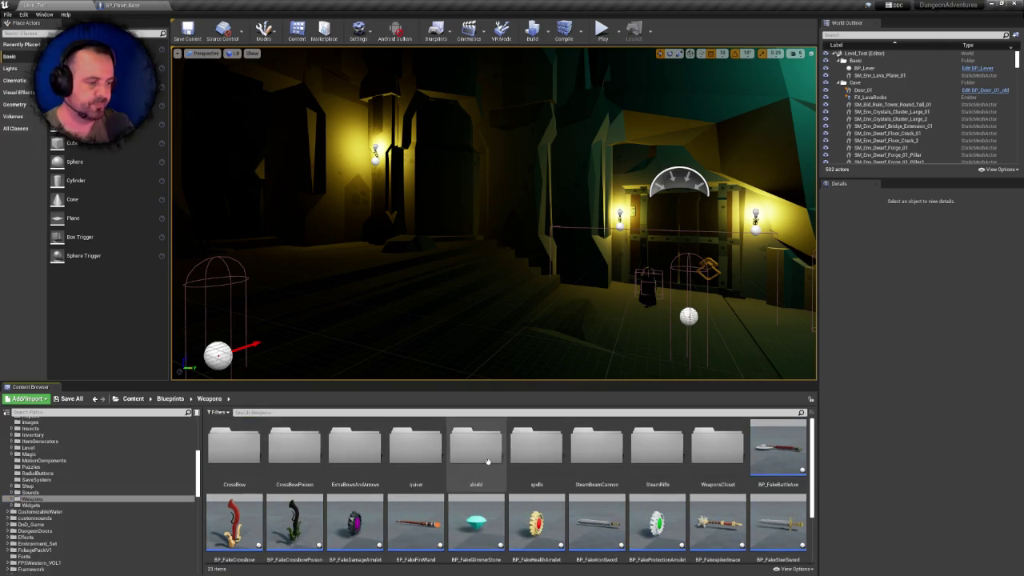
pyautogui.doubleClick(597, 448)
pyautogui.click(209, 398)
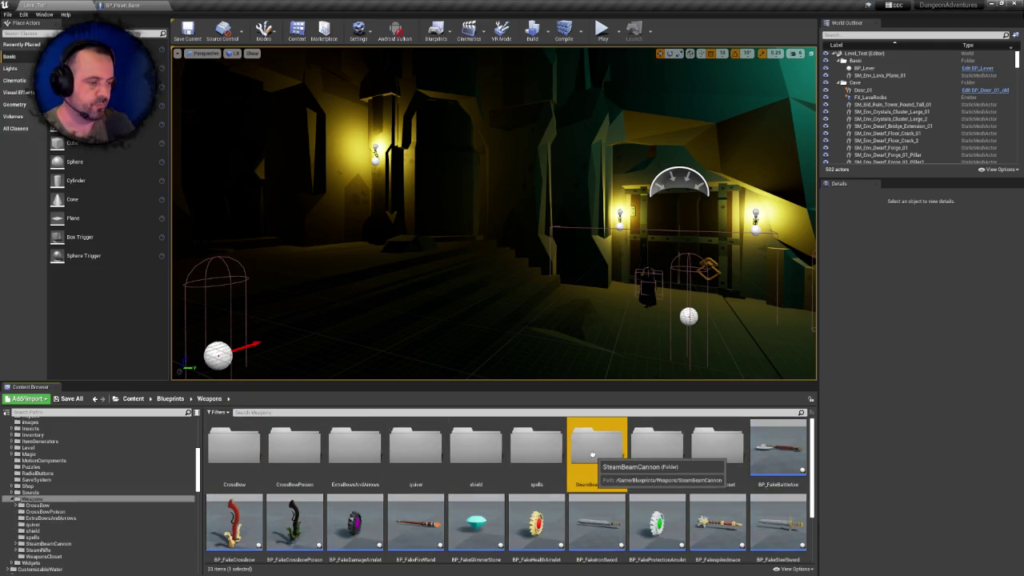
pyautogui.doubleClick(592, 454)
pyautogui.click(215, 399)
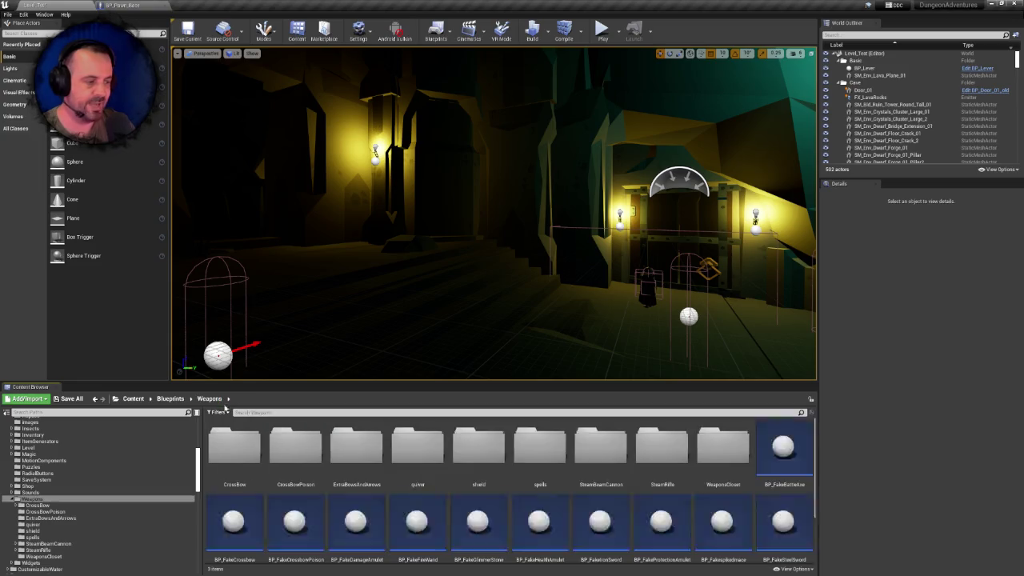
# Delete SteamBeamCannon and its assets, then open the SteamRifle folder and its Rifle_White asset
pyautogui.click(597, 444)
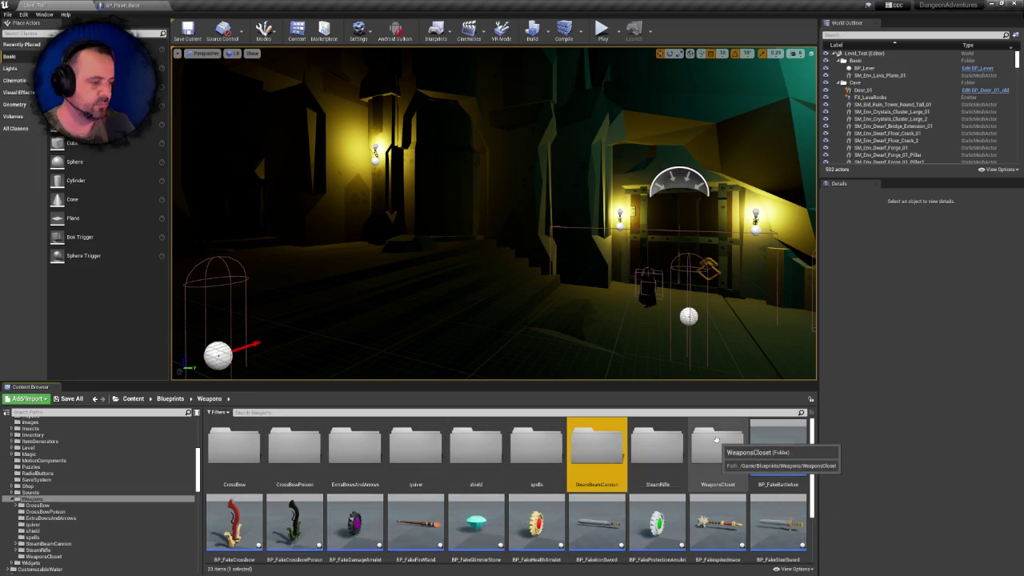
pyautogui.press('Delete')
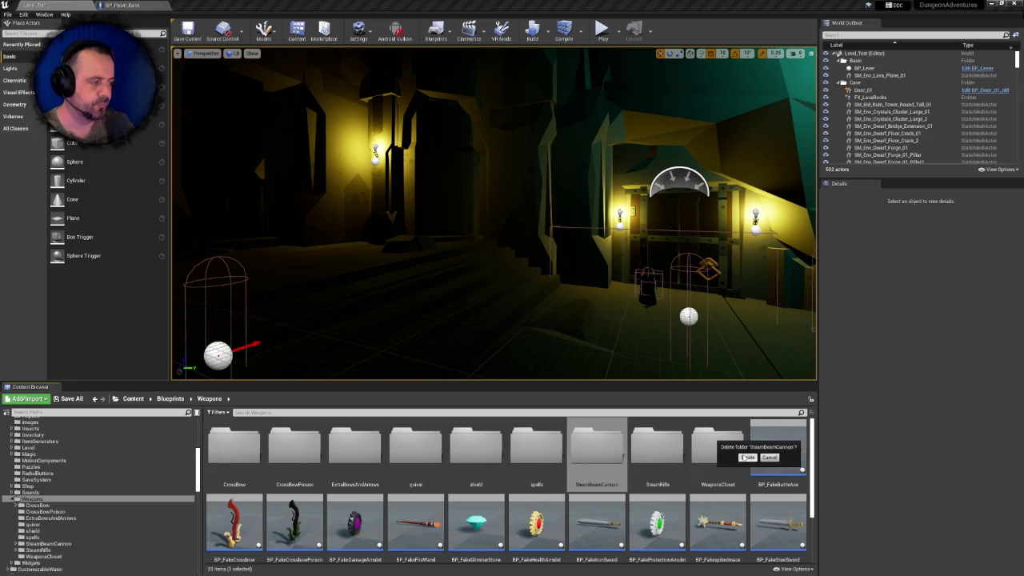
pyautogui.click(746, 457)
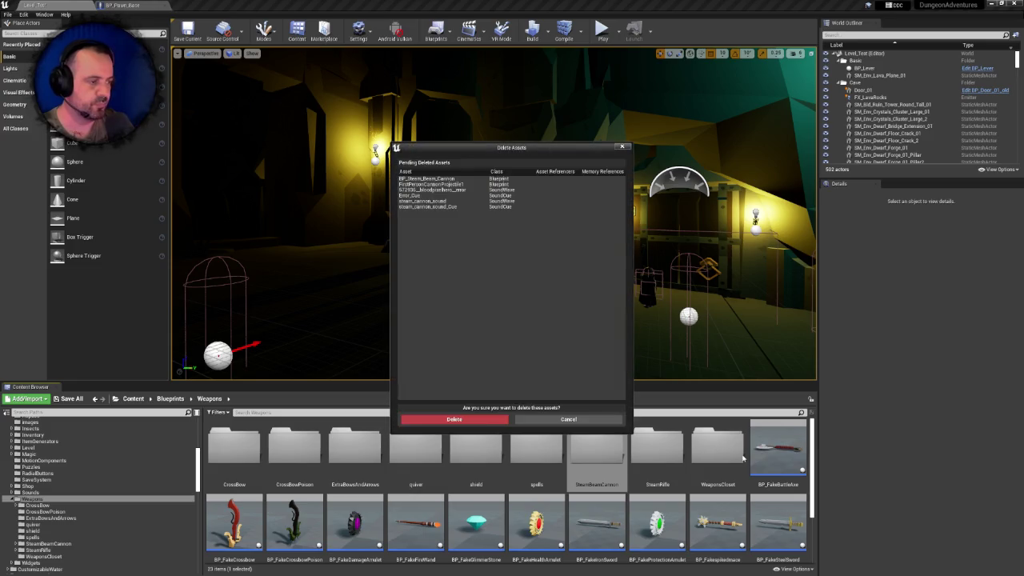
pyautogui.click(495, 419)
pyautogui.doubleClick(599, 446)
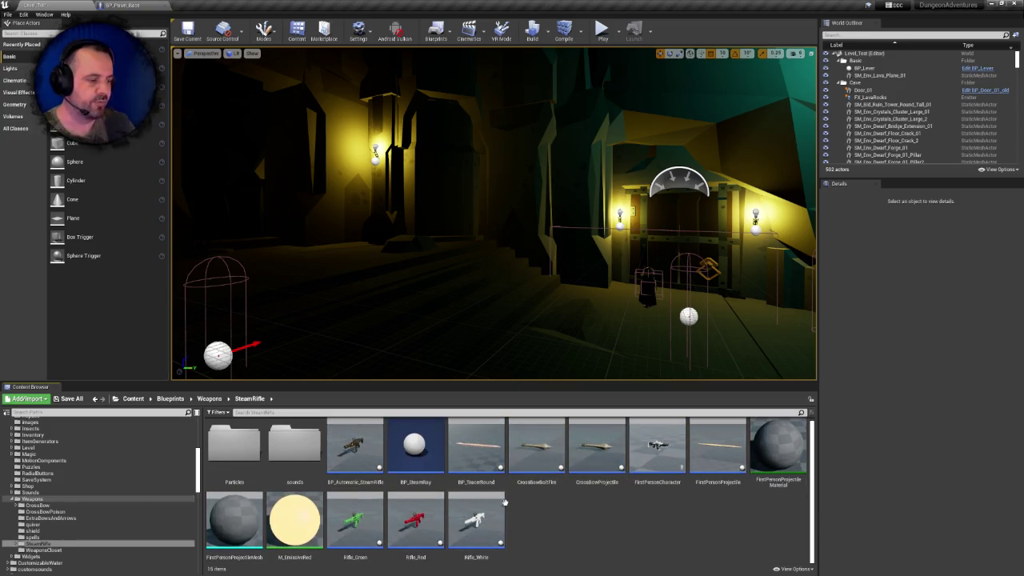
pyautogui.doubleClick(476, 522)
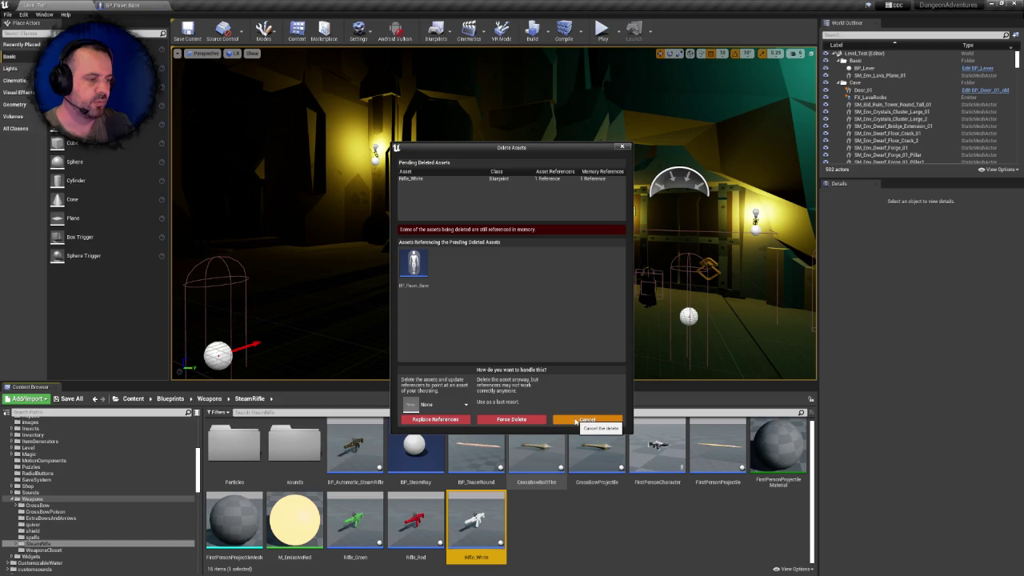
# Cancel deleting Rifle_White and reload the asset from disk through Asset Actions
pyautogui.click(576, 420)
pyautogui.rightClick(479, 523)
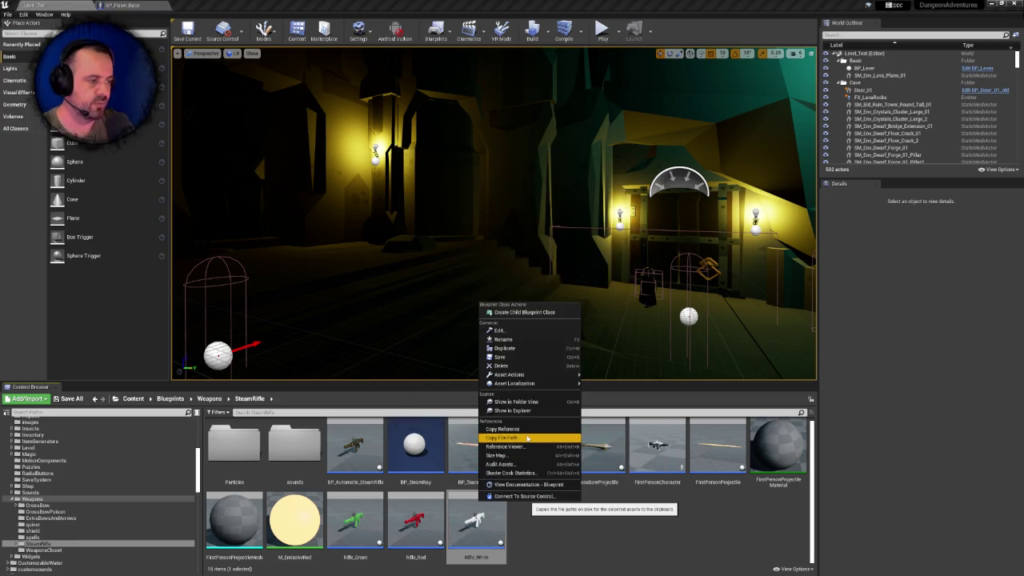
pyautogui.moveTo(534, 375)
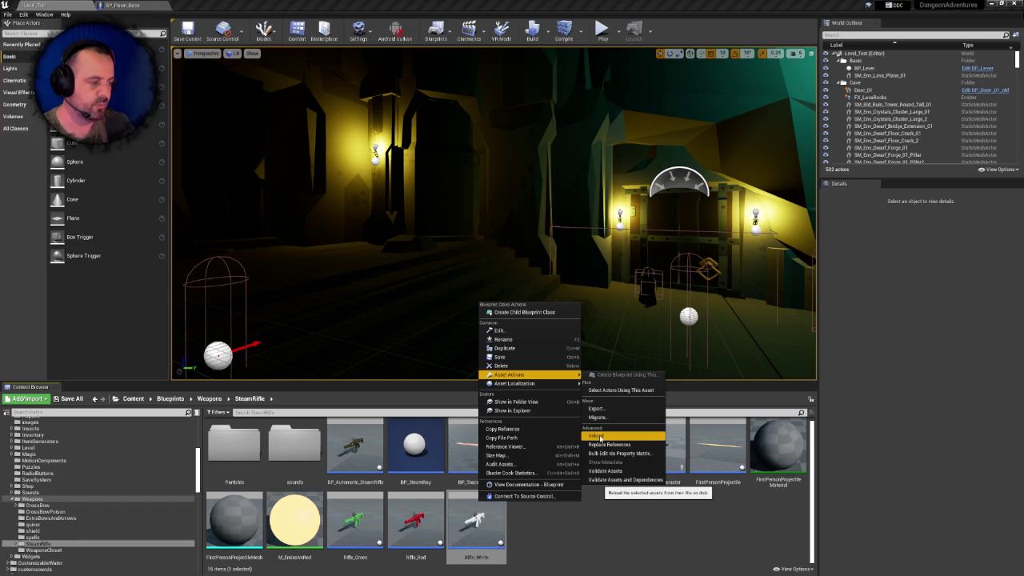
pyautogui.click(599, 436)
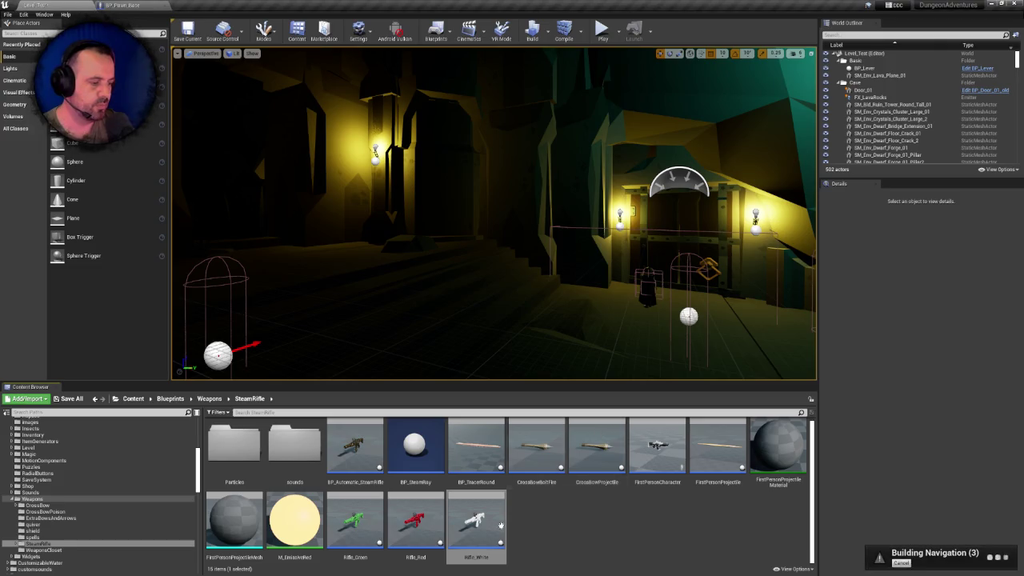
# Start deleting Rifle_White but cancel to keep it, then switch to the BP_Pawn_Base editor
pyautogui.click(487, 503)
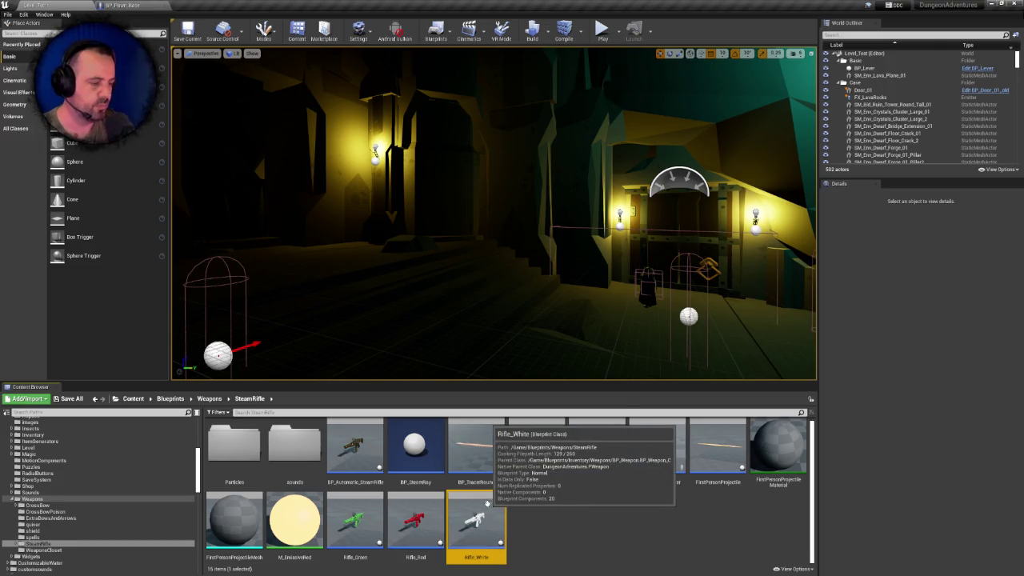
pyautogui.press('Delete')
pyautogui.click(586, 419)
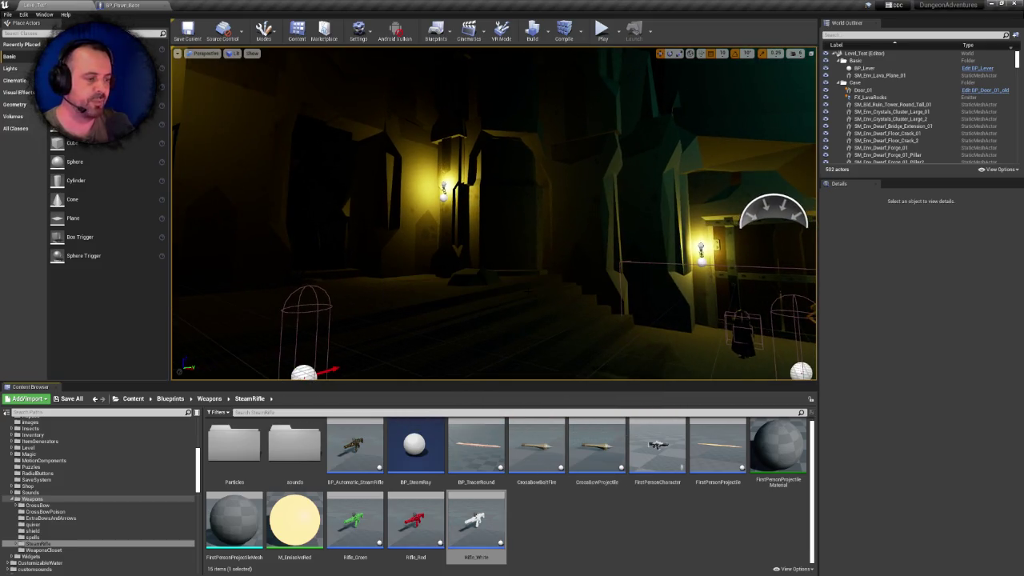
pyautogui.click(145, 5)
# Check the rifle_white search, then inspect Inventory variables like QuestItems, InventoryActor and QuestItemsSpawn
pyautogui.click(187, 483)
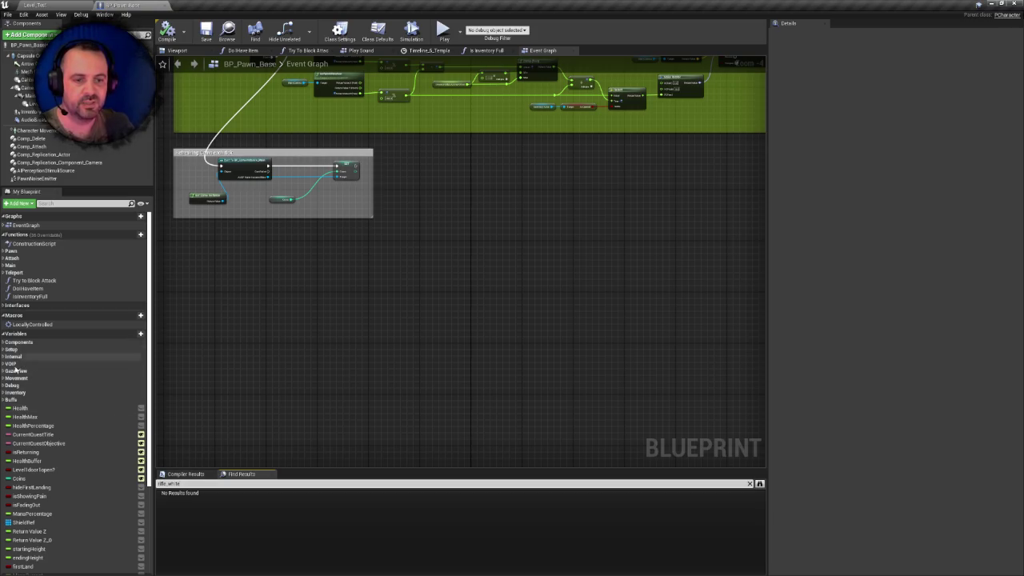
pyautogui.click(6, 391)
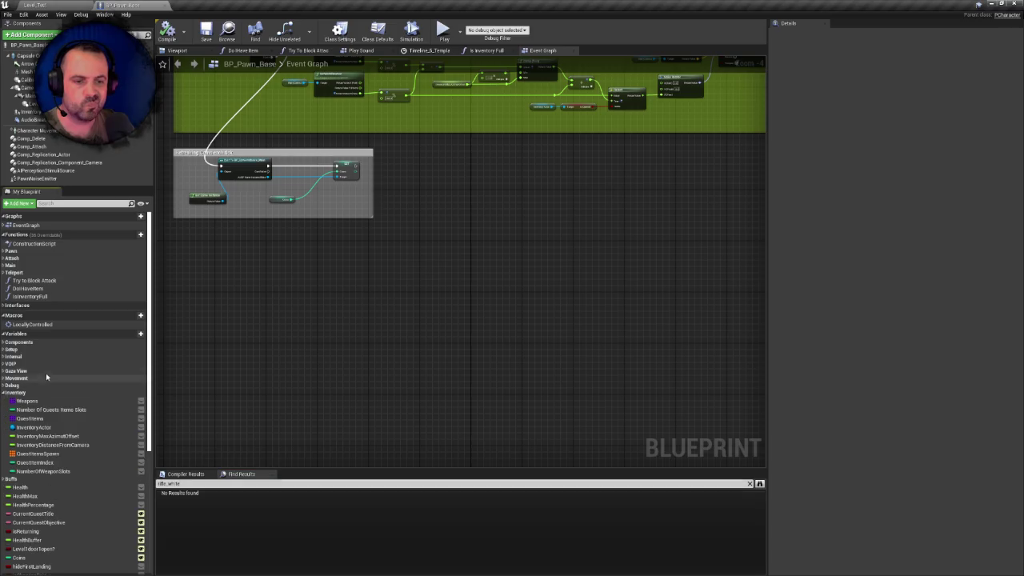
pyautogui.scroll(-1, 16, 384)
pyautogui.click(36, 397)
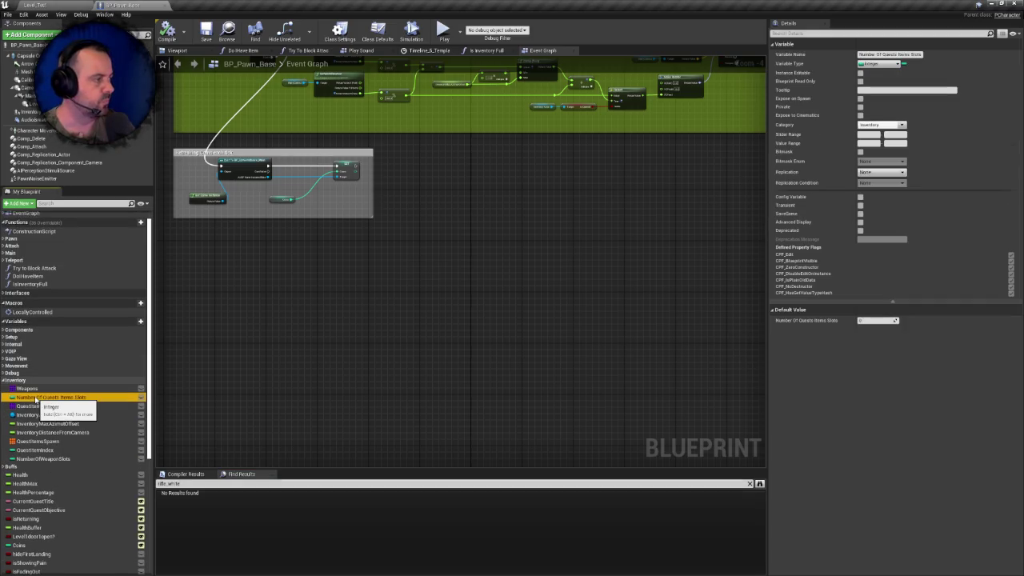
pyautogui.click(37, 407)
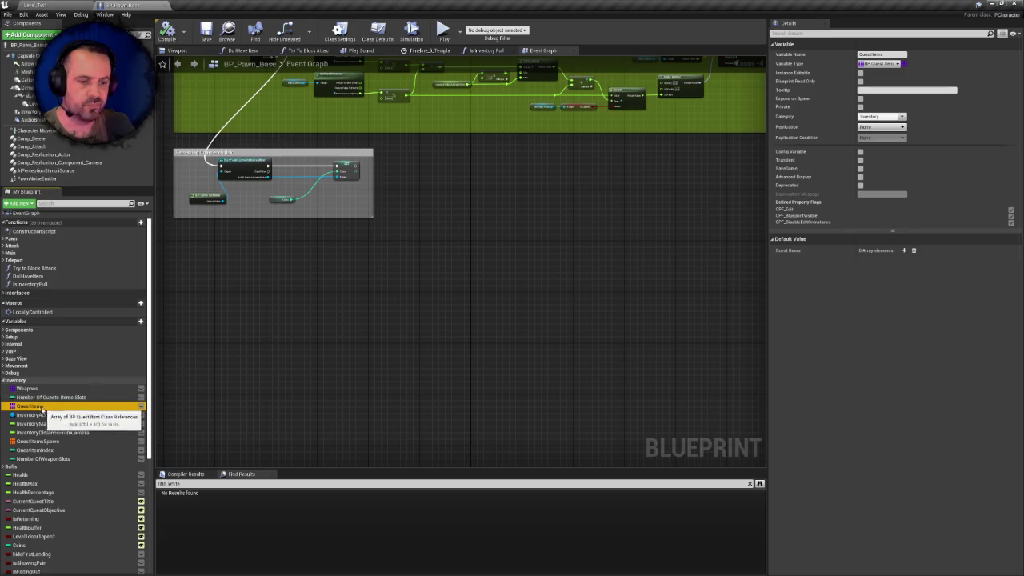
pyautogui.click(36, 415)
pyautogui.click(37, 424)
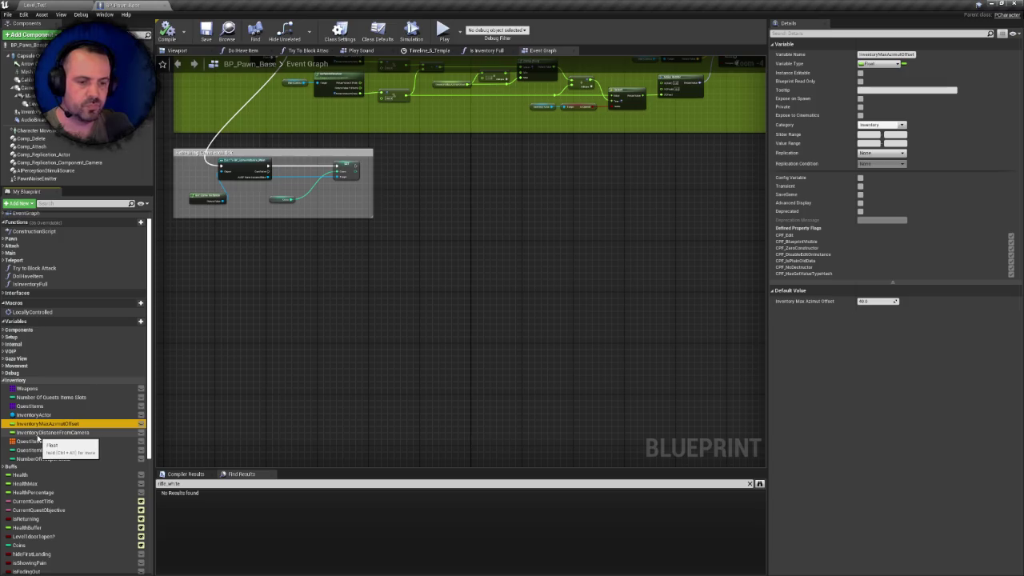
pyautogui.click(38, 441)
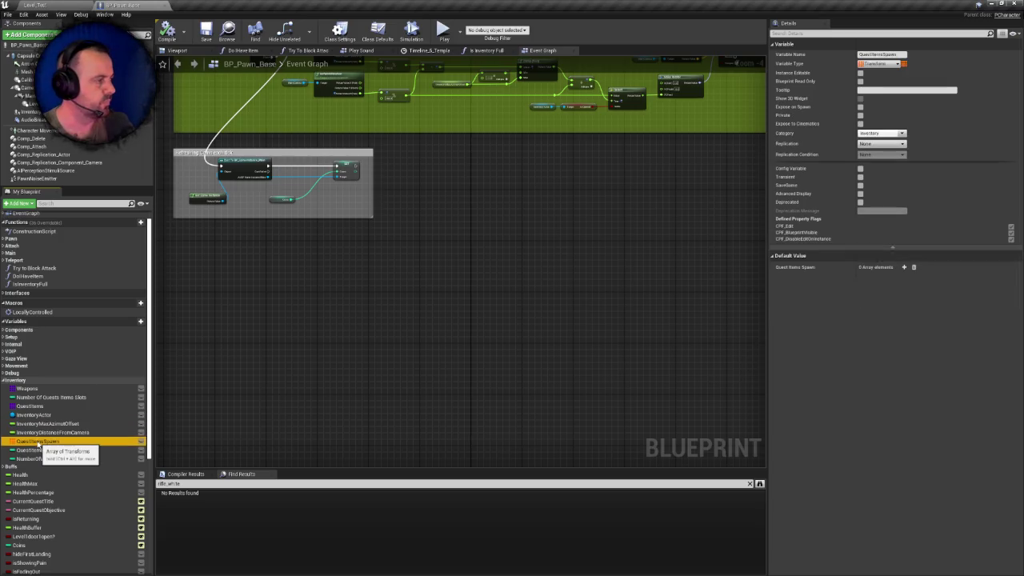
pyautogui.moveTo(407, 297); pyautogui.dragTo(350, 388)
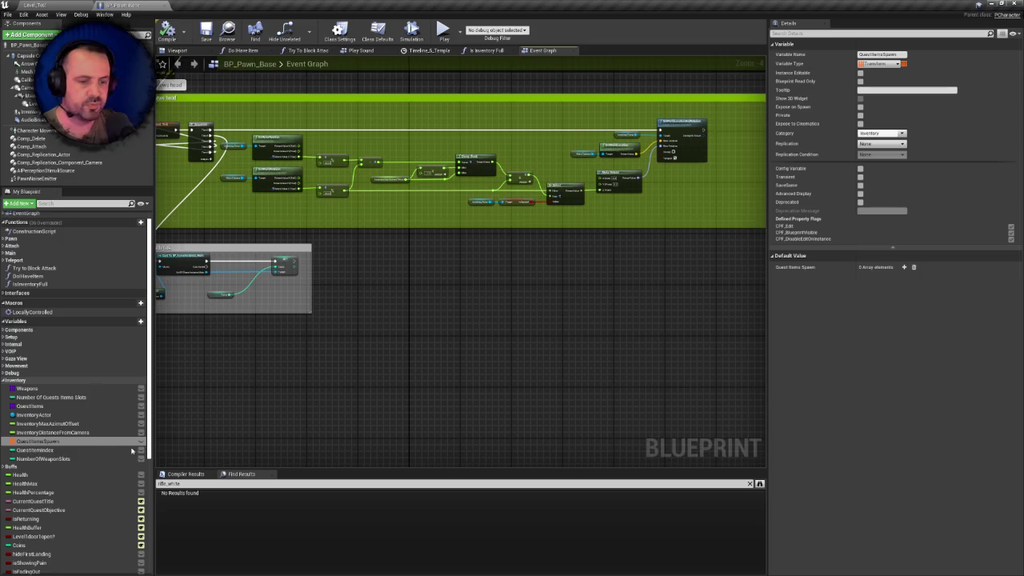
# Collapse Debug and Inventory, then inspect LastHeldWeapon, weaponVector, QuestItemsToRemove and firstLand
pyautogui.click(4, 374)
pyautogui.click(4, 373)
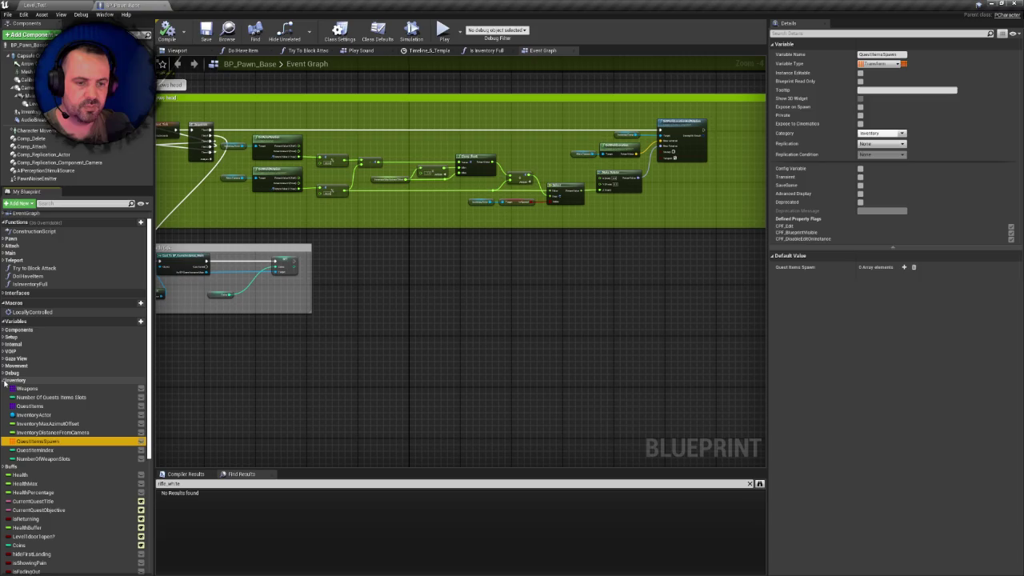
pyautogui.click(6, 381)
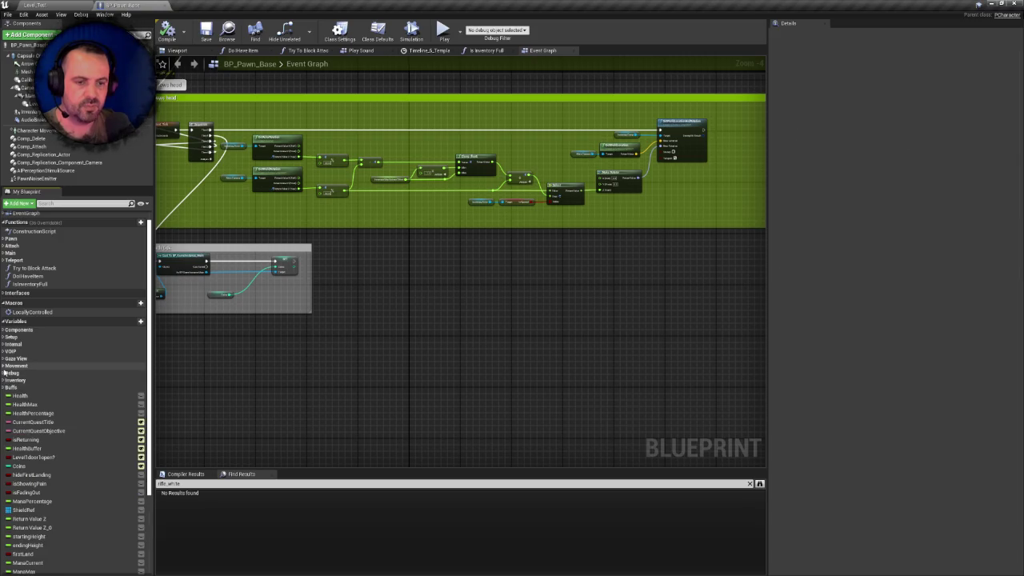
pyautogui.scroll(-2, 66, 398)
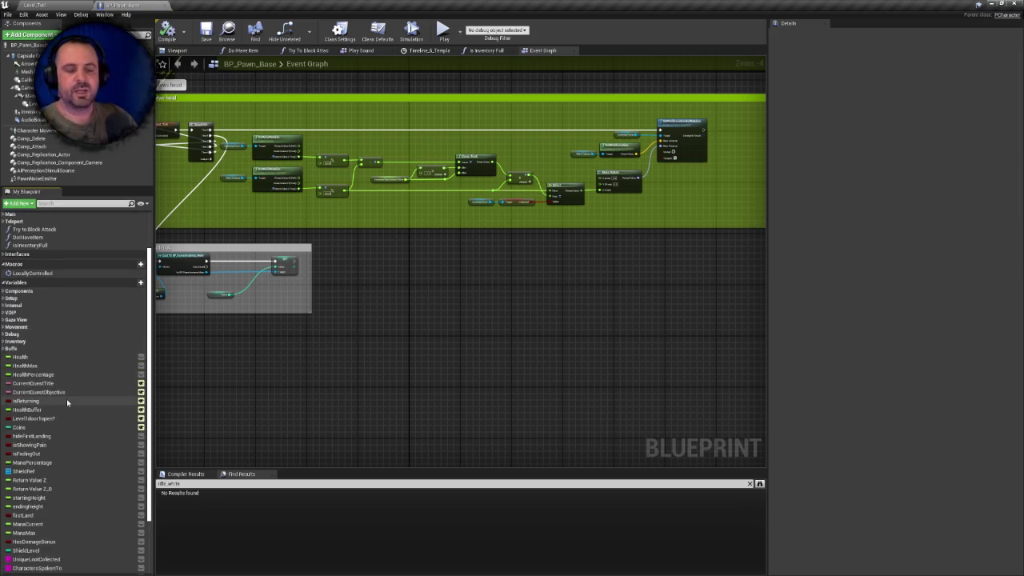
pyautogui.scroll(-4, 111, 442)
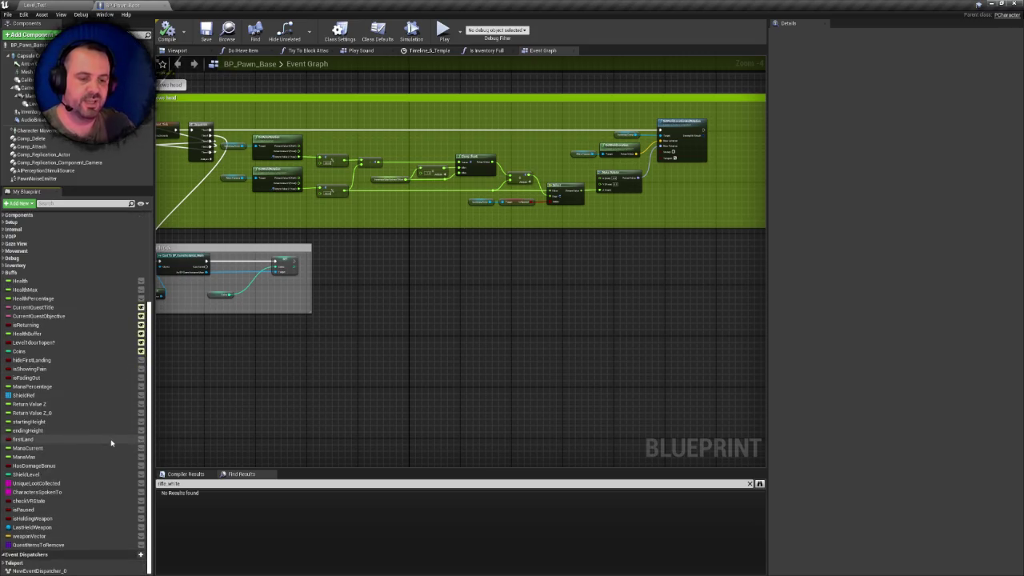
pyautogui.click(56, 528)
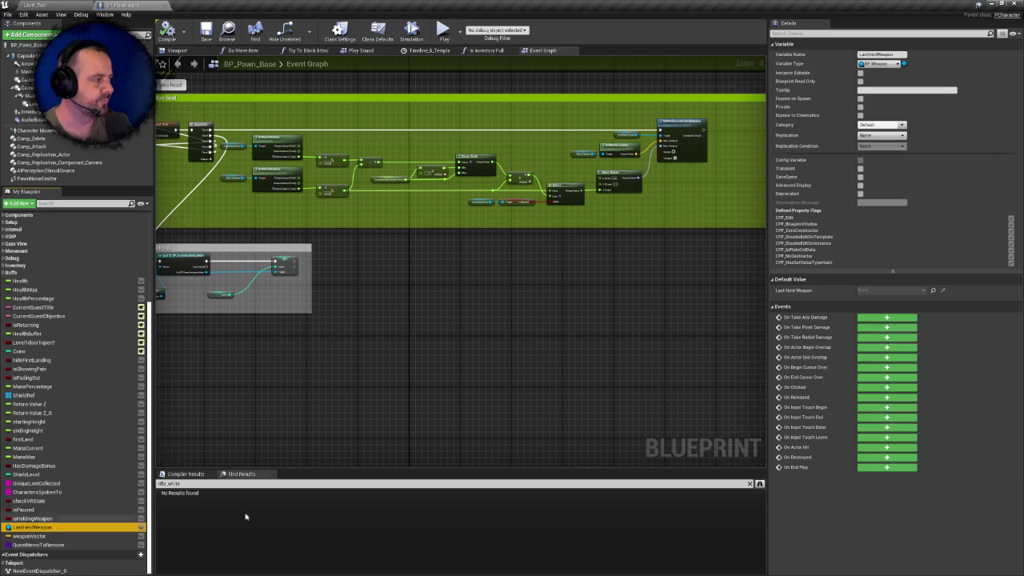
pyautogui.click(37, 537)
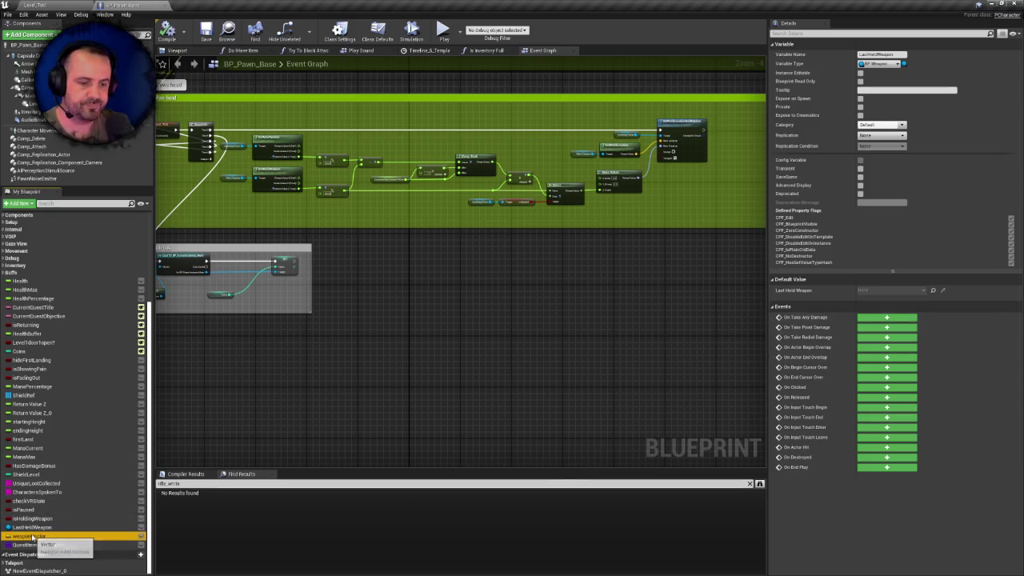
pyautogui.click(40, 544)
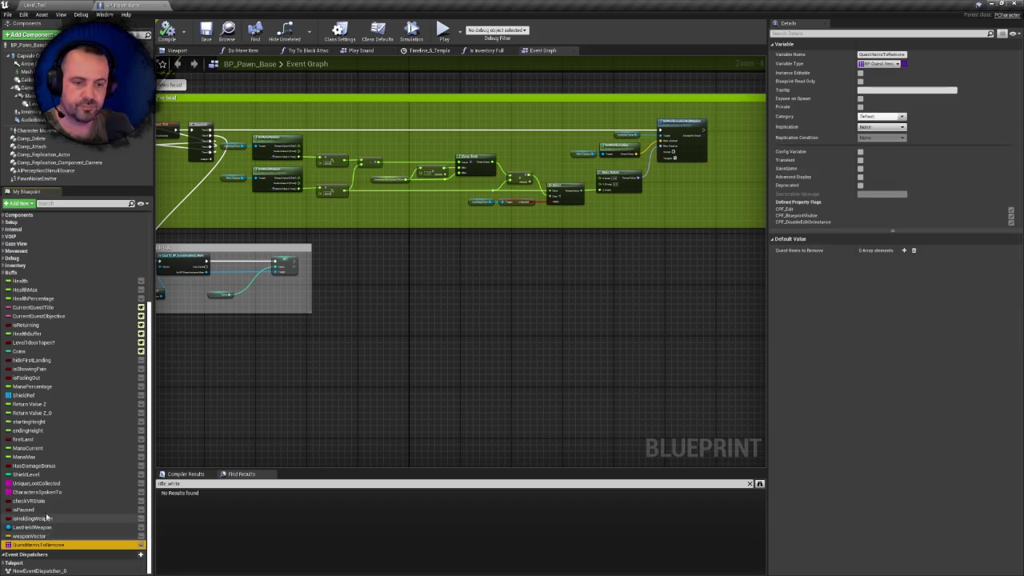
pyautogui.click(39, 440)
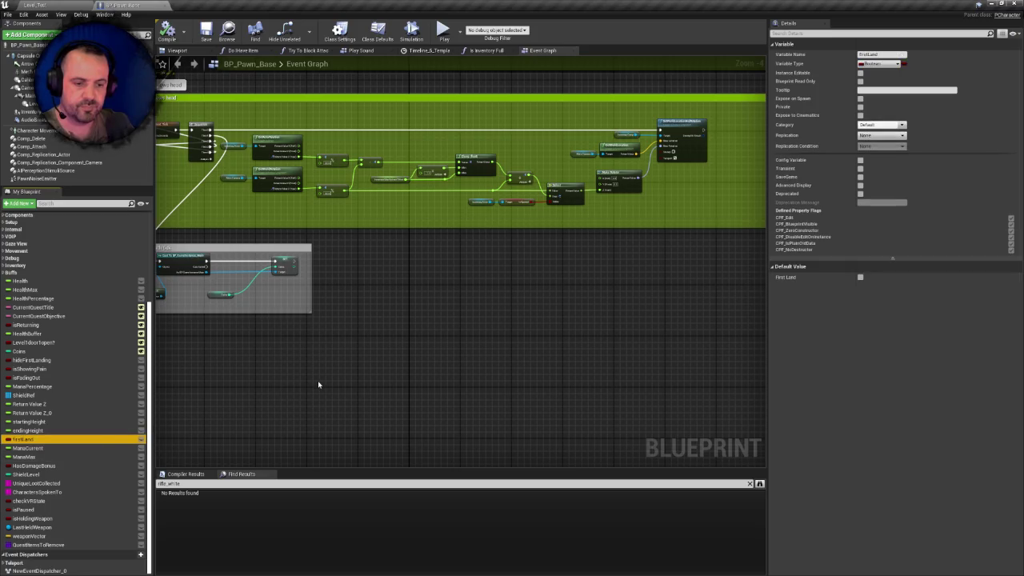
# Select the SET Weapons node and the cast to game instance node in the Event Graph
pyautogui.scroll(-4, 317, 384)
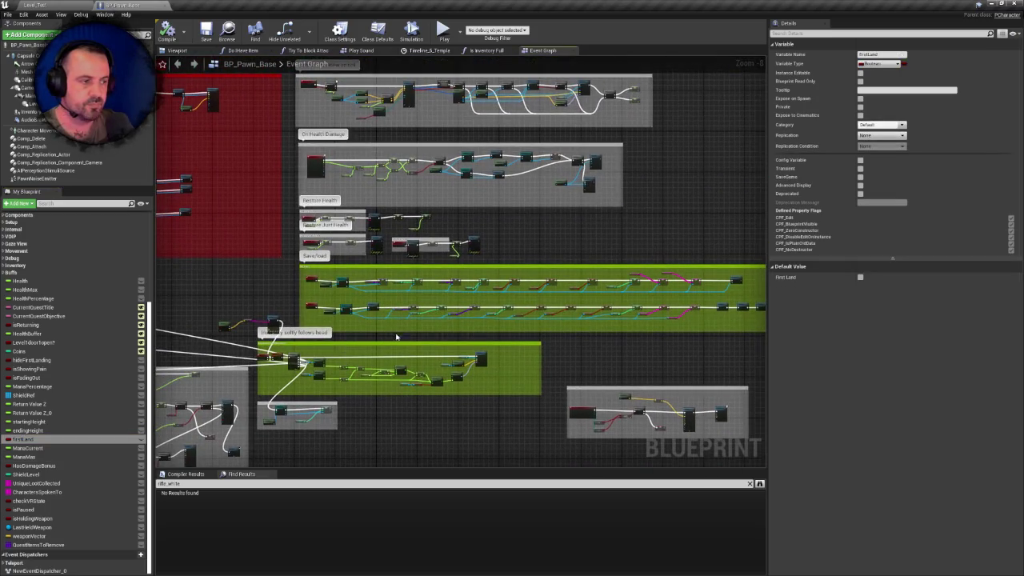
pyautogui.scroll(5, 391, 338)
pyautogui.rightClick(403, 326)
pyautogui.click(336, 177)
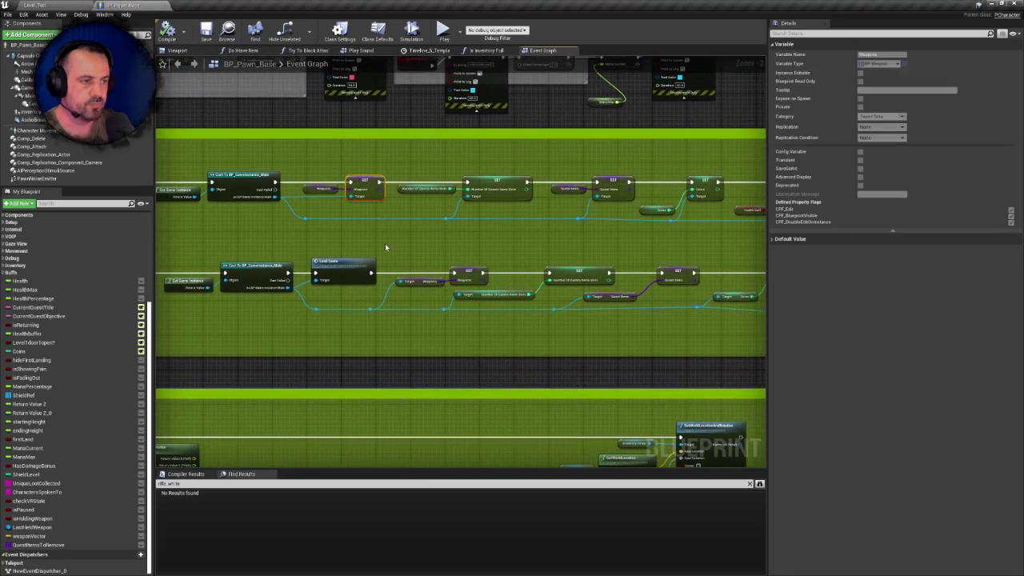
pyautogui.moveTo(384, 248); pyautogui.dragTo(410, 257)
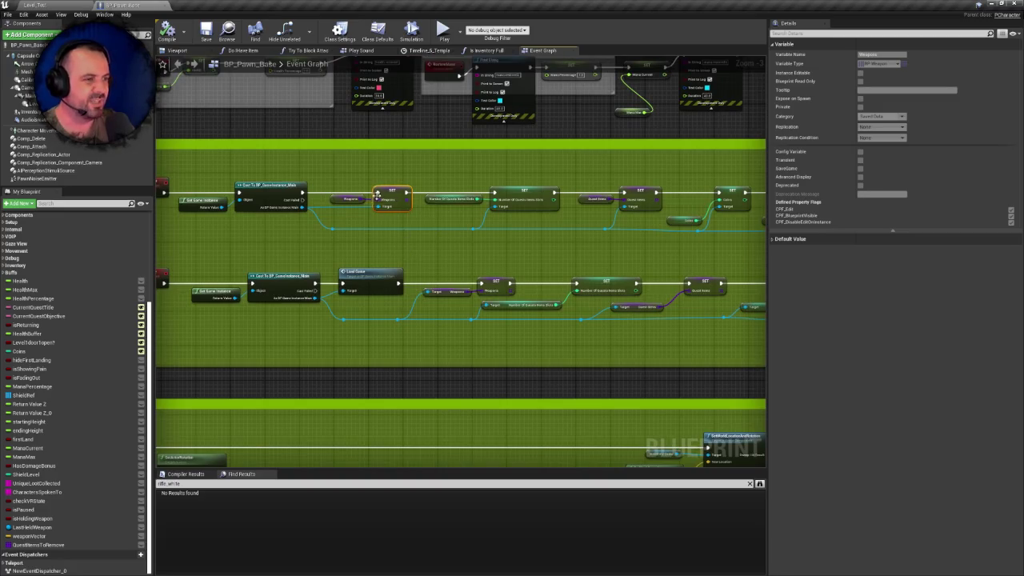
pyautogui.moveTo(400, 179); pyautogui.dragTo(405, 195)
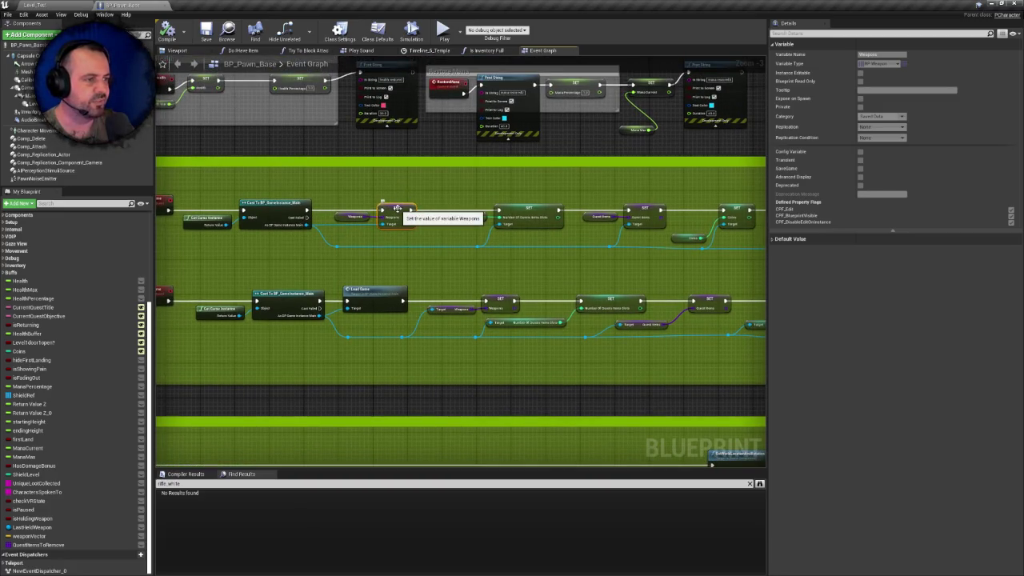
pyautogui.click(279, 208)
# Survey the graph's DEBUGGING DAMAGE and Teleport Character groups, then start a Blueprint search
pyautogui.scroll(-3, 426, 216)
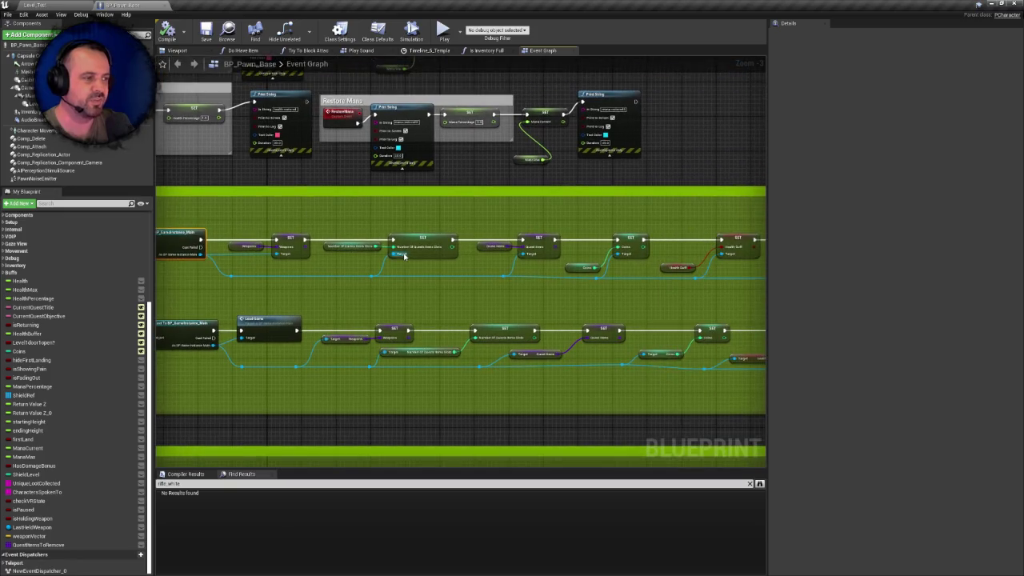
pyautogui.scroll(-3, 478, 284)
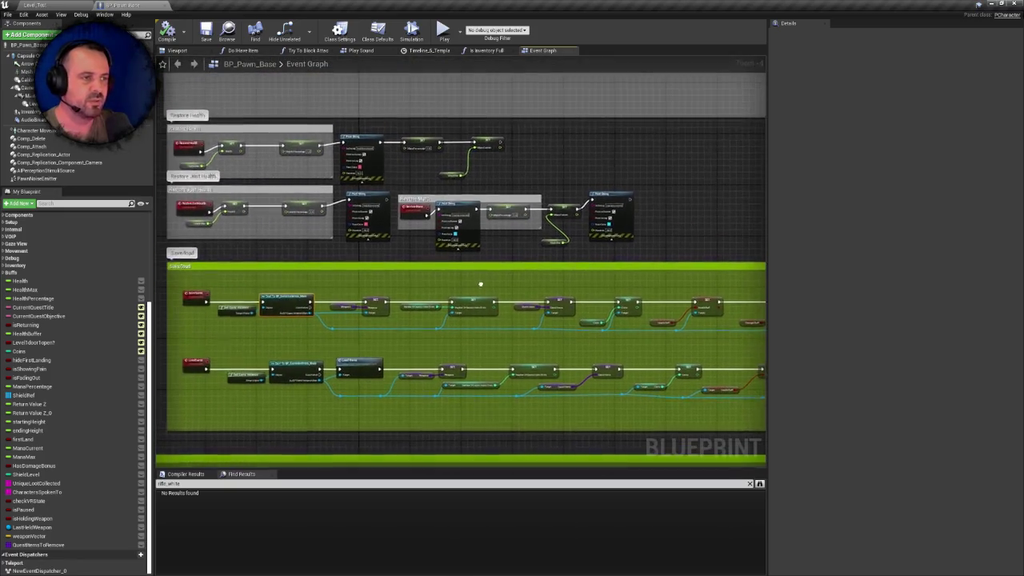
pyautogui.scroll(-3, 482, 288)
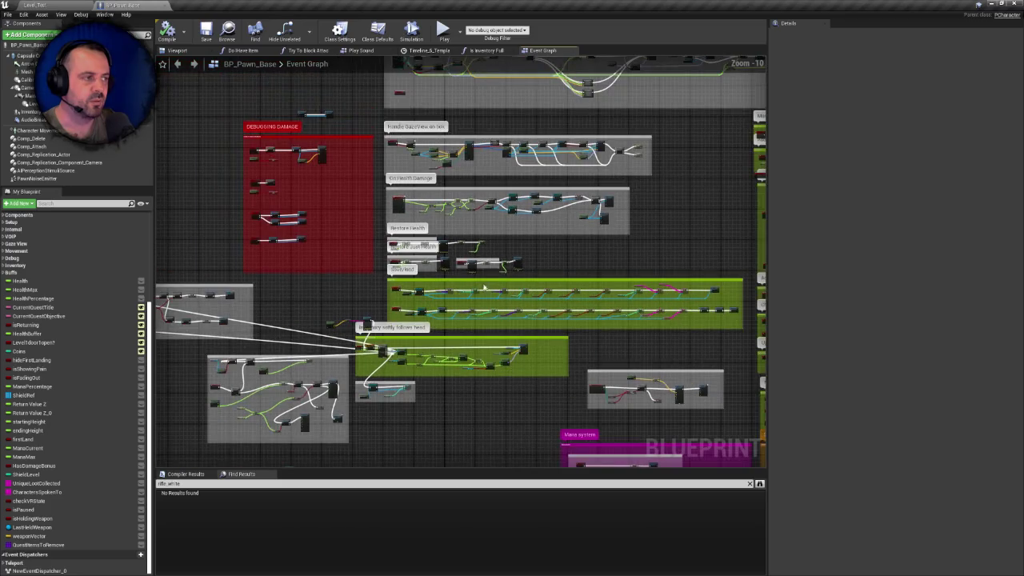
pyautogui.moveTo(481, 288)
pyautogui.mouseDown()
pyautogui.moveTo(350, 395)
pyautogui.moveTo(67, 372)
pyautogui.mouseUp()
pyautogui.moveTo(304, 375); pyautogui.dragTo(370, 295)
pyautogui.scroll(3, 370, 294)
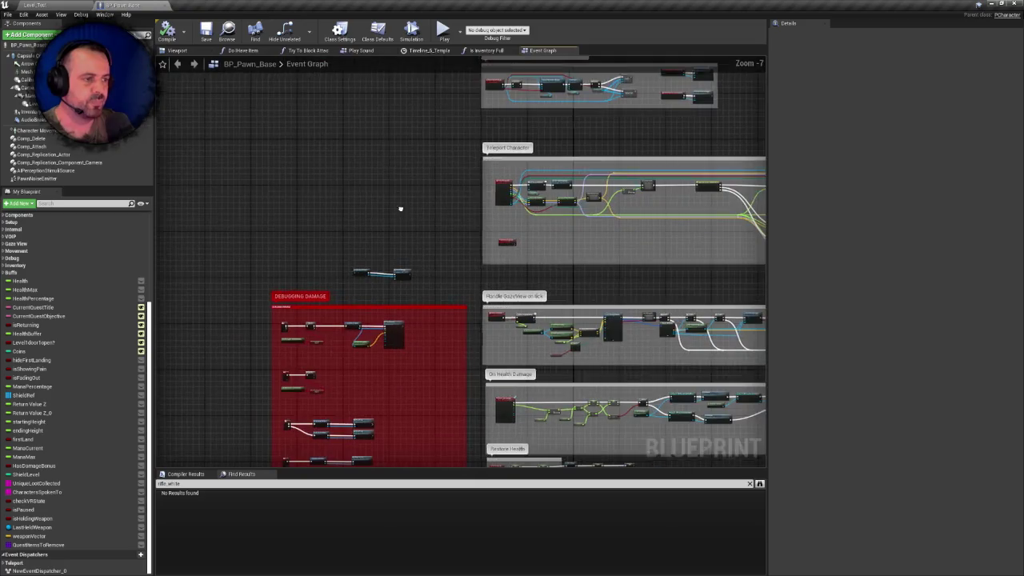
pyautogui.hotkey('ctrl', 'f')
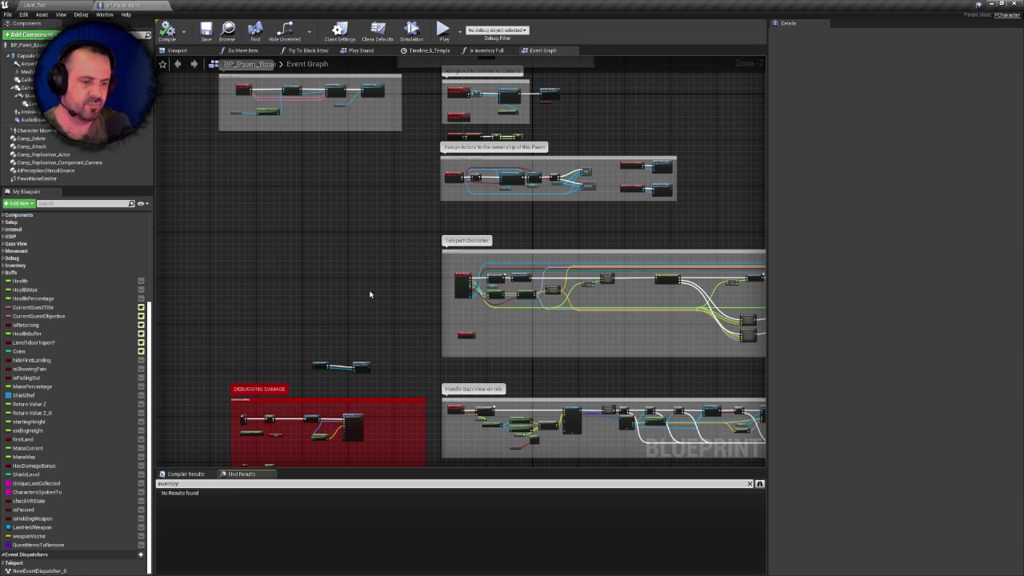
# Run the inventory search, select the Inventory Actor result, then clear the search
pyautogui.press('Return')
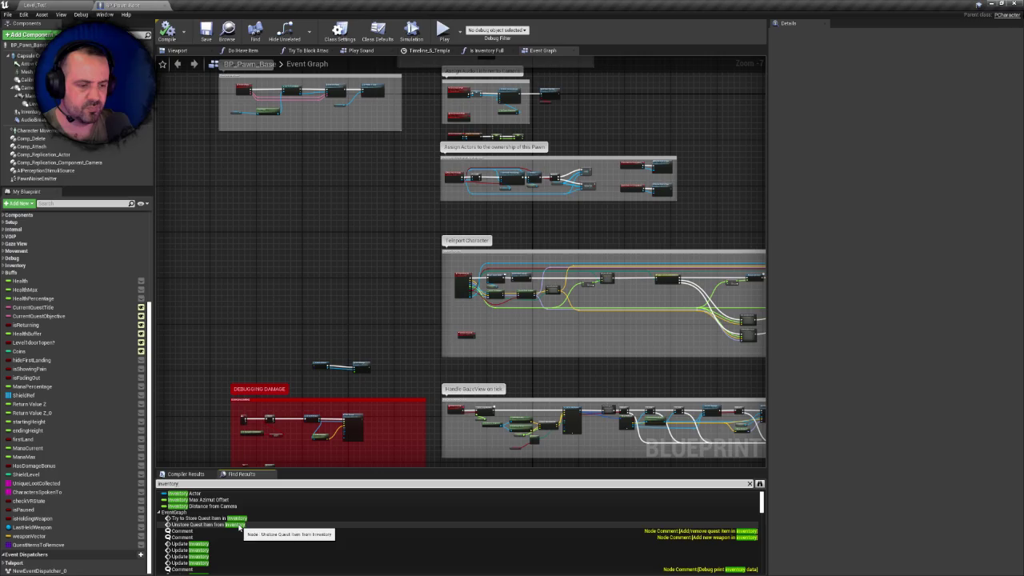
pyautogui.click(203, 494)
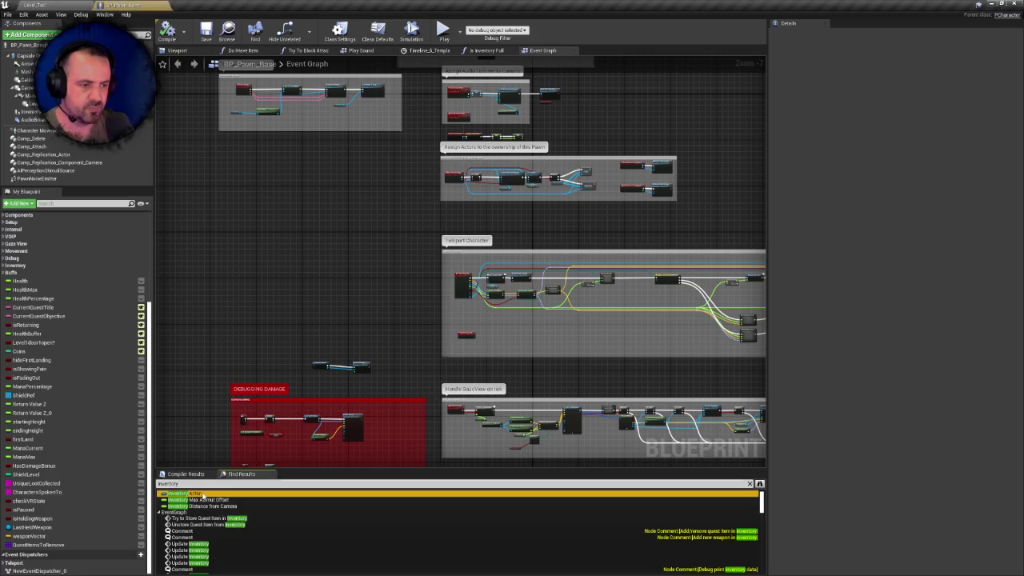
pyautogui.scroll(-5, 209, 515)
pyautogui.scroll(-5, 215, 518)
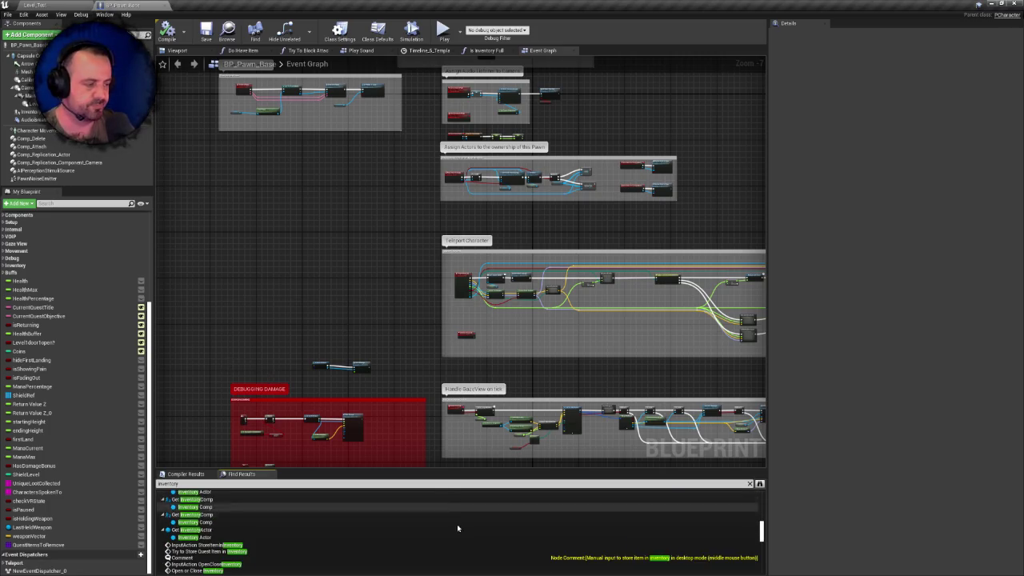
pyautogui.scroll(-5, 457, 521)
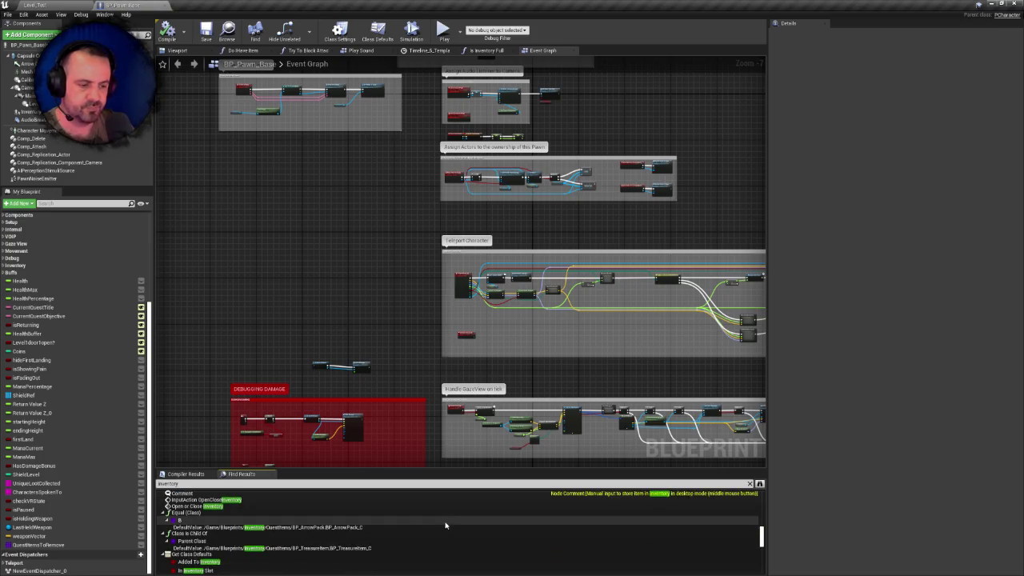
pyautogui.scroll(-3, 400, 528)
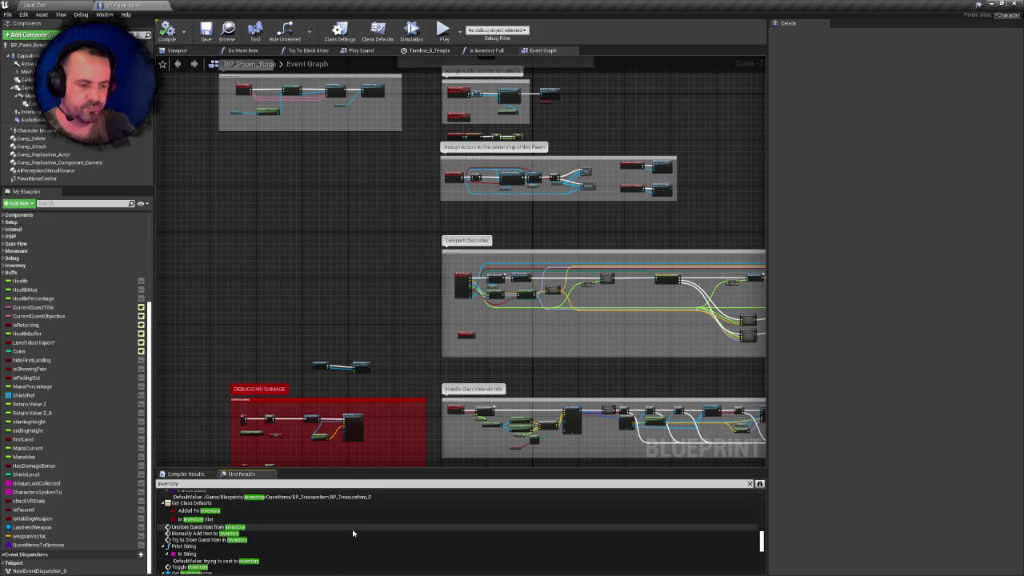
pyautogui.click(750, 484)
# Pan the Event Graph to the Debug Mode and Debug print inventory data blocks
pyautogui.moveTo(542, 373); pyautogui.dragTo(398, 355)
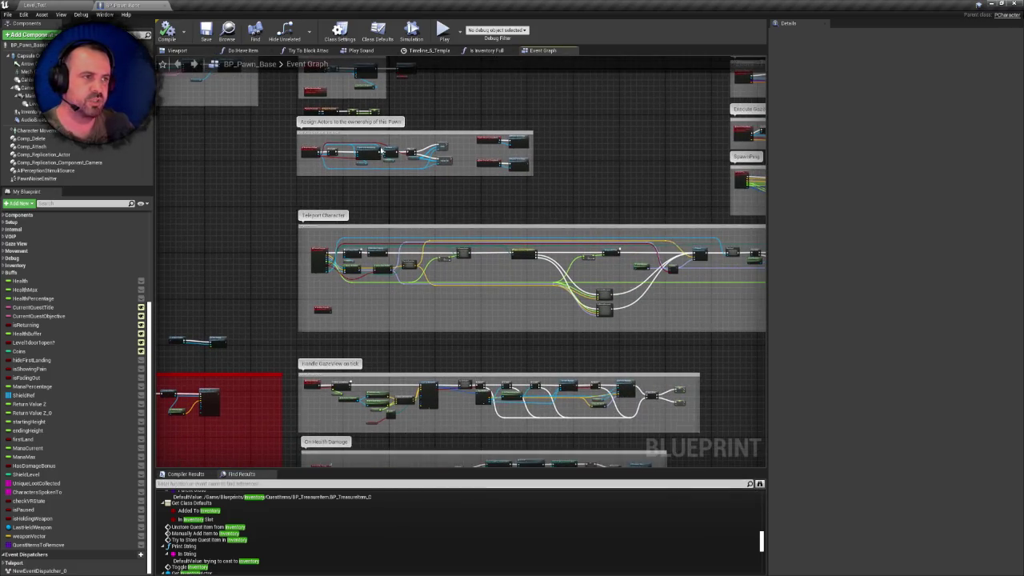
pyautogui.moveTo(513, 148)
pyautogui.mouseDown()
pyautogui.moveTo(320, 279)
pyautogui.moveTo(309, 215)
pyautogui.moveTo(275, 277)
pyautogui.mouseUp()
pyautogui.scroll(2, 303, 239)
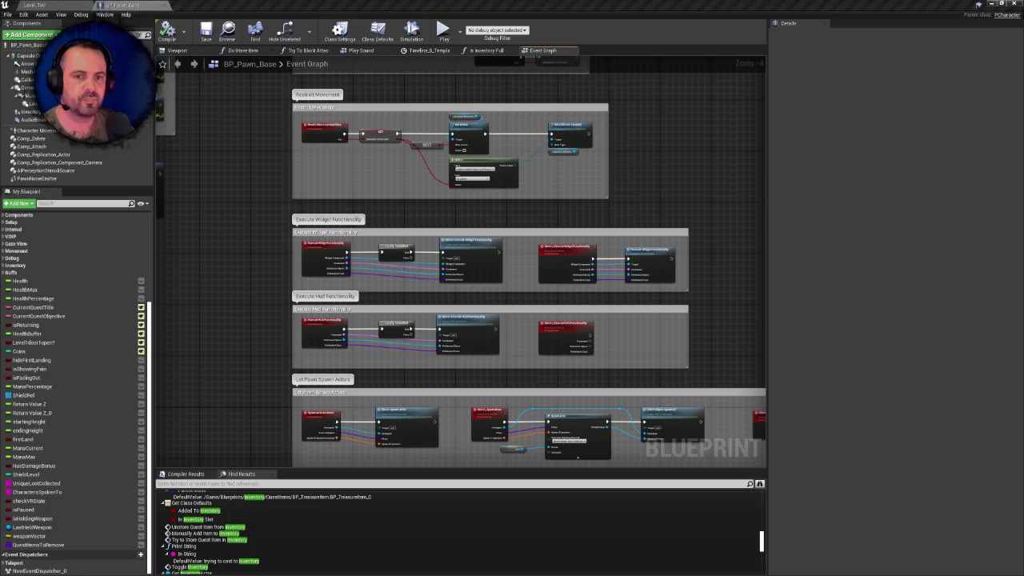
pyautogui.moveTo(236, 139)
pyautogui.mouseDown()
pyautogui.moveTo(251, 283)
pyautogui.moveTo(276, 349)
pyautogui.moveTo(502, 350)
pyautogui.mouseUp()
pyautogui.scroll(-1, 502, 350)
pyautogui.scroll(4, 502, 351)
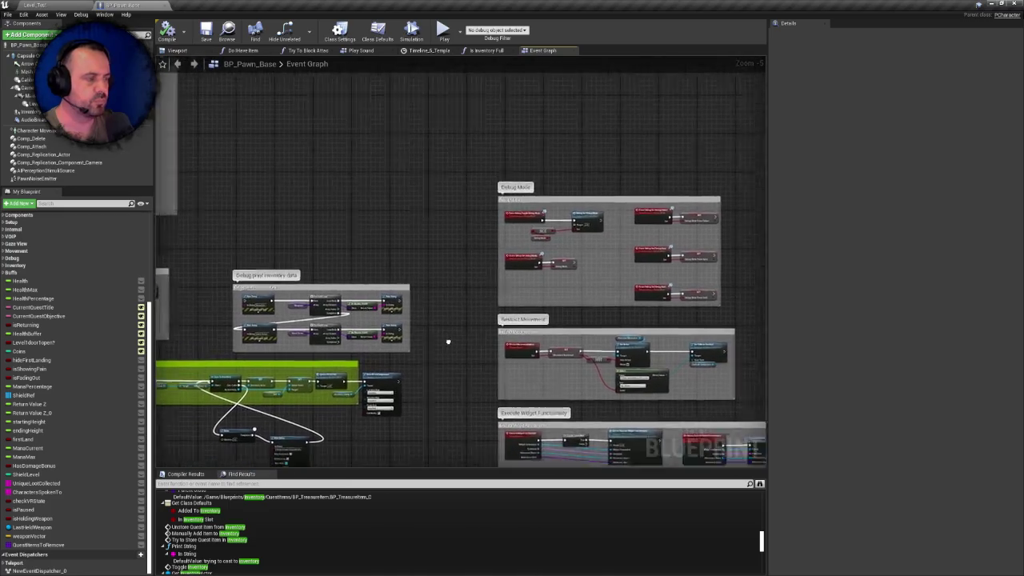
pyautogui.moveTo(352, 297)
pyautogui.mouseDown()
pyautogui.moveTo(446, 284)
pyautogui.moveTo(508, 289)
pyautogui.mouseUp()
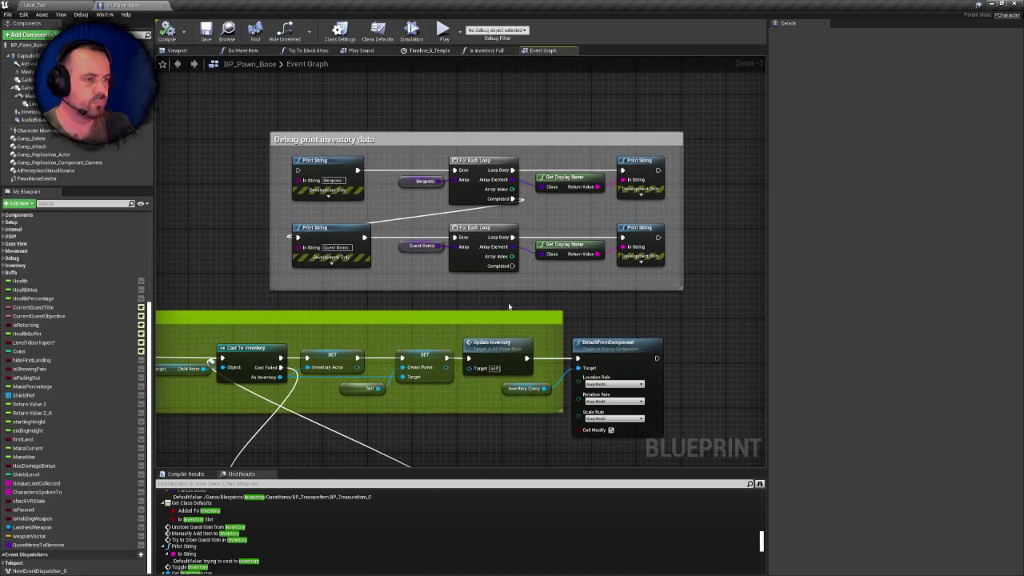
pyautogui.scroll(-1, 507, 297)
# Inspect the Weapons and Quest Items variables, then move to the VOIP Component block
pyautogui.click(432, 198)
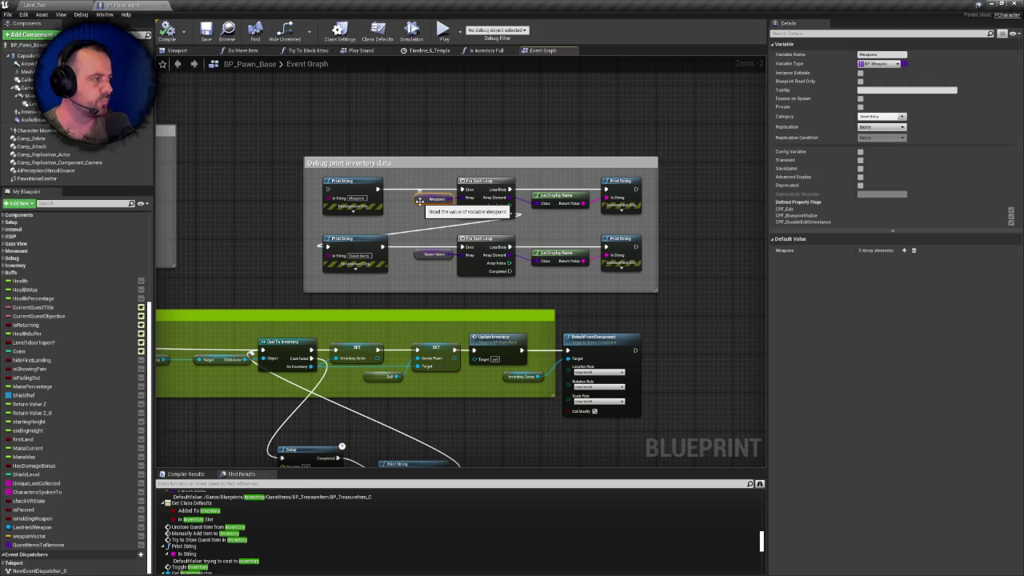
pyautogui.click(421, 252)
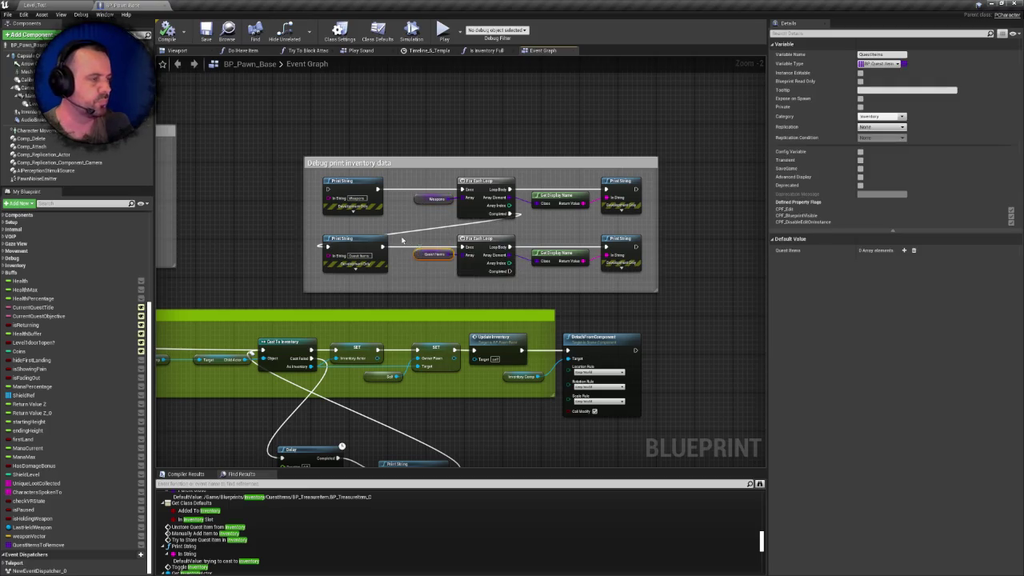
pyautogui.moveTo(421, 253); pyautogui.dragTo(647, 347)
pyautogui.scroll(-2, 636, 336)
pyautogui.moveTo(578, 321)
pyautogui.mouseDown()
pyautogui.moveTo(736, 308)
pyautogui.moveTo(583, 290)
pyautogui.moveTo(497, 353)
pyautogui.moveTo(500, 392)
pyautogui.moveTo(467, 503)
pyautogui.mouseUp()
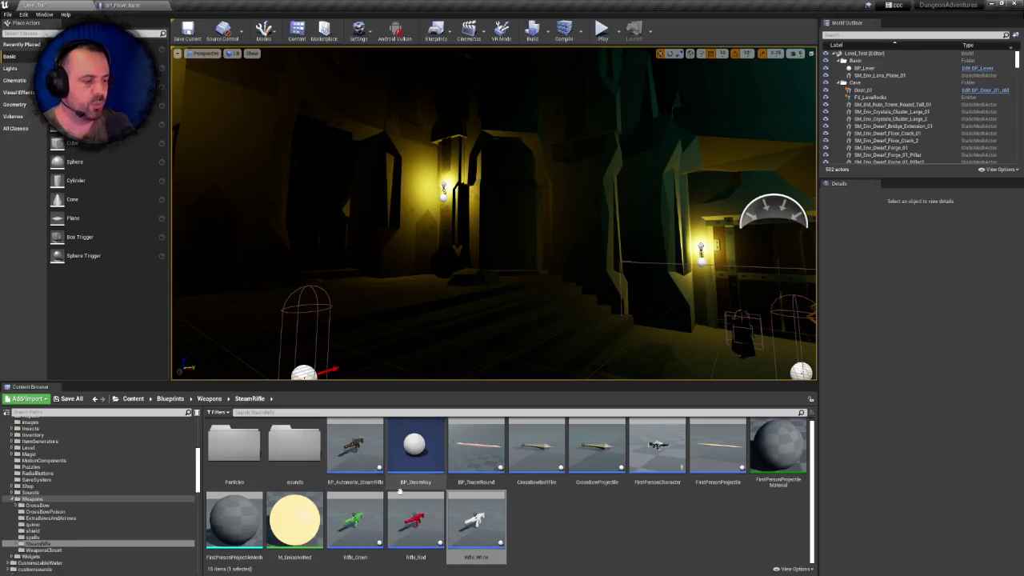
# View Rifle_White's Reference Viewer centered on its BP_Pawn_Base referencer, then close it
pyautogui.rightClick(483, 516)
pyautogui.moveTo(512, 400)
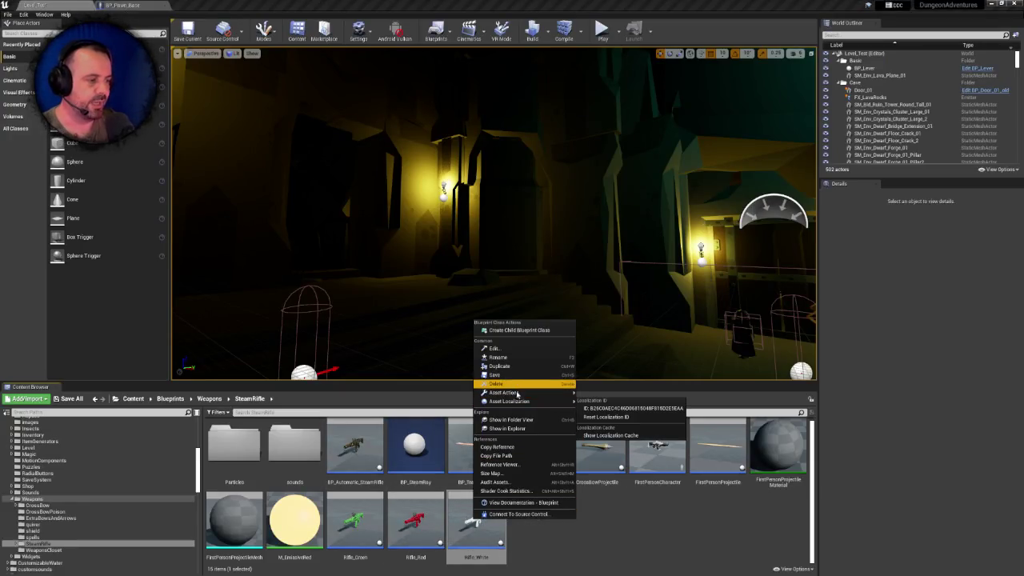
pyautogui.click(513, 464)
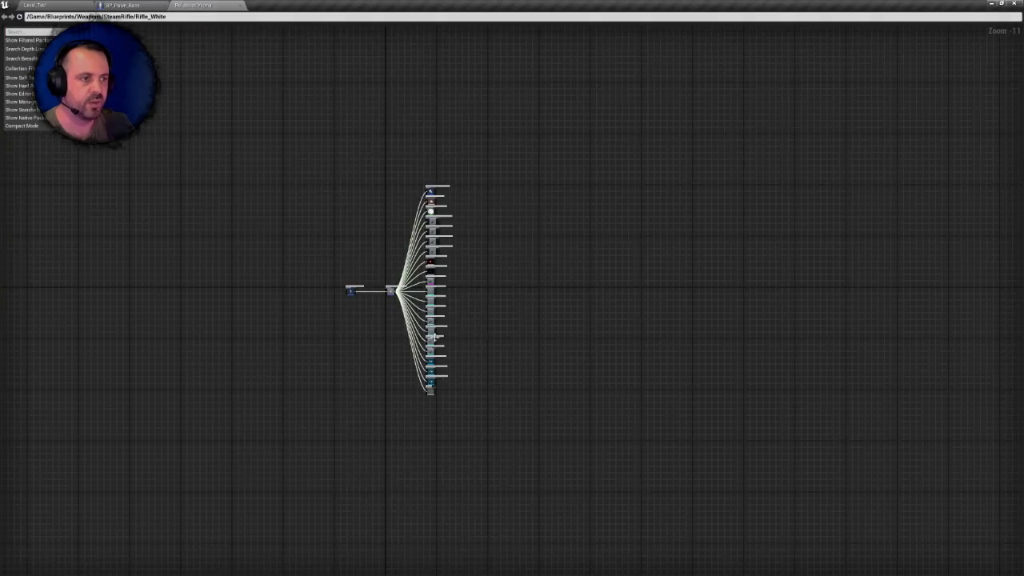
pyautogui.scroll(4, 342, 283)
pyautogui.scroll(4, 418, 413)
pyautogui.click(304, 328)
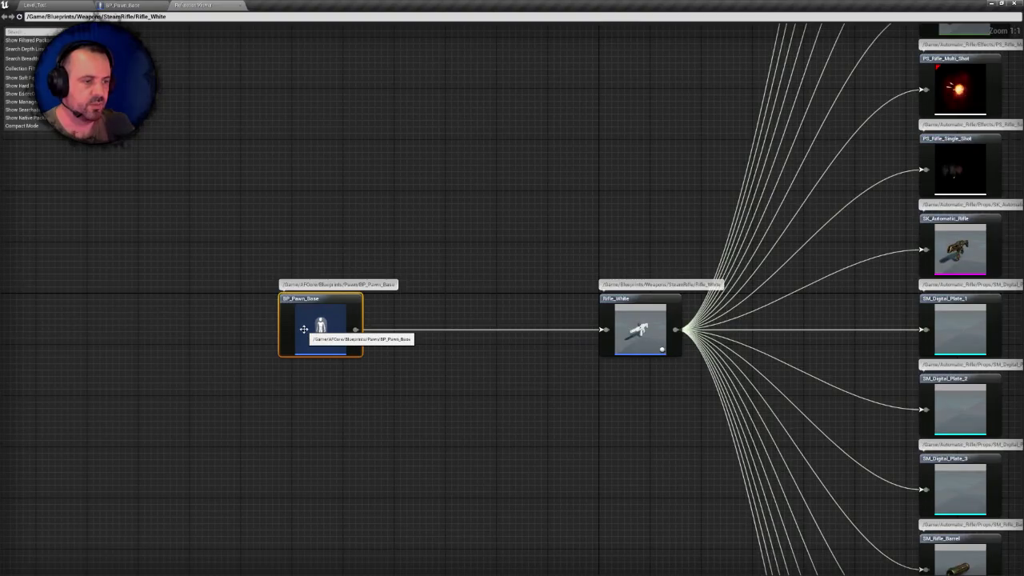
pyautogui.doubleClick(304, 328)
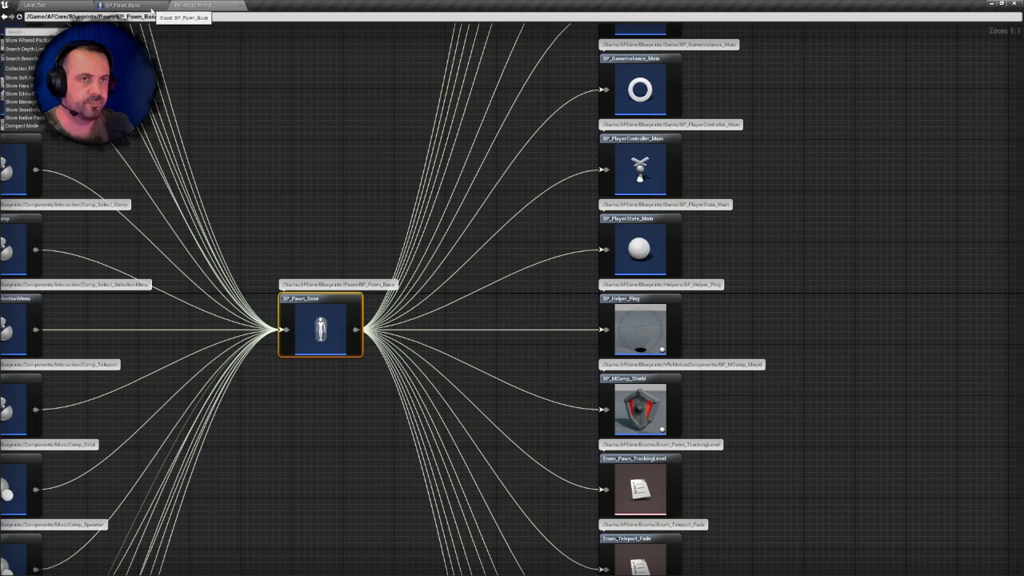
pyautogui.click(238, 5)
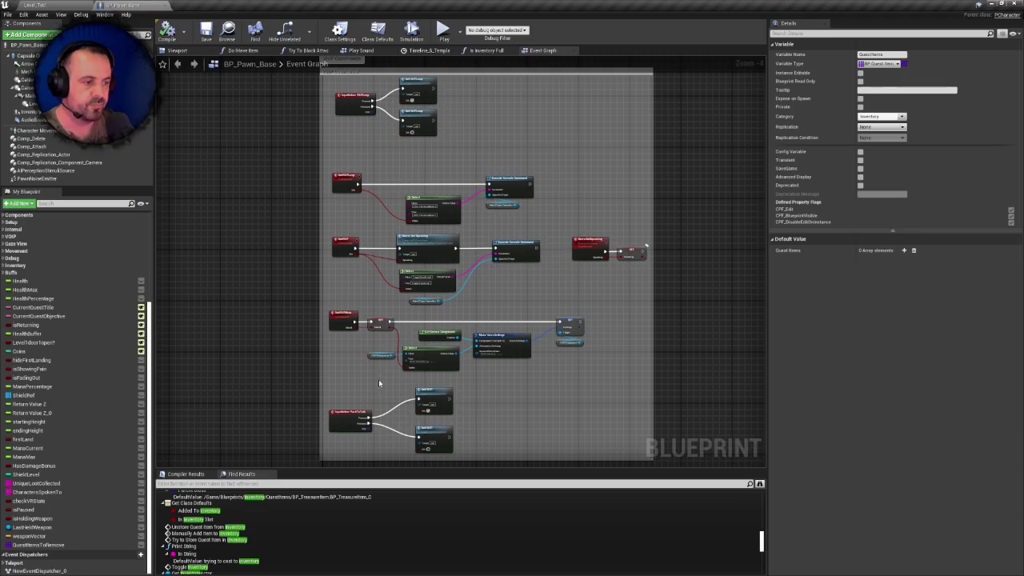
# Reopen Rifle_White's Reference Viewer from the level editor and bring up BP_Pawn_Base's node actions
pyautogui.moveTo(378, 379); pyautogui.dragTo(379, 358)
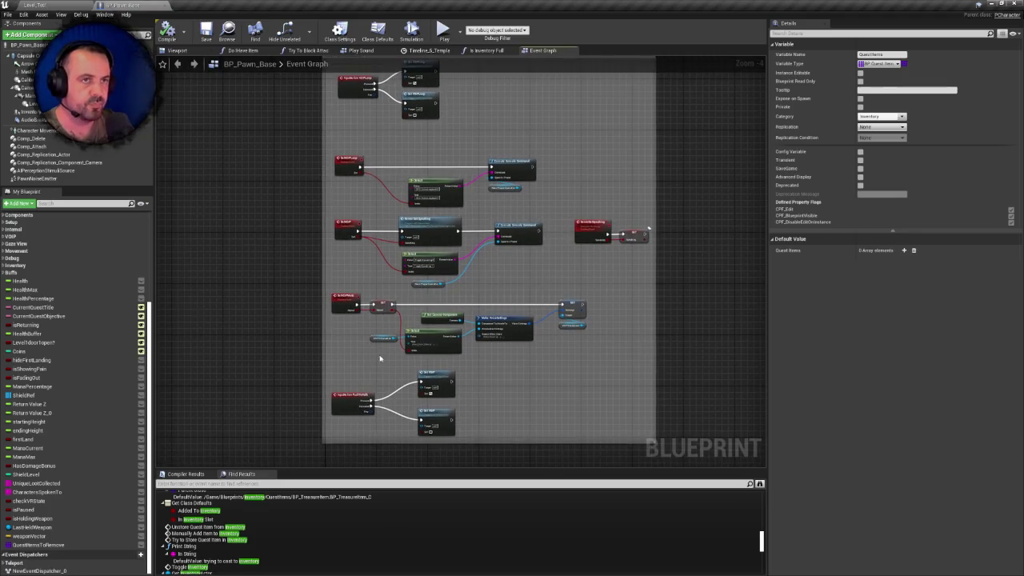
pyautogui.click(71, 4)
pyautogui.rightClick(472, 528)
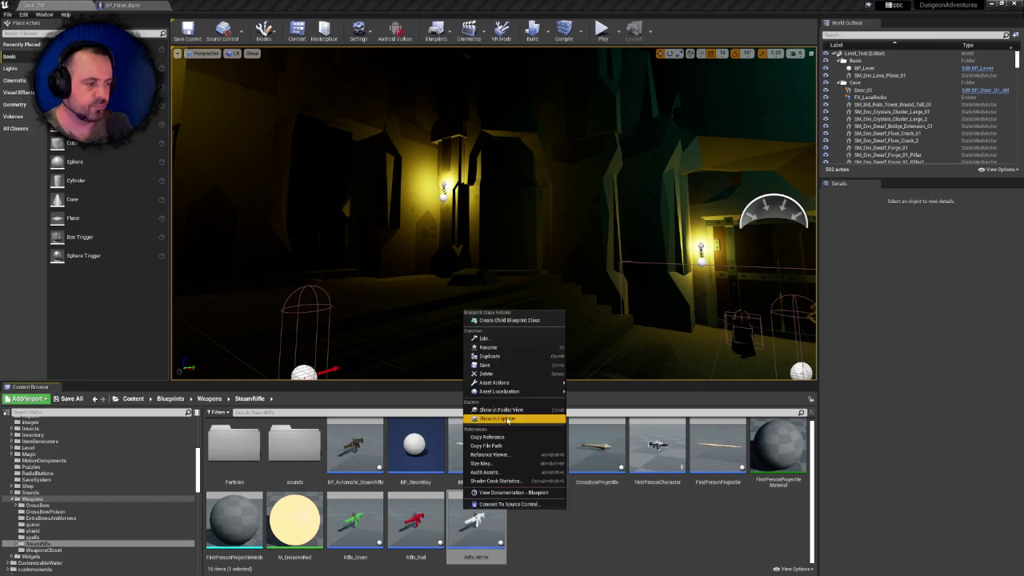
pyautogui.click(490, 454)
pyautogui.scroll(5, 413, 289)
pyautogui.scroll(1, 413, 289)
pyautogui.click(498, 343)
pyautogui.rightClick(497, 343)
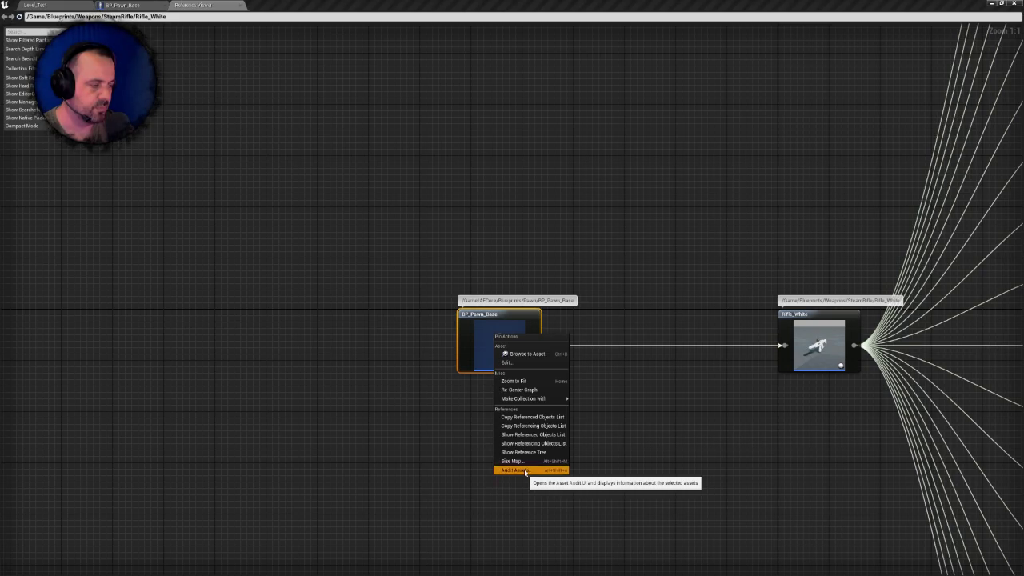
# Run Audit Assets on BP_Pawn_Base and Rifle_White to compare their disk sizes
pyautogui.click(524, 470)
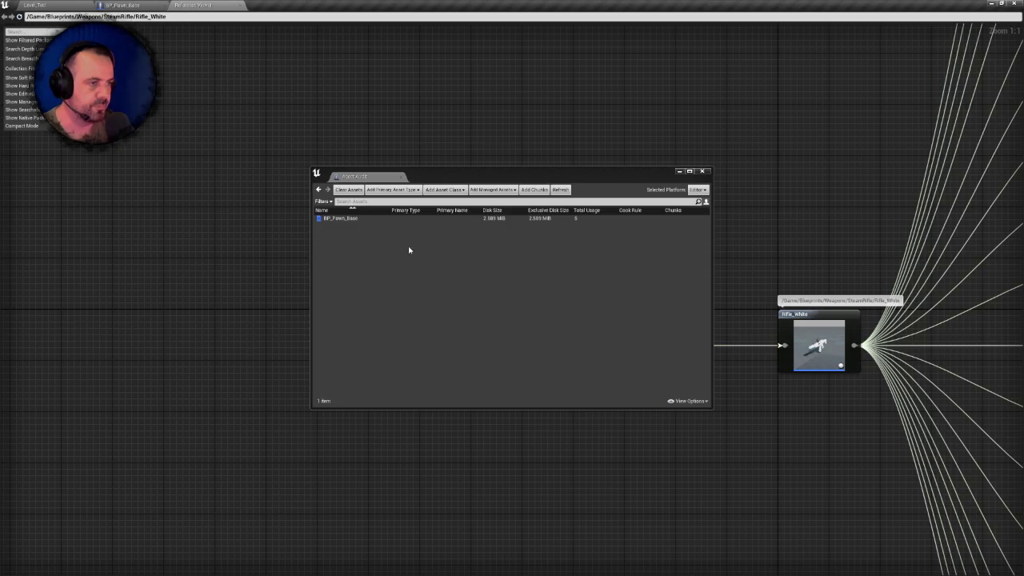
pyautogui.click(702, 170)
pyautogui.moveTo(726, 188); pyautogui.dragTo(526, 218)
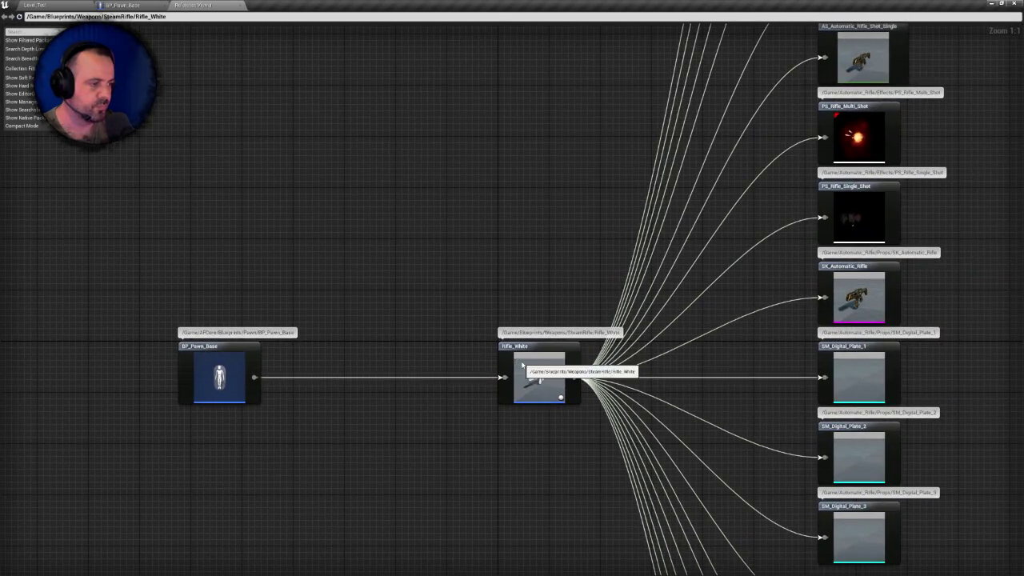
pyautogui.rightClick(520, 361)
pyautogui.click(536, 500)
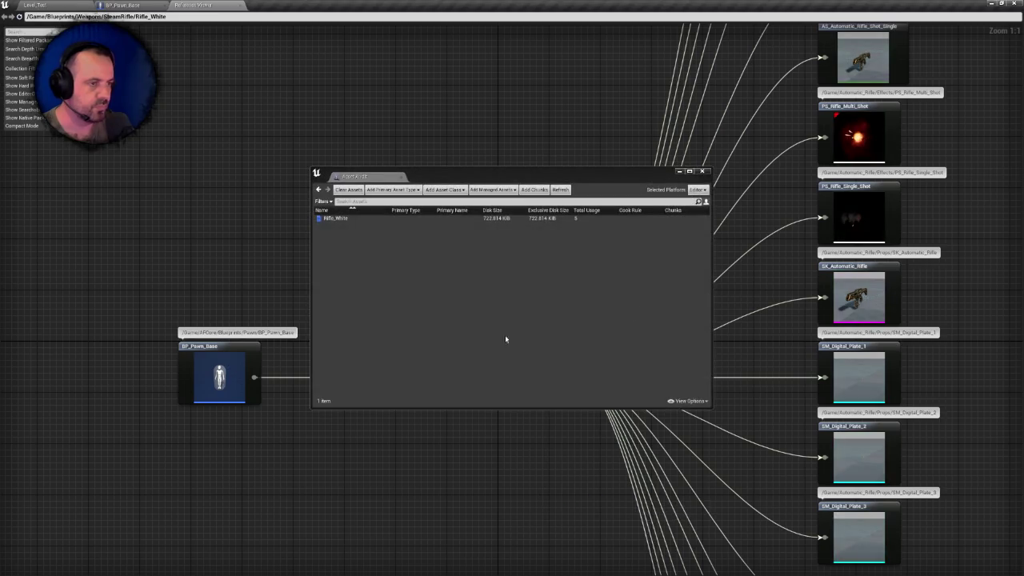
pyautogui.click(498, 219)
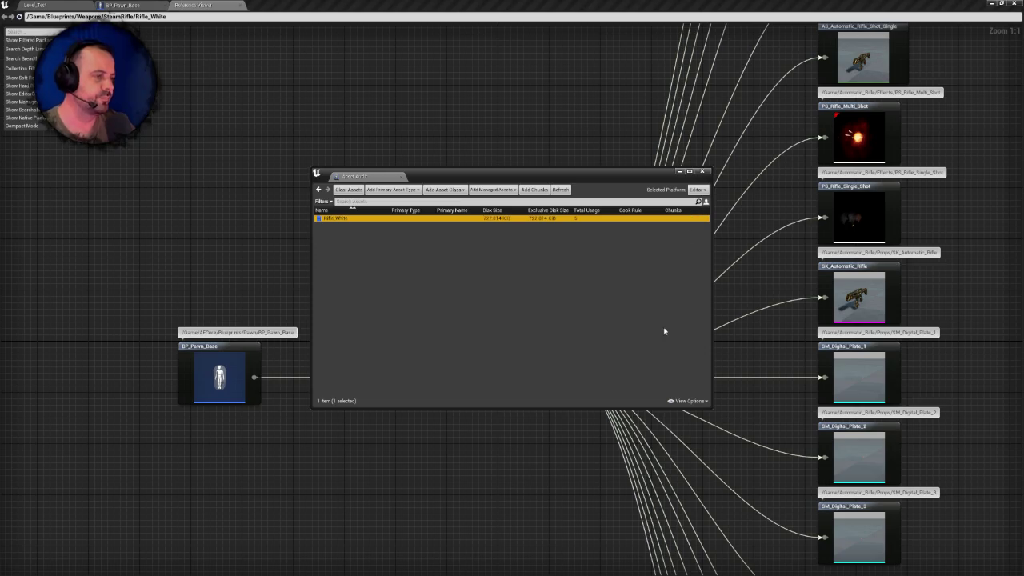
pyautogui.click(702, 171)
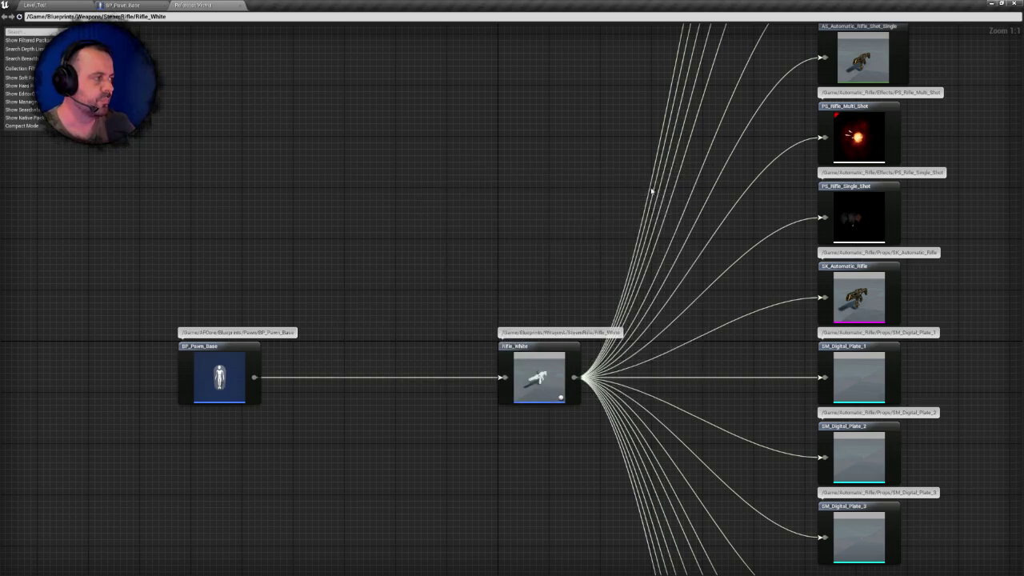
# Center the BP_Pawn_Base and Rifle_White nodes, then go back to BP_Pawn_Base and the level editor
pyautogui.scroll(-4, 544, 201)
pyautogui.moveTo(512, 217)
pyautogui.mouseDown()
pyautogui.moveTo(447, 349)
pyautogui.moveTo(488, 274)
pyautogui.mouseUp()
pyautogui.scroll(4, 423, 290)
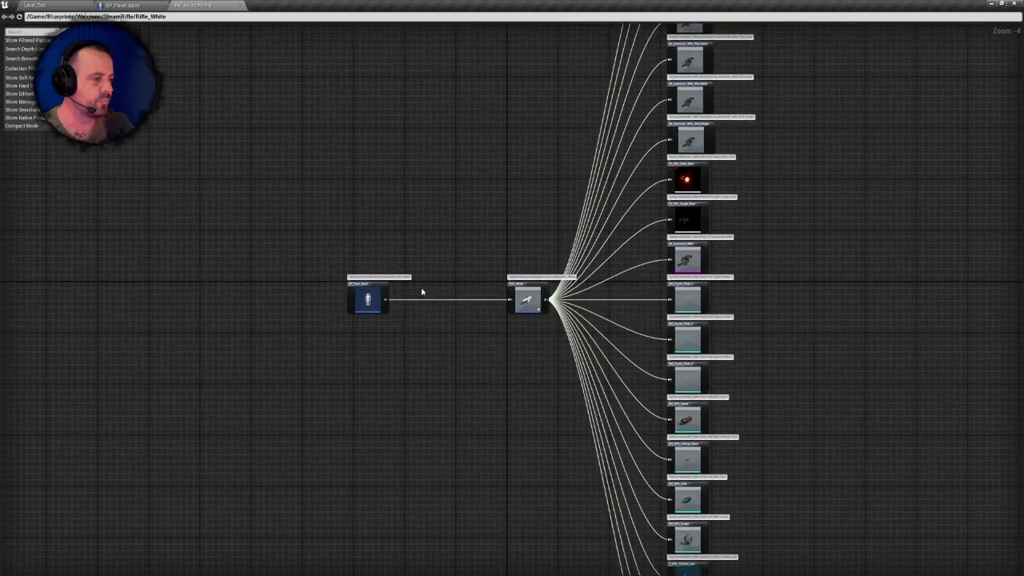
pyautogui.moveTo(388, 281); pyautogui.dragTo(502, 268)
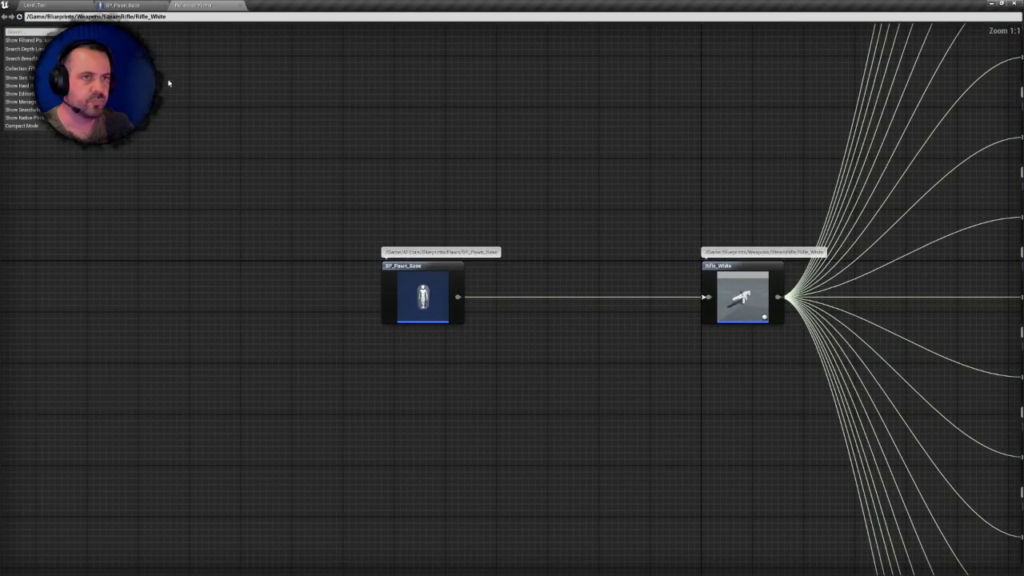
pyautogui.click(141, 5)
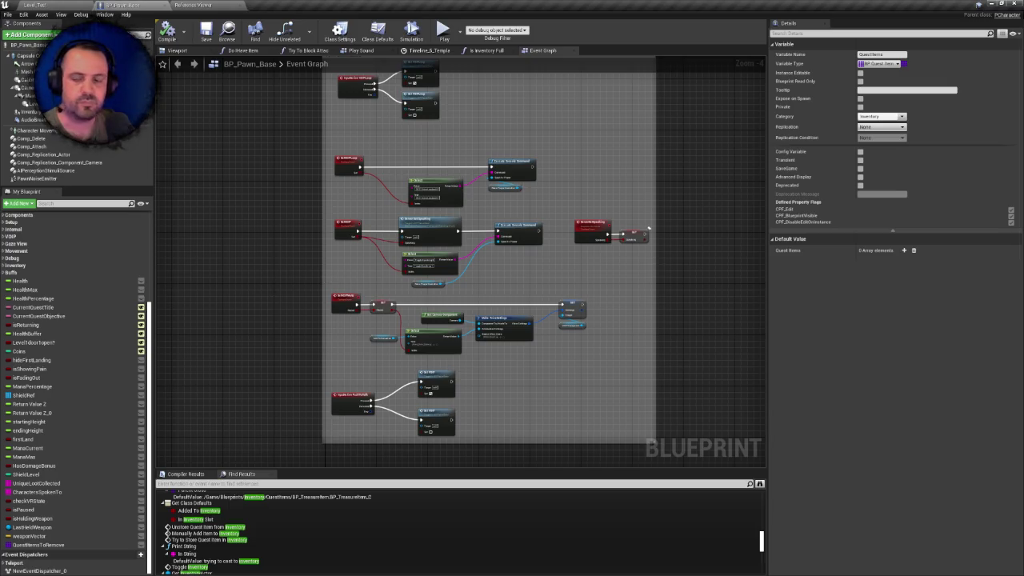
pyautogui.click(43, 5)
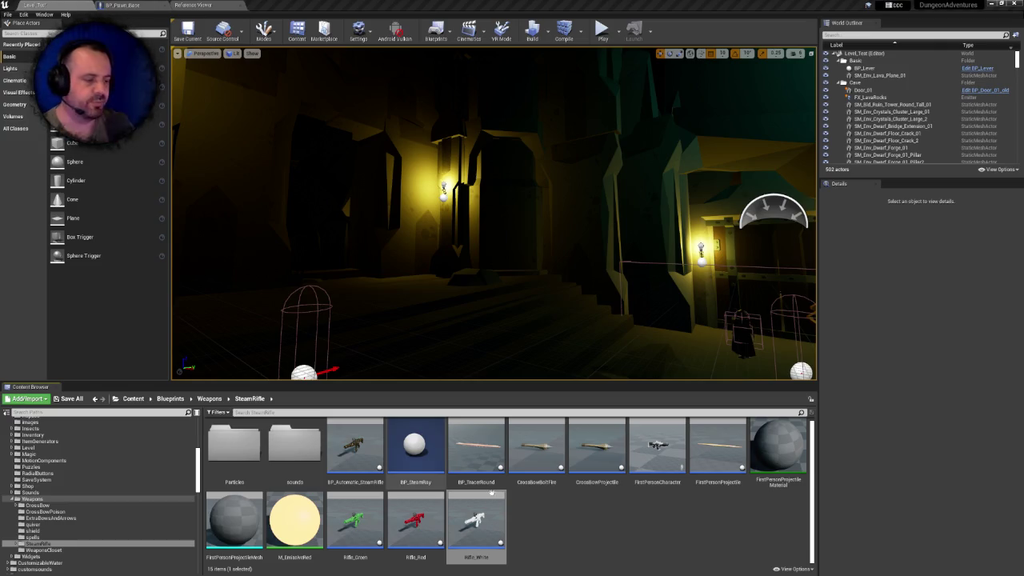
# Select Rifle_White and begin deleting it, but cancel so the asset is kept
pyautogui.click(412, 518)
pyautogui.click(472, 510)
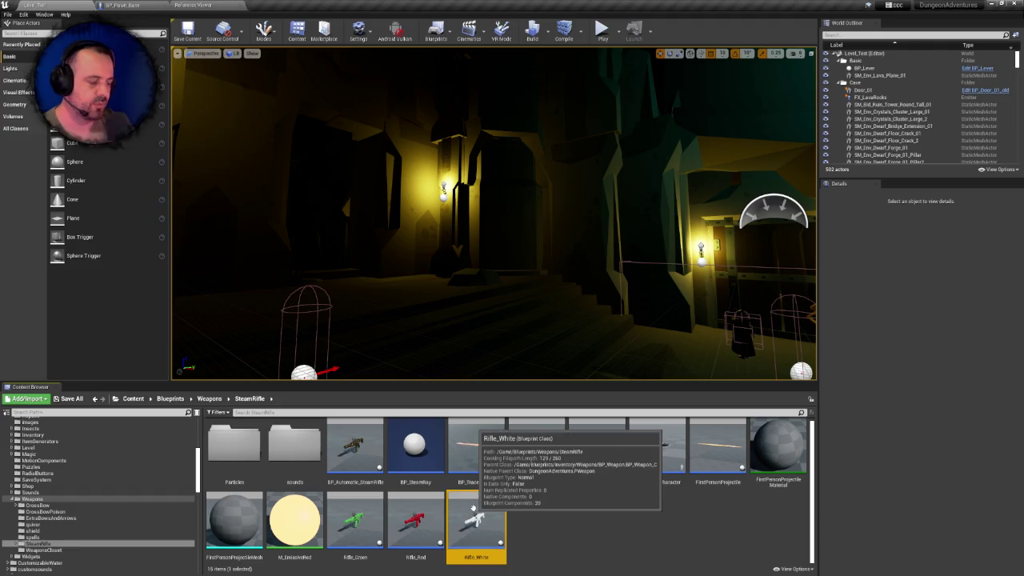
pyautogui.press('Delete')
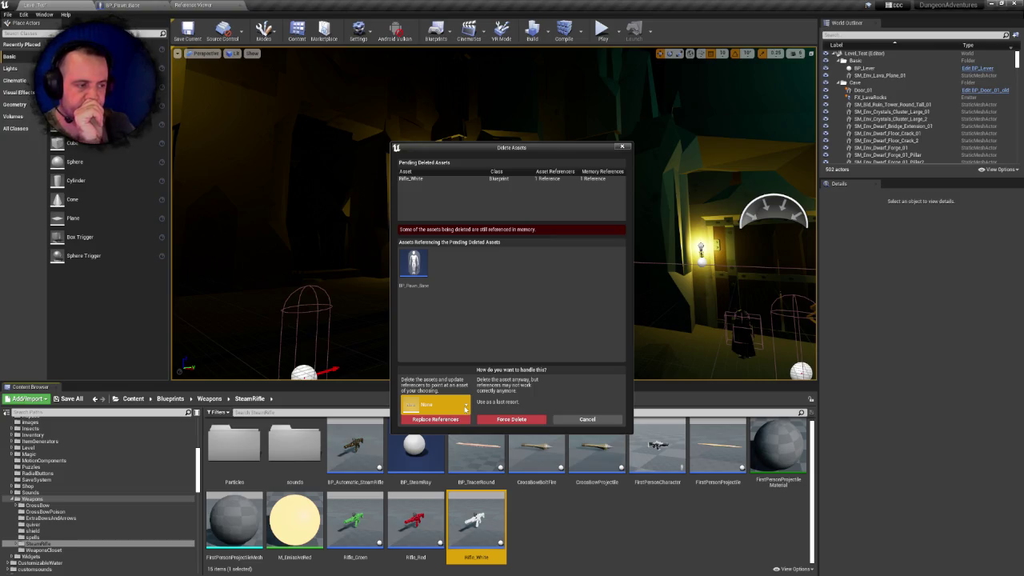
pyautogui.click(569, 420)
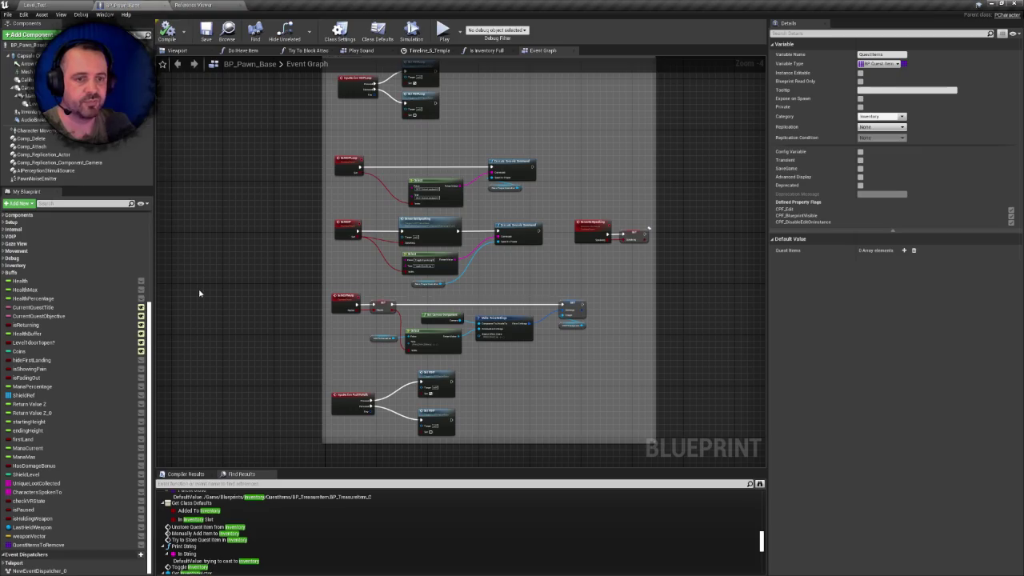
pyautogui.scroll(3, 70, 329)
# Browse the Setup and Components categories in BP_Pawn_Base, then select InventoryComp
pyautogui.click(5, 299)
pyautogui.click(4, 298)
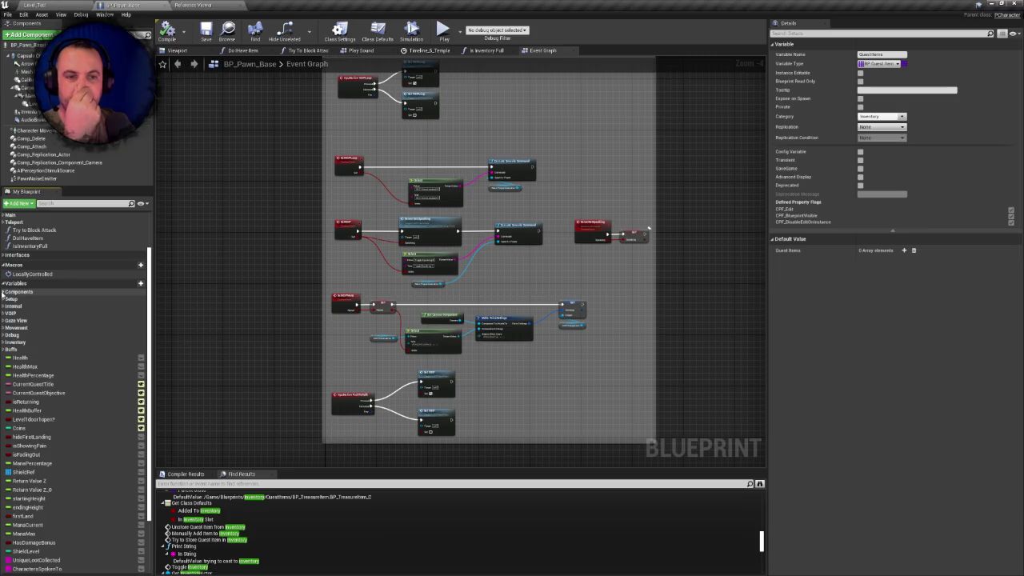
pyautogui.click(4, 291)
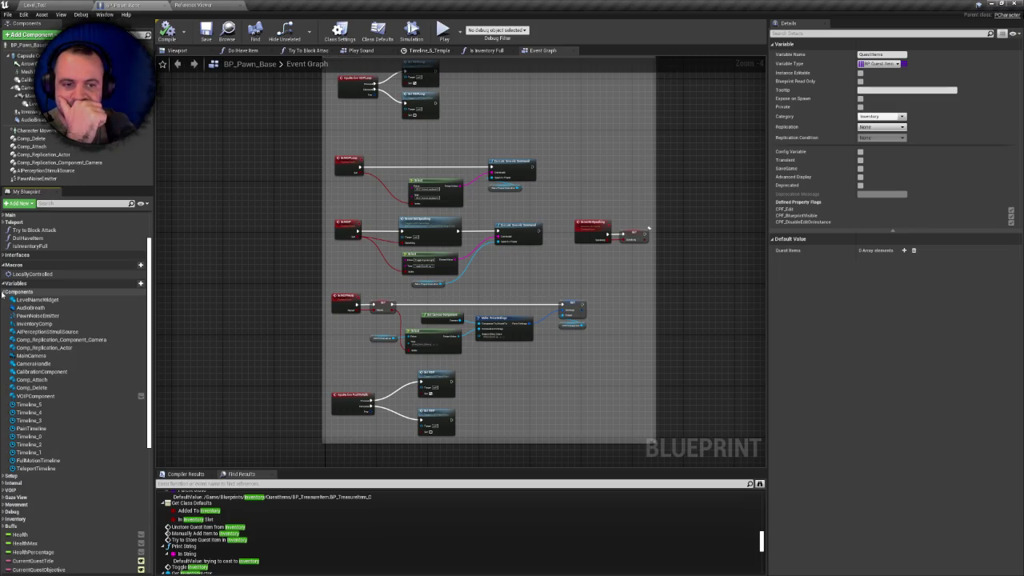
pyautogui.click(4, 291)
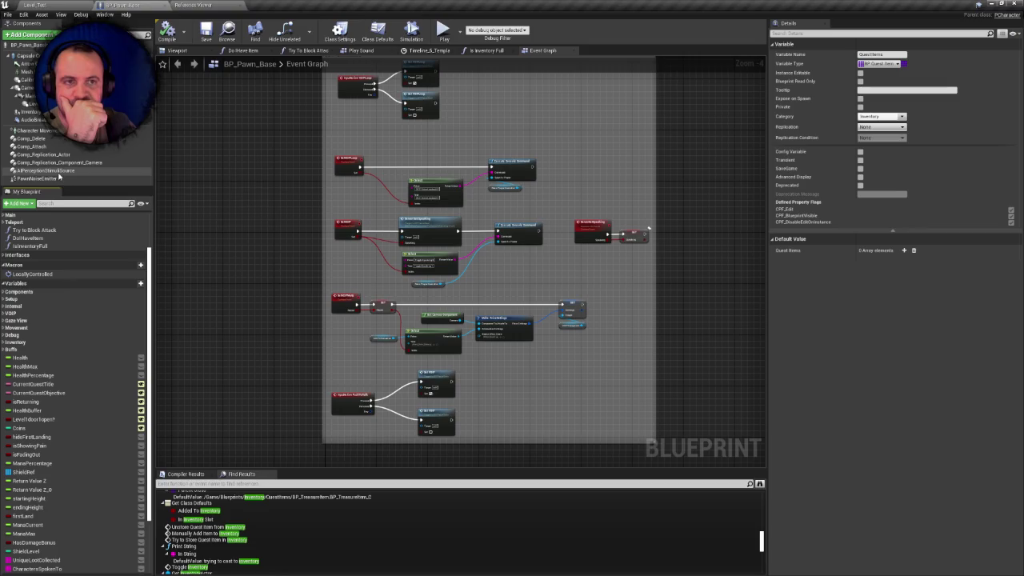
pyautogui.click(132, 114)
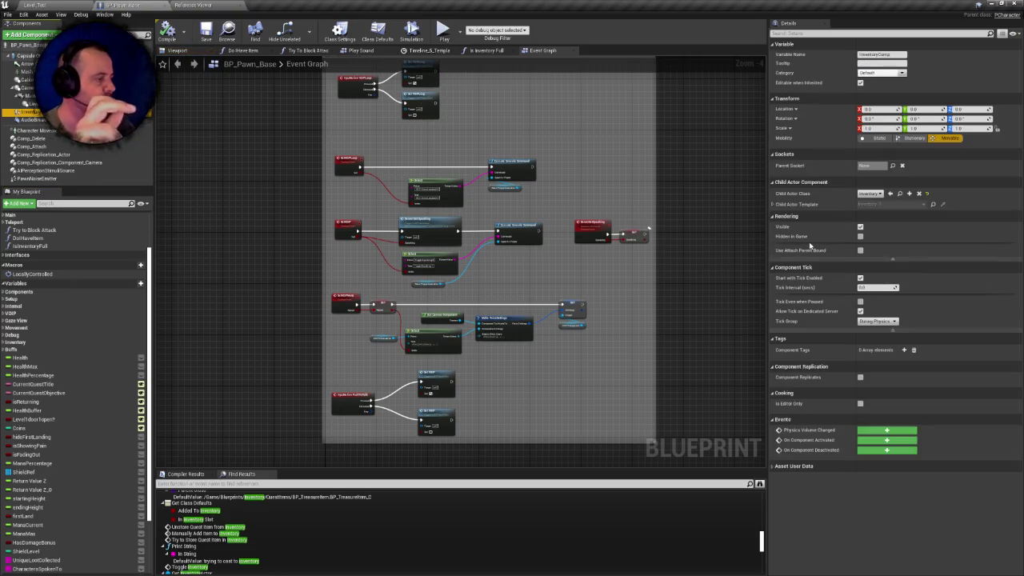
# Inspect InventoryComp's Child Actor Template Default, Settings and Content properties, then return to Level_Test
pyautogui.click(772, 205)
pyautogui.click(780, 216)
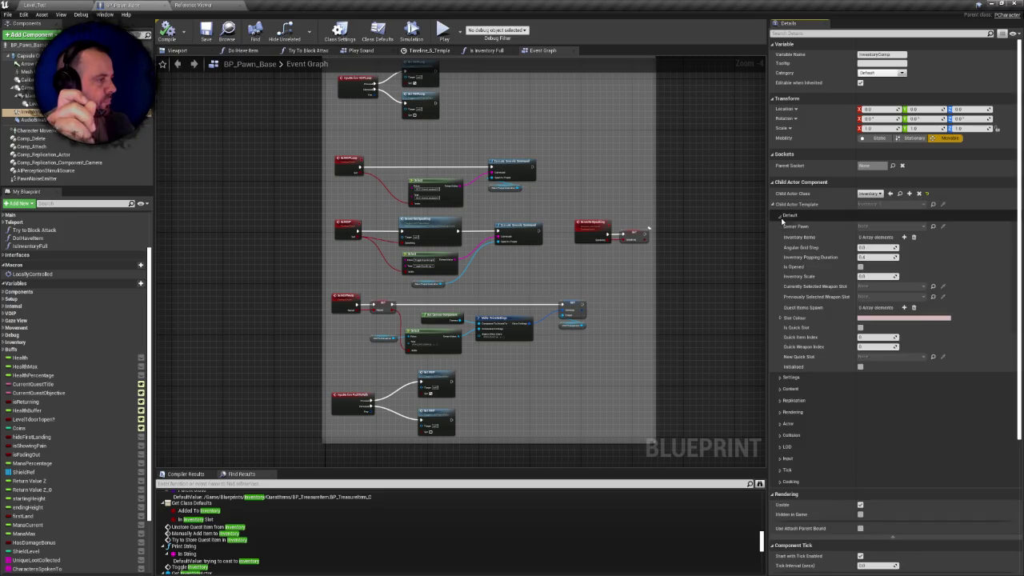
pyautogui.click(781, 217)
pyautogui.click(781, 217)
pyautogui.click(781, 217)
pyautogui.click(781, 218)
pyautogui.click(782, 217)
pyautogui.click(780, 227)
pyautogui.click(780, 228)
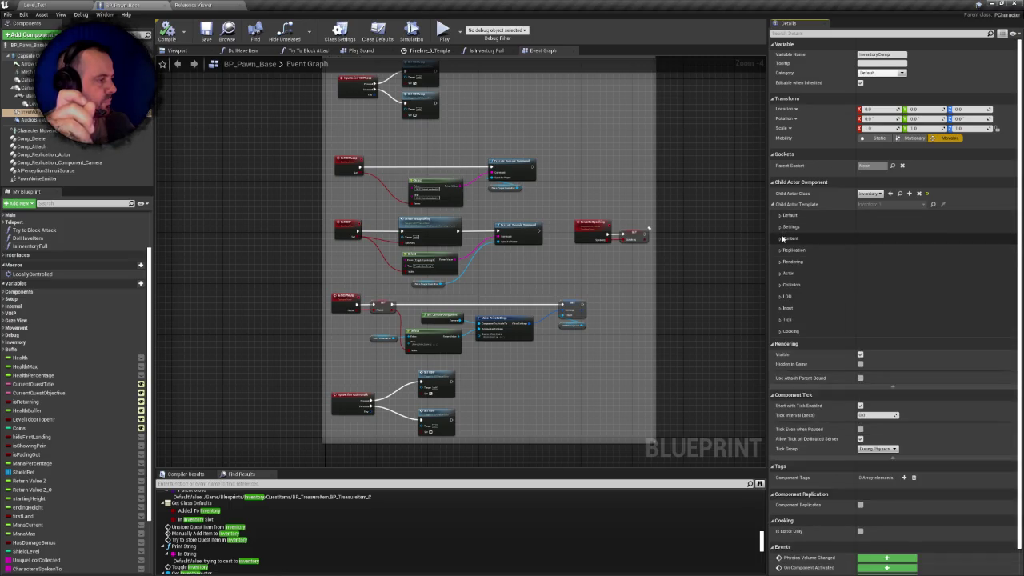
pyautogui.click(781, 238)
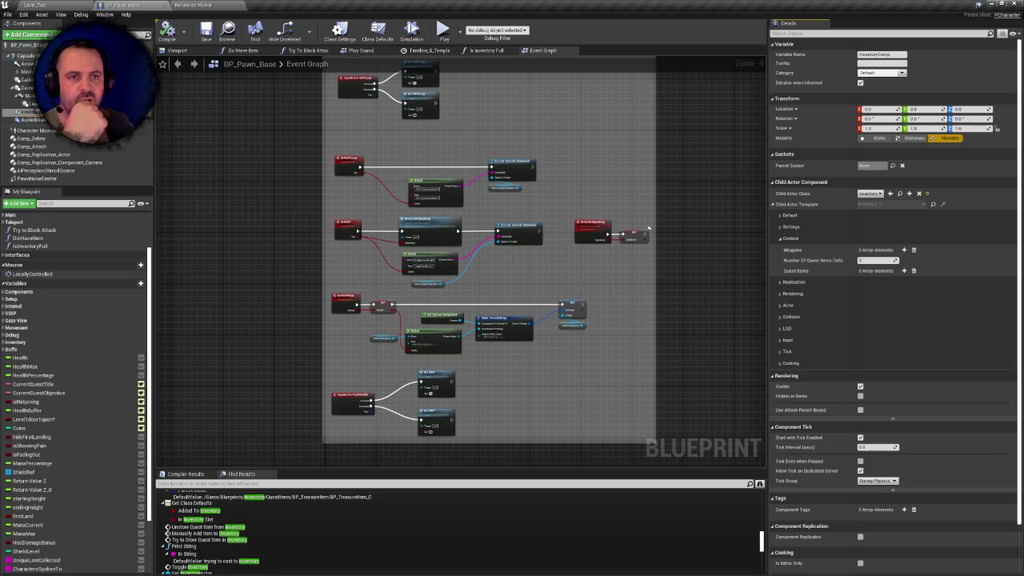
pyautogui.click(36, 4)
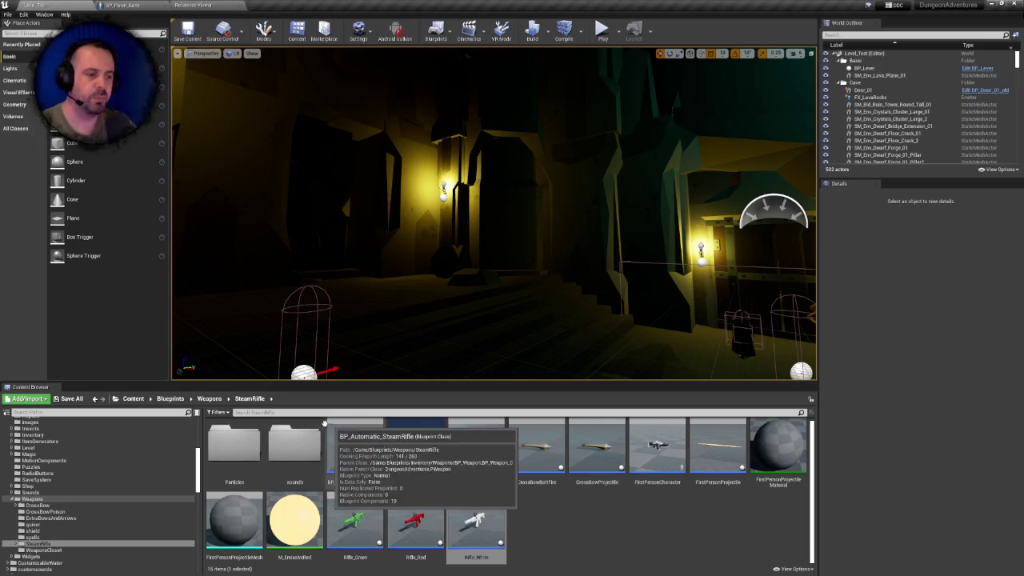
# Search the Content Browser for 'storage' and open the StorageInventory blueprint's viewport
pyautogui.scroll(10, 141, 442)
pyautogui.click(24, 422)
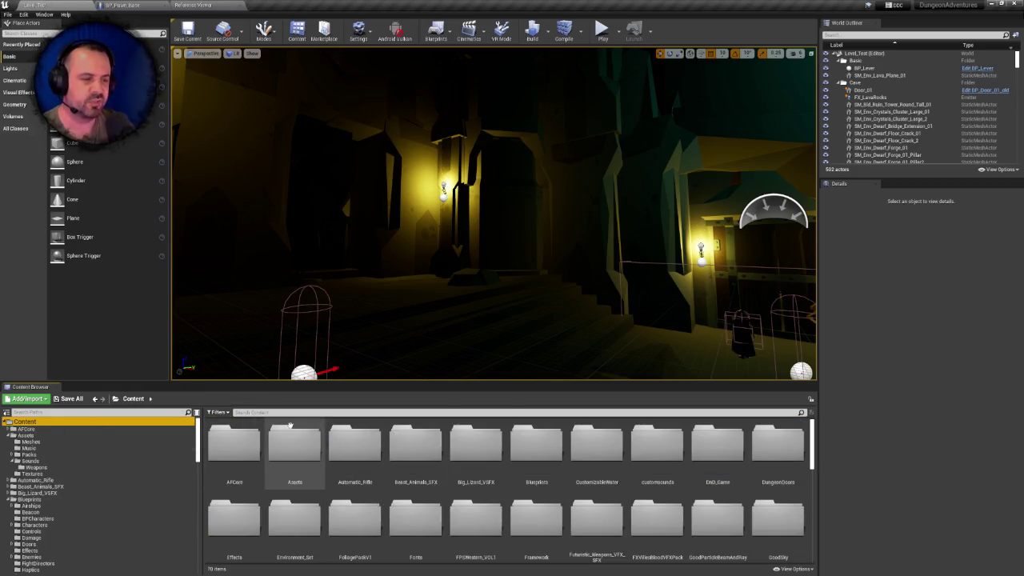
pyautogui.click(267, 413)
pyautogui.write('stag')
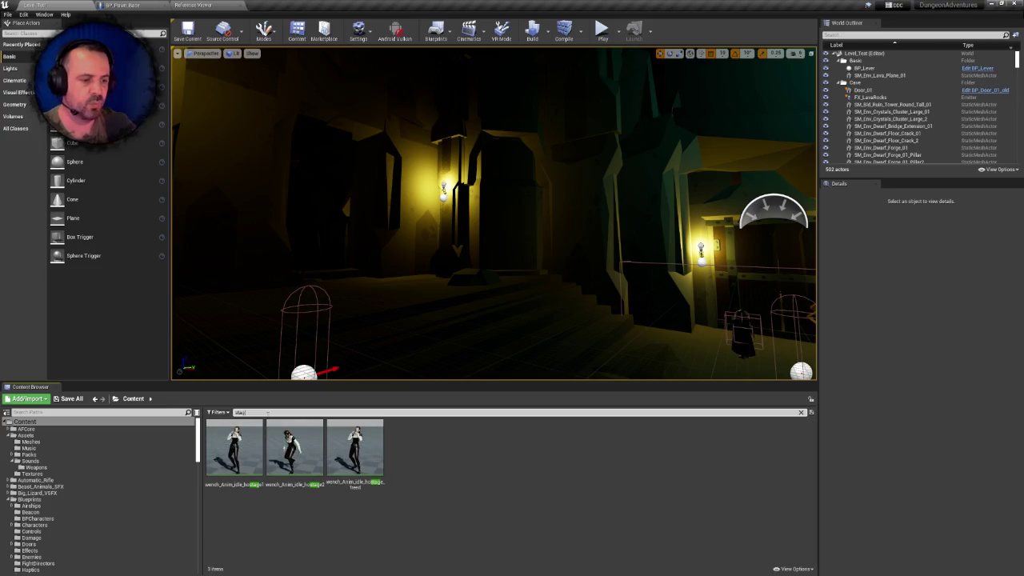
pyautogui.press('BackSpace')
pyautogui.press('BackSpace')
pyautogui.write('orage')
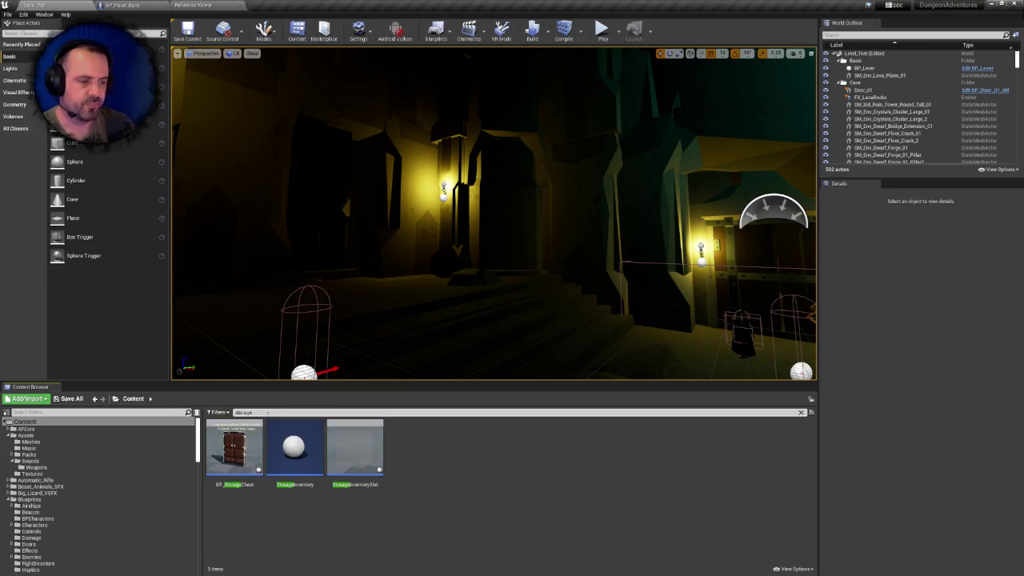
pyautogui.doubleClick(299, 431)
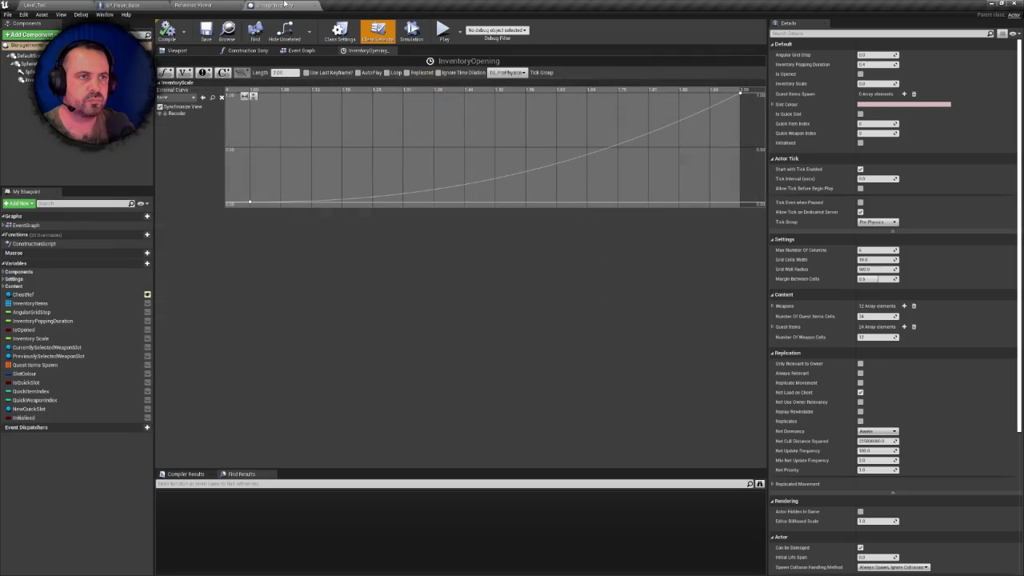
pyautogui.click(177, 51)
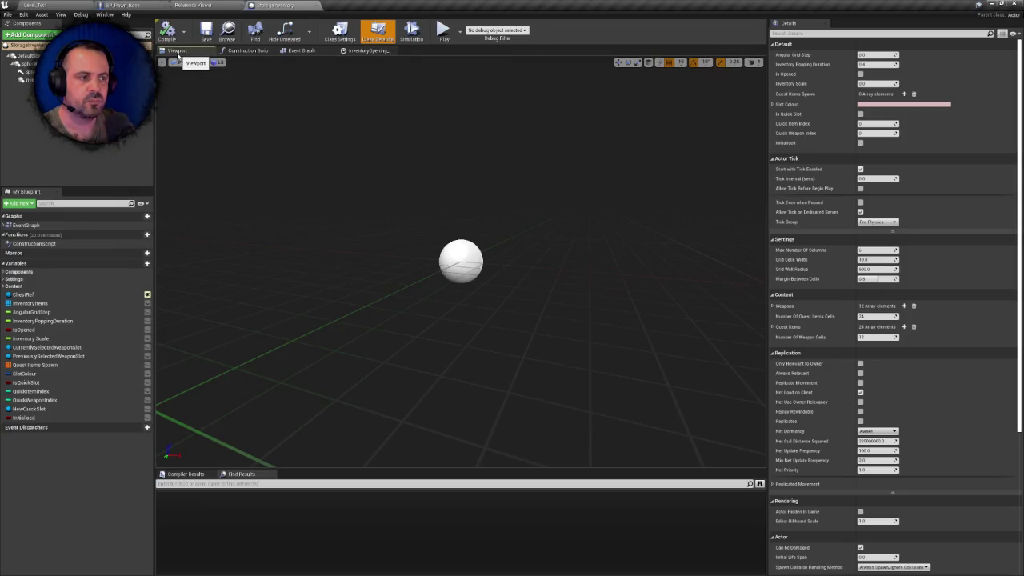
pyautogui.click(136, 4)
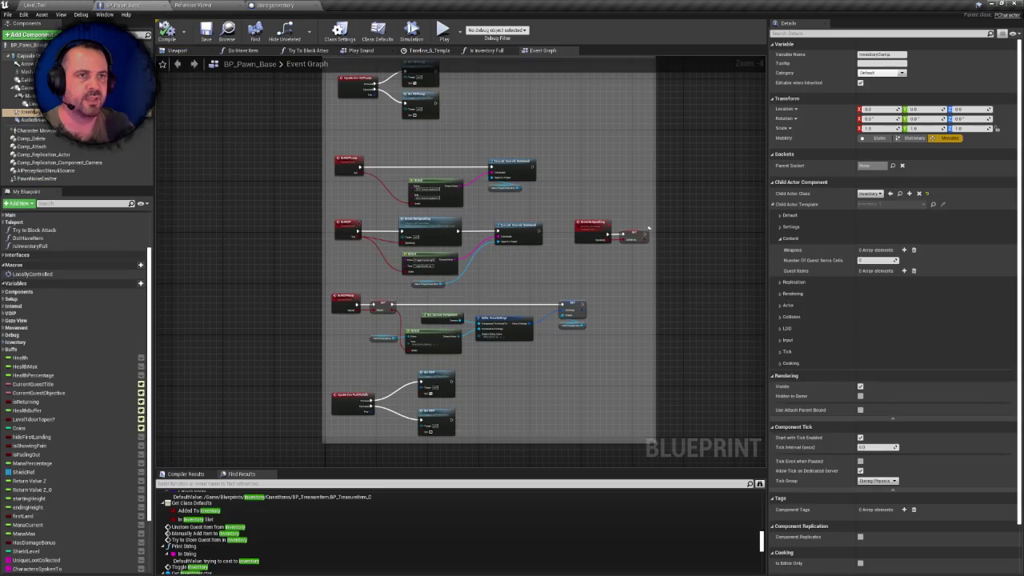
pyautogui.click(274, 5)
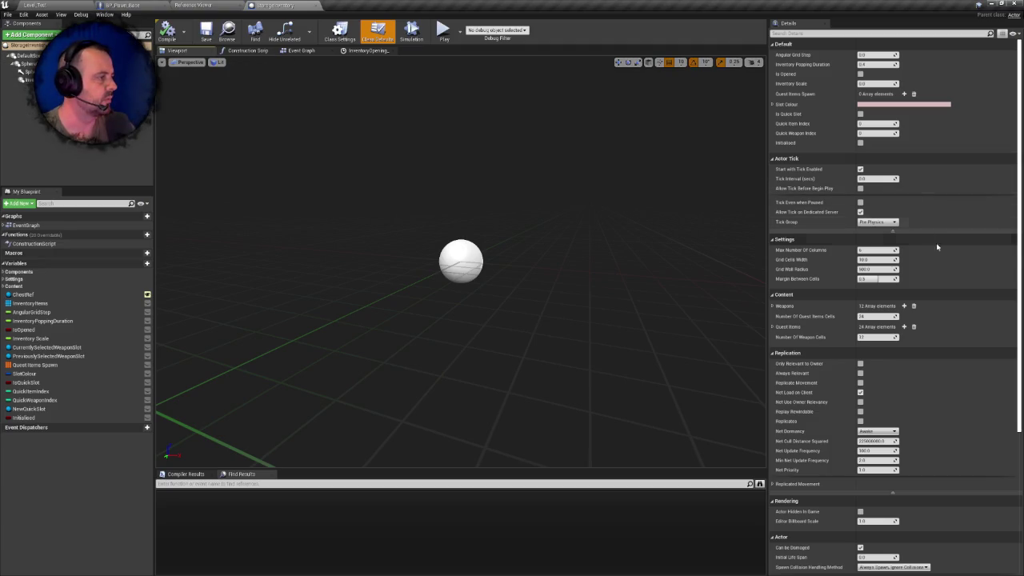
# Review StorageInventory's Weapons and Quest Items arrays and Event Graph, then show Rifle_White's Reference Viewer
pyautogui.scroll(-1, 945, 256)
pyautogui.scroll(-2, 945, 257)
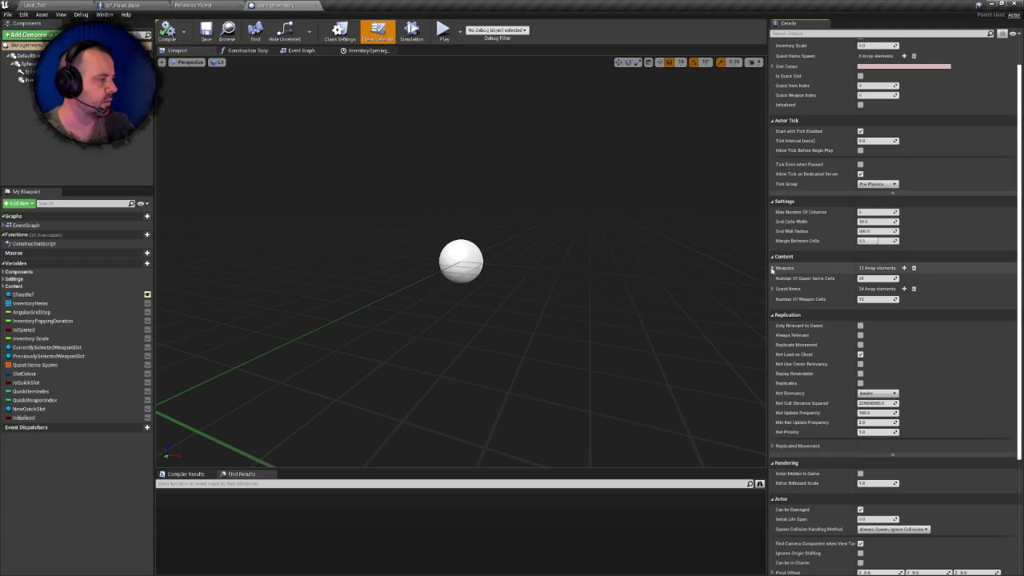
pyautogui.click(772, 267)
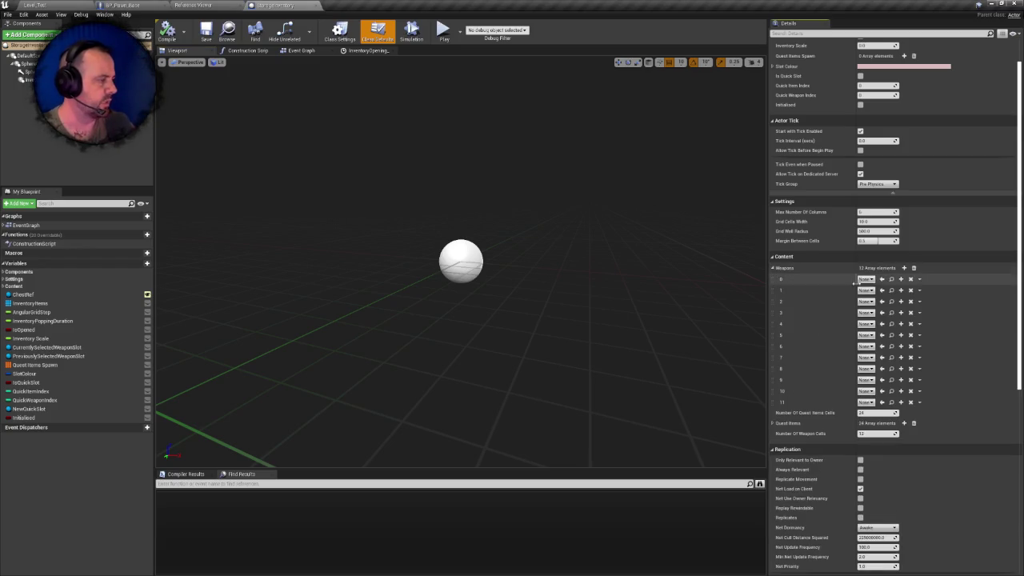
pyautogui.click(772, 422)
pyautogui.scroll(-4, 855, 403)
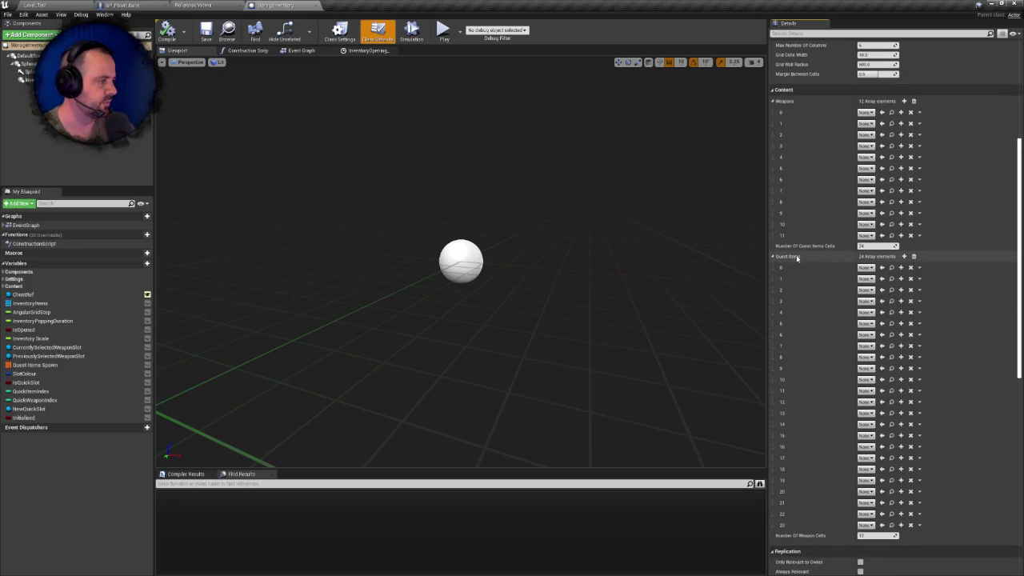
pyautogui.click(772, 103)
pyautogui.click(772, 127)
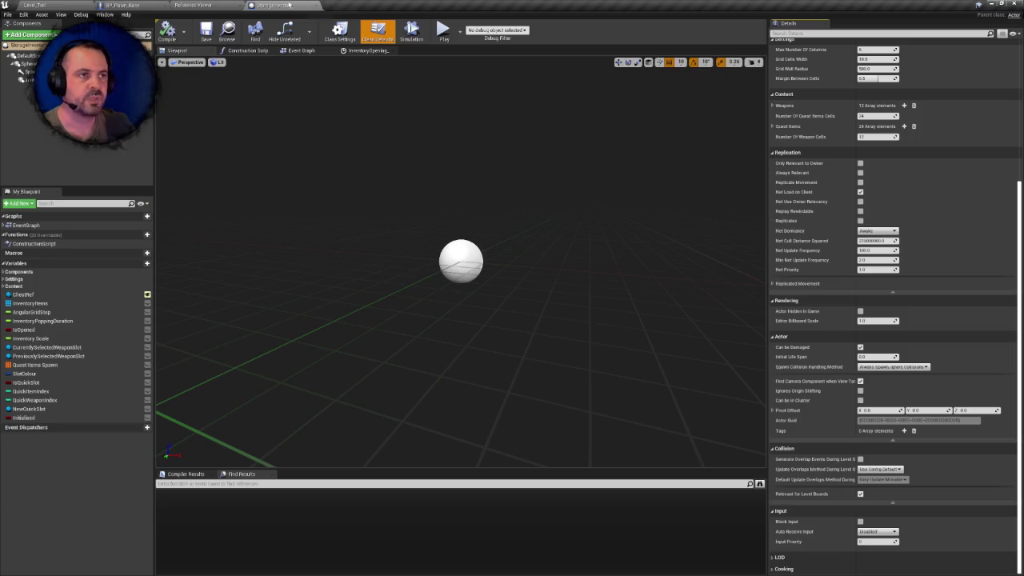
pyautogui.click(302, 51)
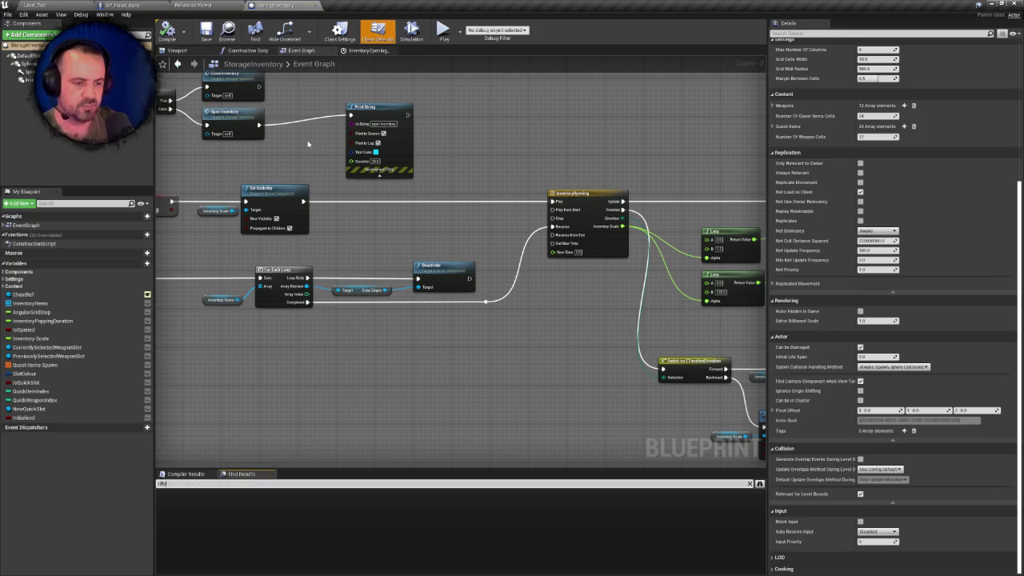
pyautogui.click(191, 4)
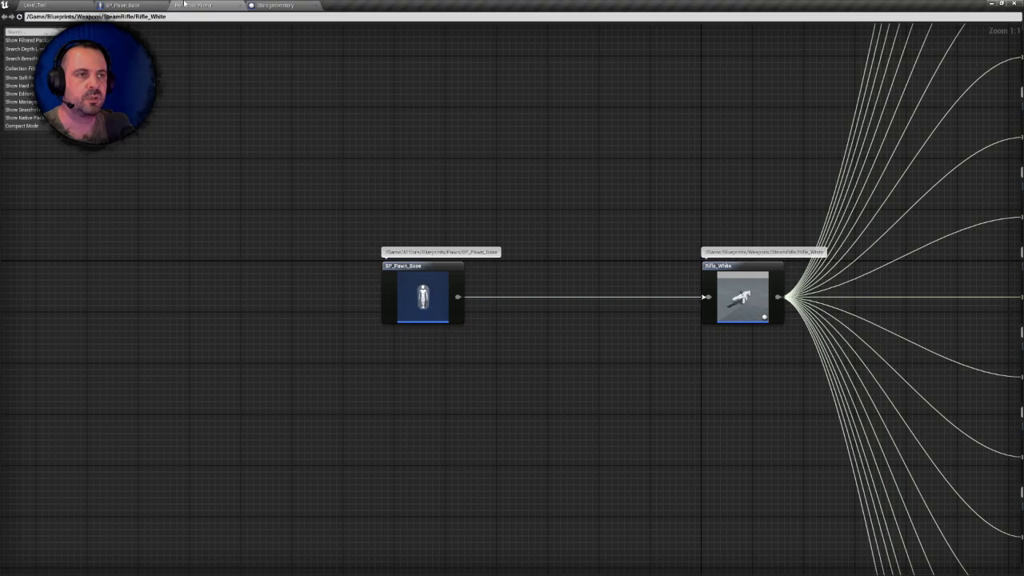
# Return to Level_Test, clear the storage search filter, and browse the SentinelStudios Weapons folders
pyautogui.click(124, 5)
pyautogui.click(36, 5)
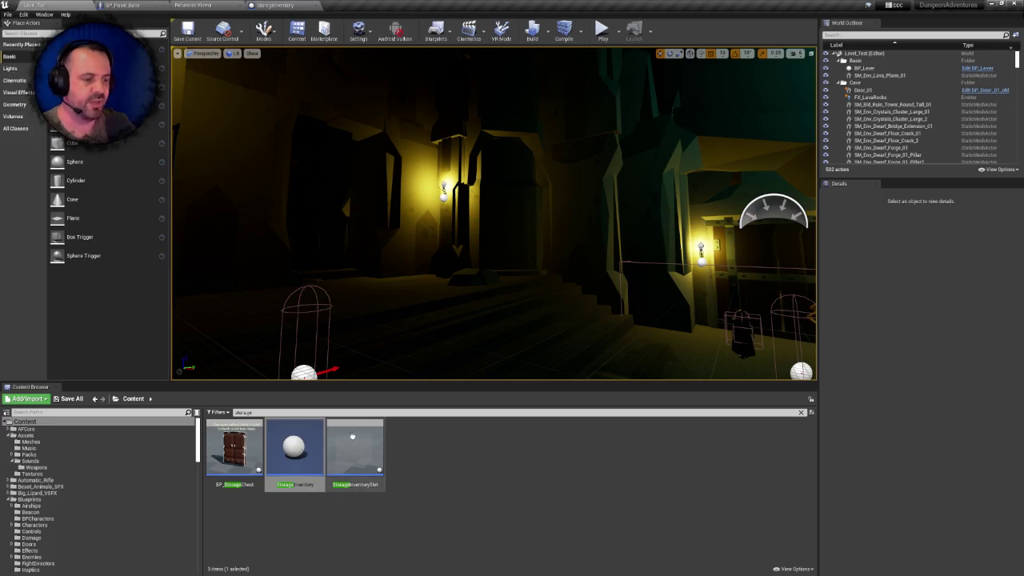
pyautogui.click(800, 413)
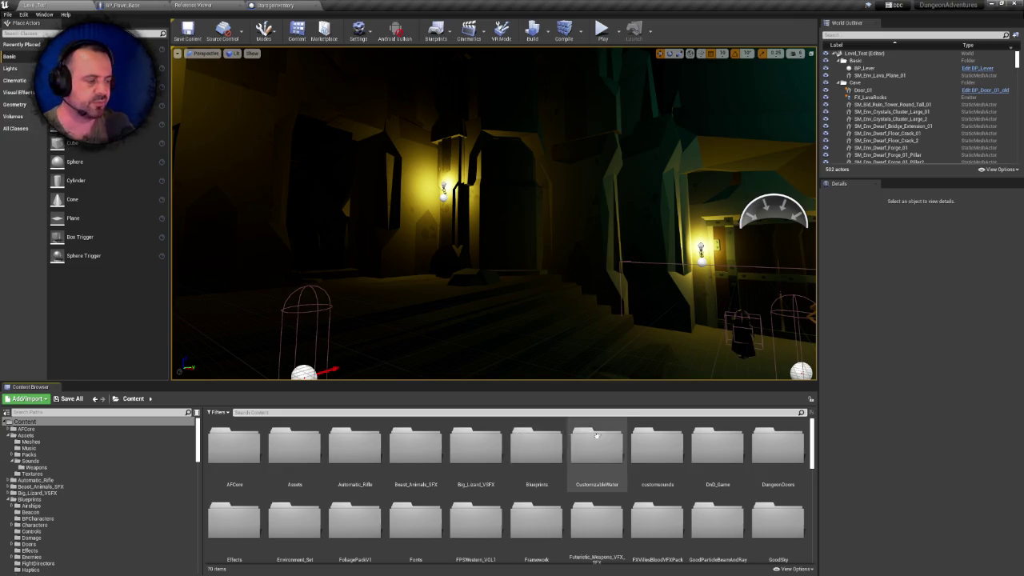
pyautogui.moveTo(200, 450)
pyautogui.mouseDown()
pyautogui.moveTo(192, 550)
pyautogui.moveTo(166, 549)
pyautogui.mouseUp()
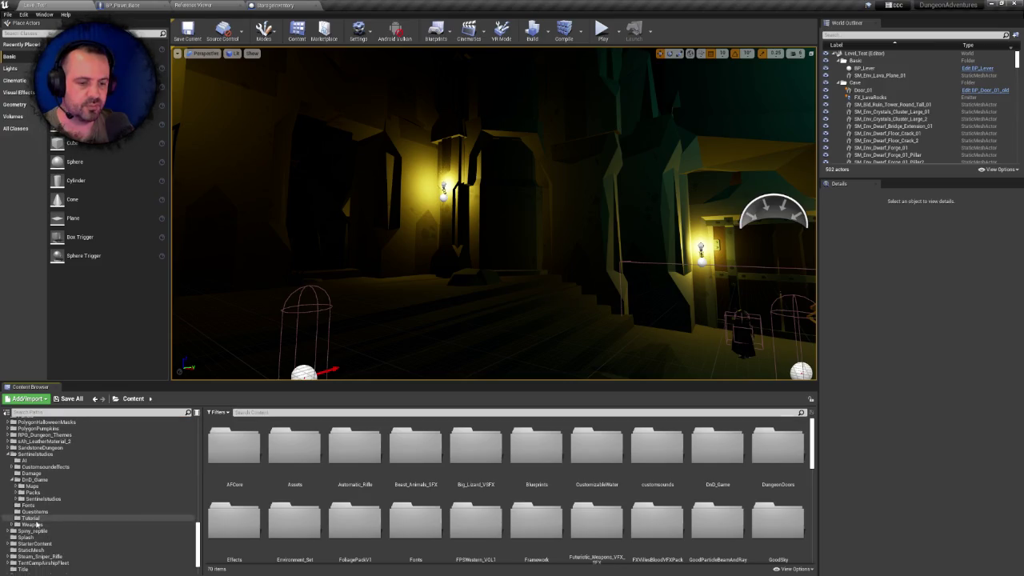
pyautogui.click(32, 524)
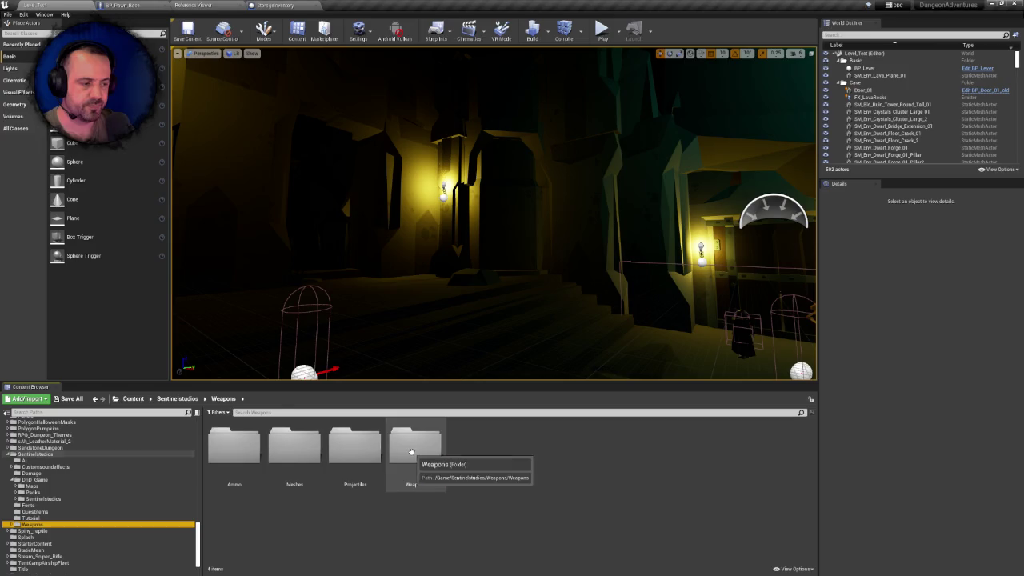
pyautogui.doubleClick(412, 450)
pyautogui.click(32, 524)
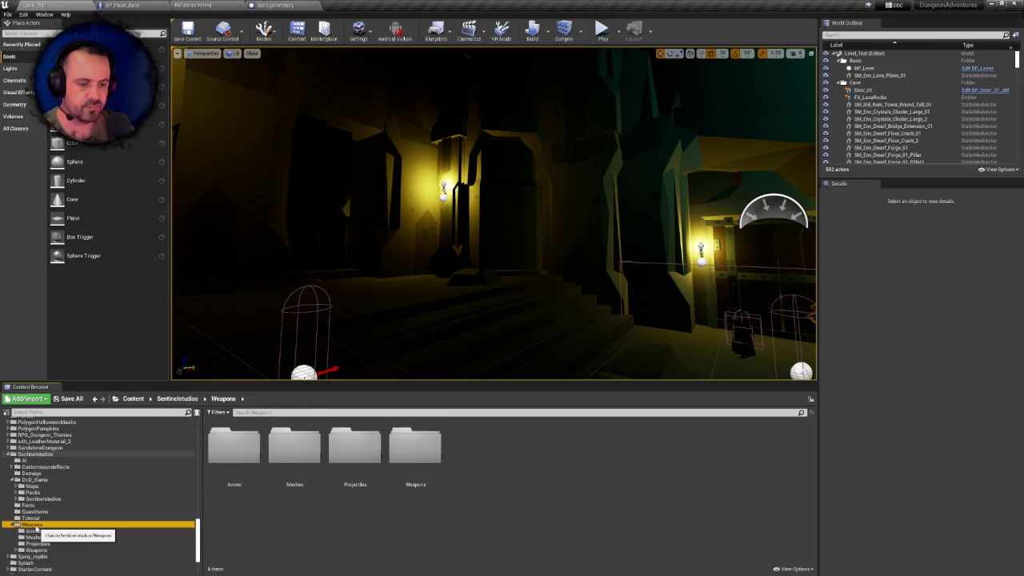
pyautogui.scroll(10, 96, 484)
pyautogui.scroll(5, 100, 486)
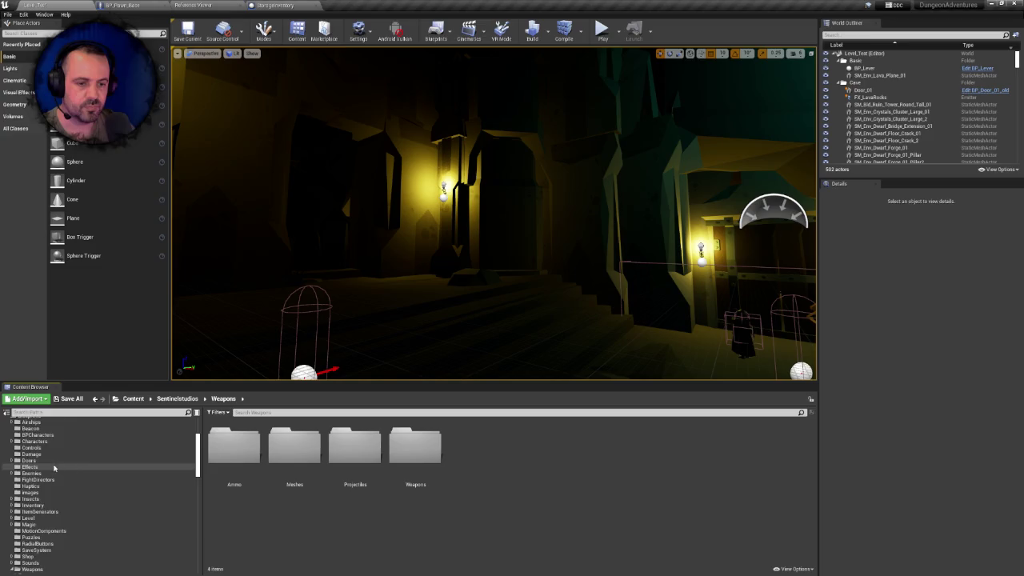
# Go to Blueprints > Weapons > SteamRifle and delete the Rifle_White asset
pyautogui.click(30, 500)
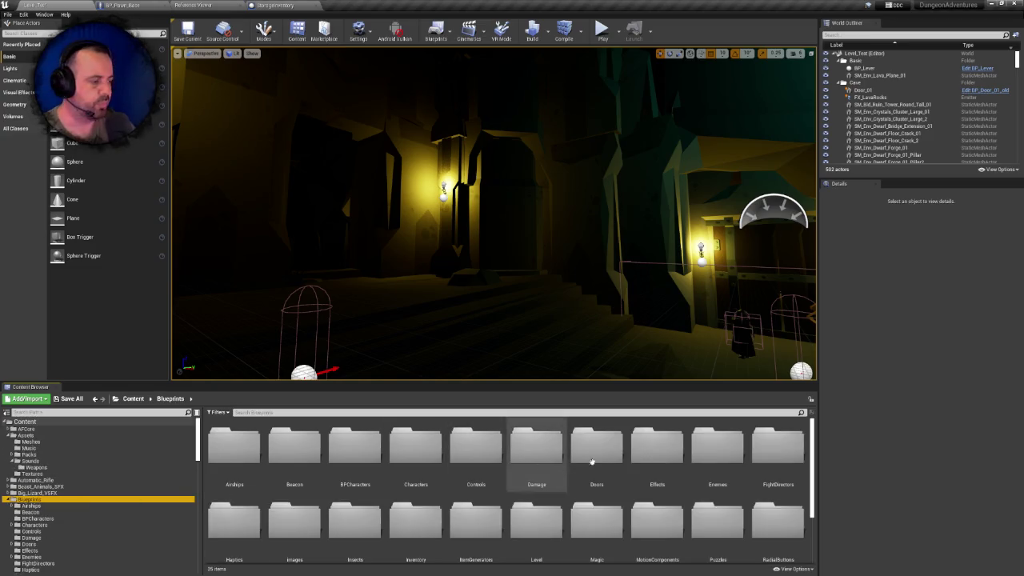
pyautogui.scroll(-1, 559, 464)
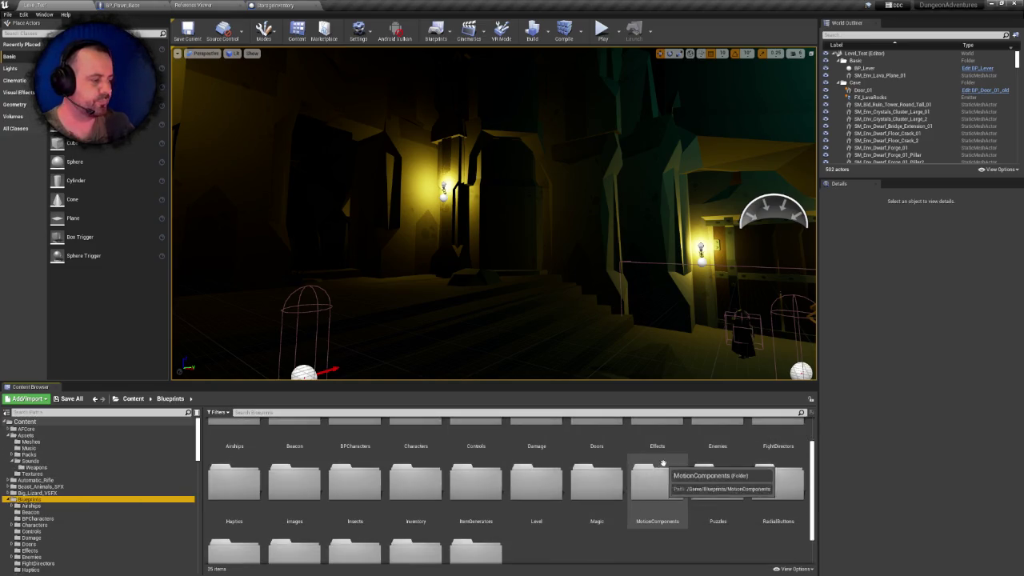
pyautogui.scroll(-2, 656, 480)
pyautogui.doubleClick(435, 524)
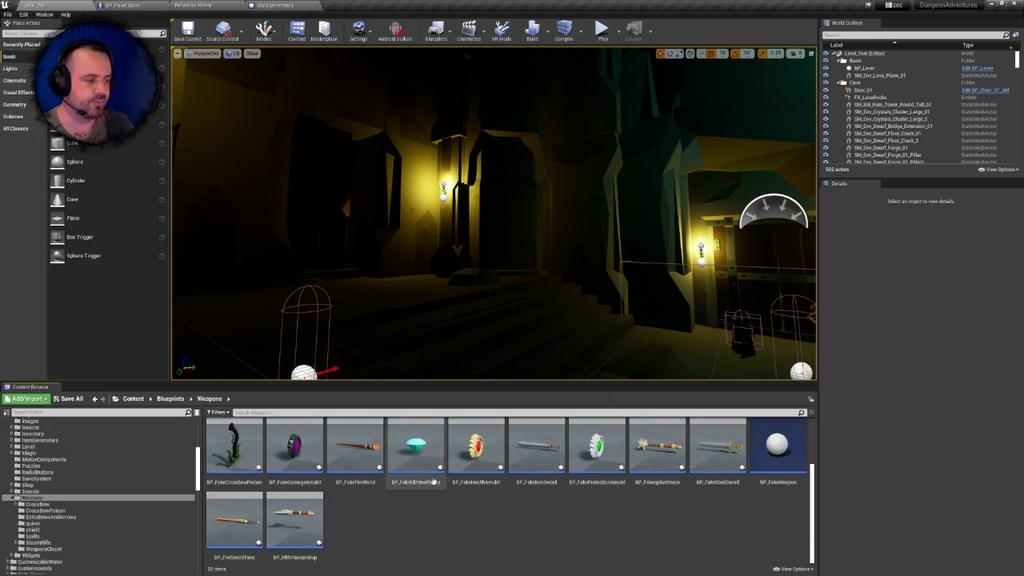
pyautogui.scroll(2, 448, 496)
pyautogui.click(616, 444)
pyautogui.doubleClick(623, 442)
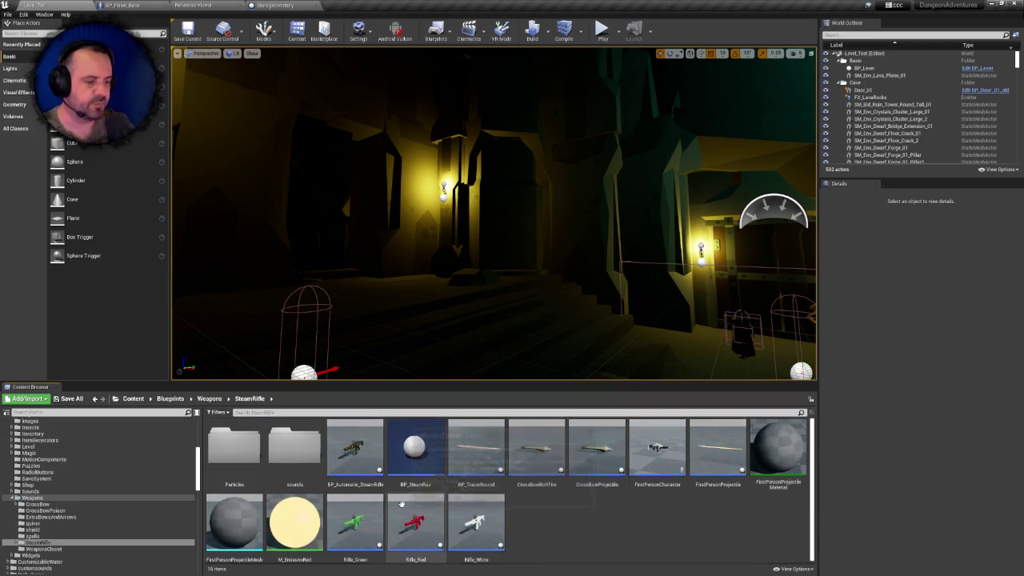
pyautogui.click(477, 524)
pyautogui.press('Delete')
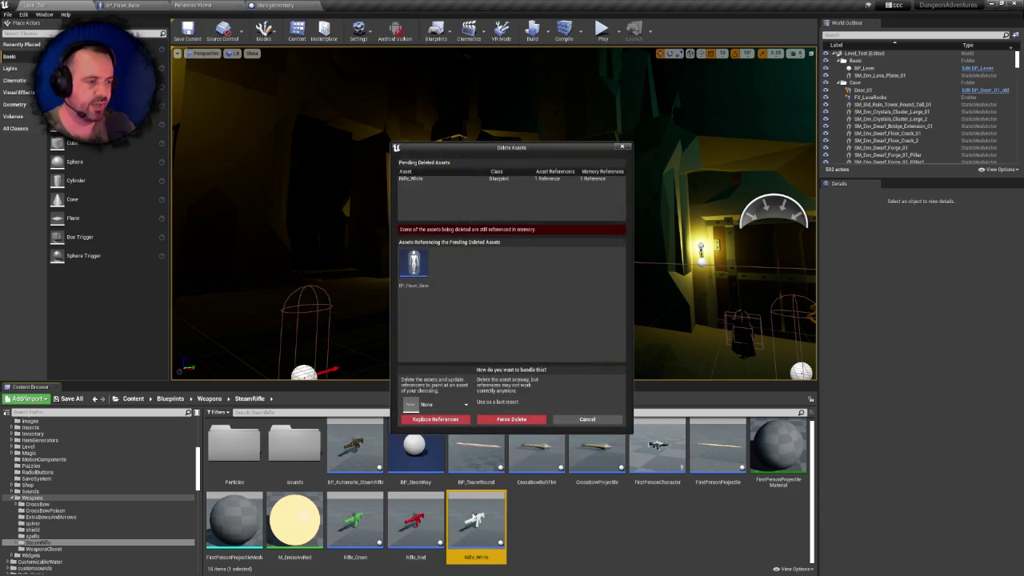
# Replace Rifle_White's references with BP_Weapon, confirm the deletion, and save the changed content
pyautogui.click(436, 405)
pyautogui.write('bp')
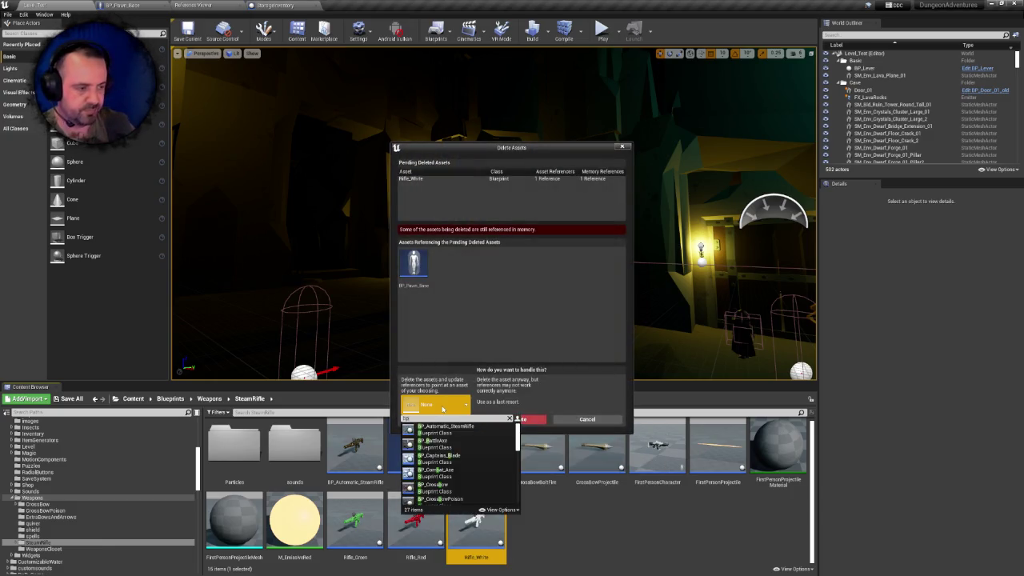
pyautogui.write('_wea')
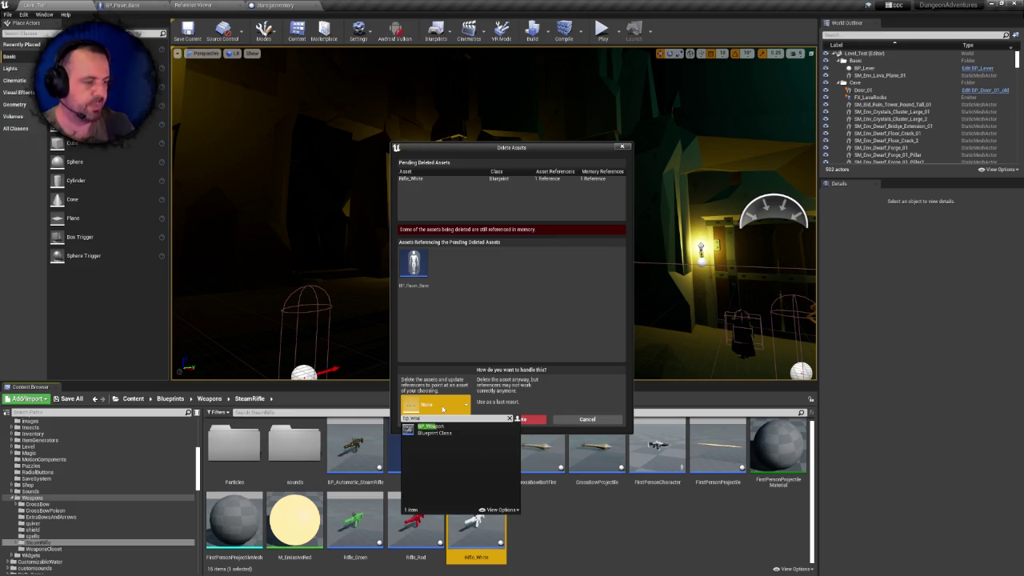
pyautogui.click(467, 425)
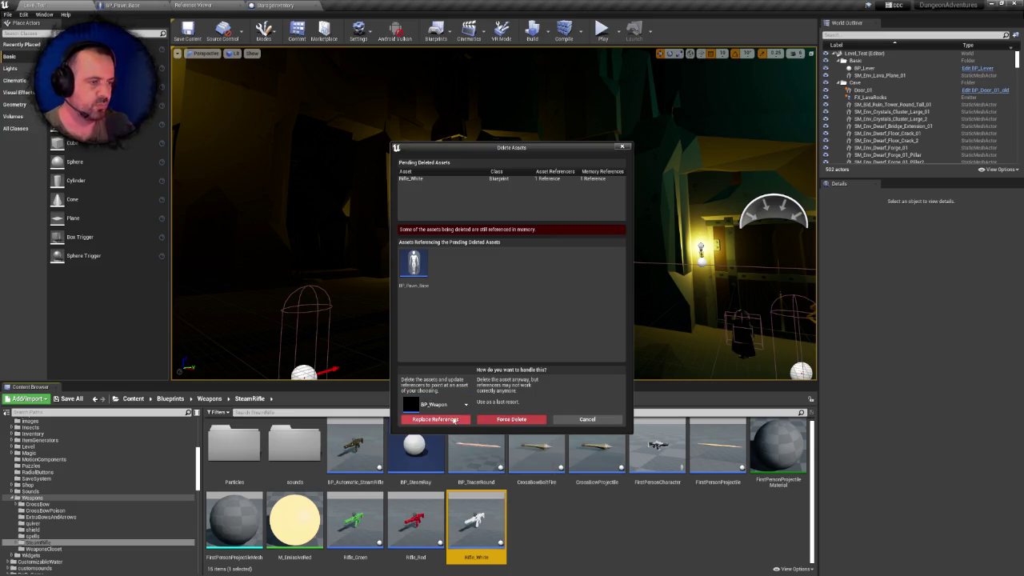
pyautogui.click(454, 421)
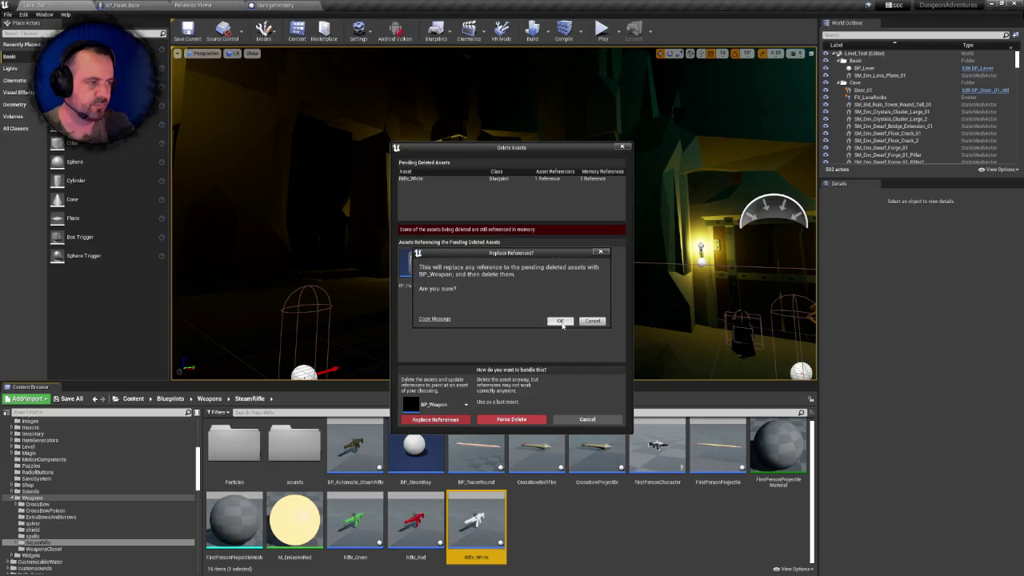
pyautogui.click(559, 321)
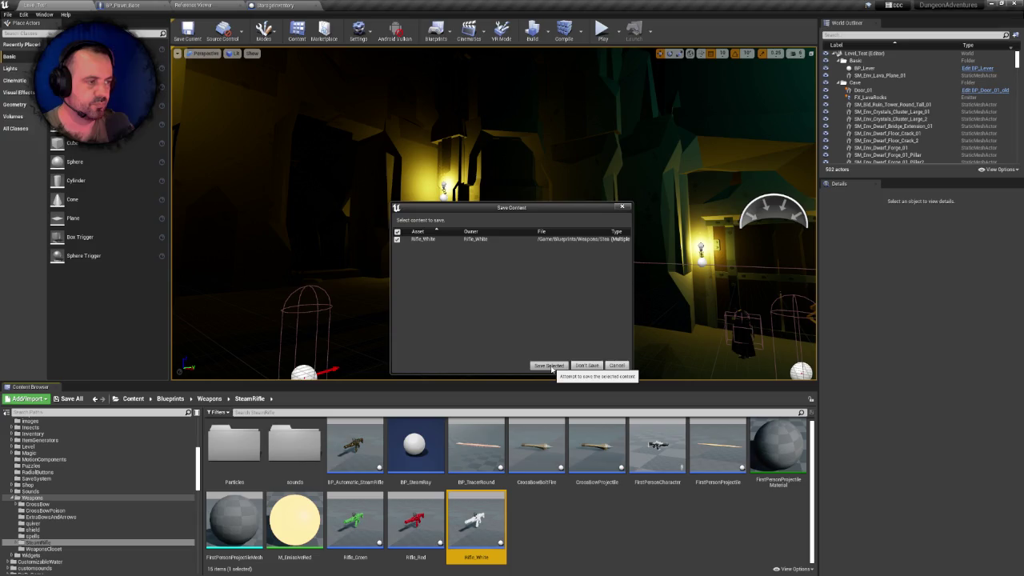
pyautogui.click(549, 366)
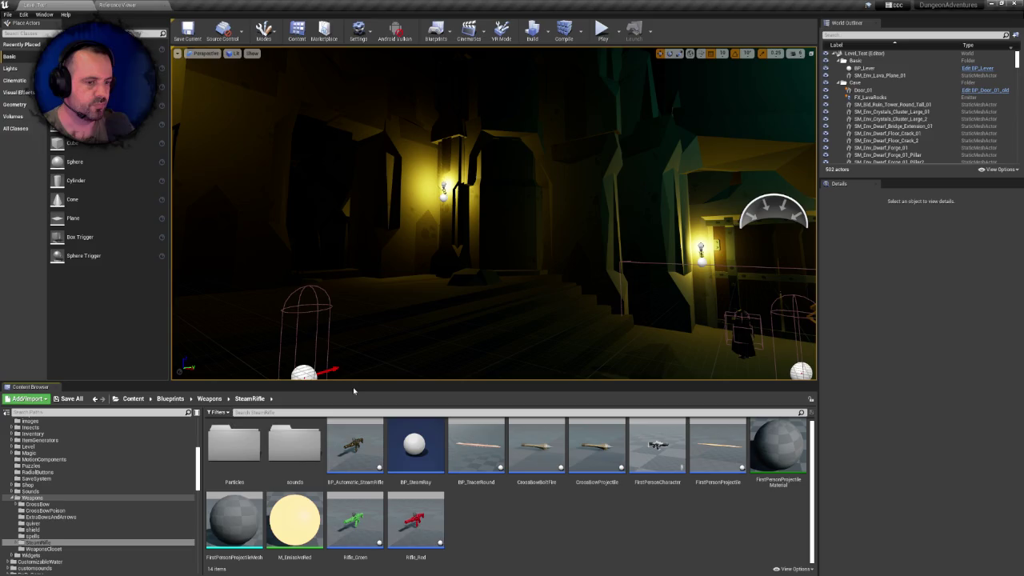
pyautogui.click(406, 502)
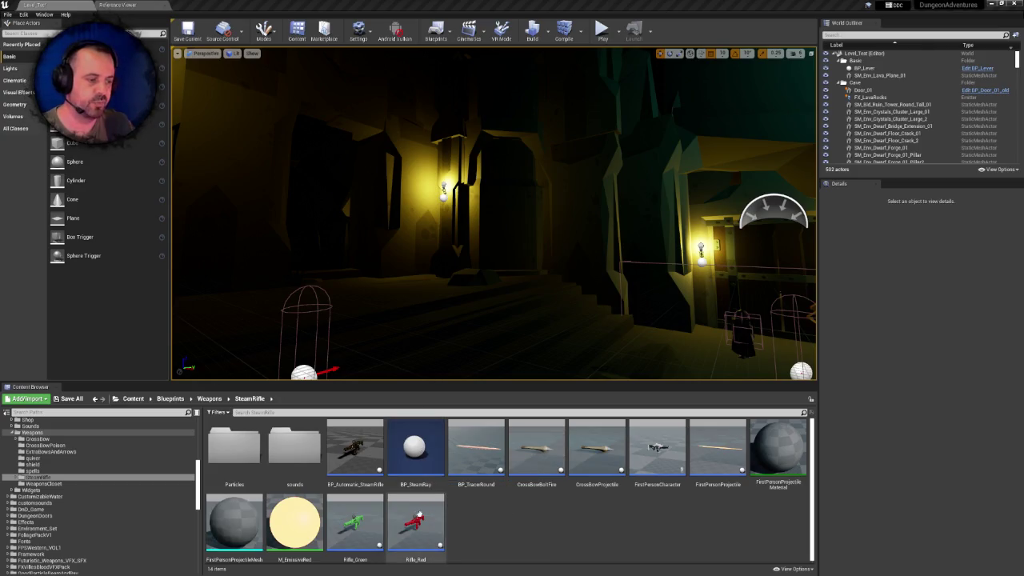
# Delete Rifle_Red with BP_Weapon as its replacement reference, then Save Selected
pyautogui.click(412, 521)
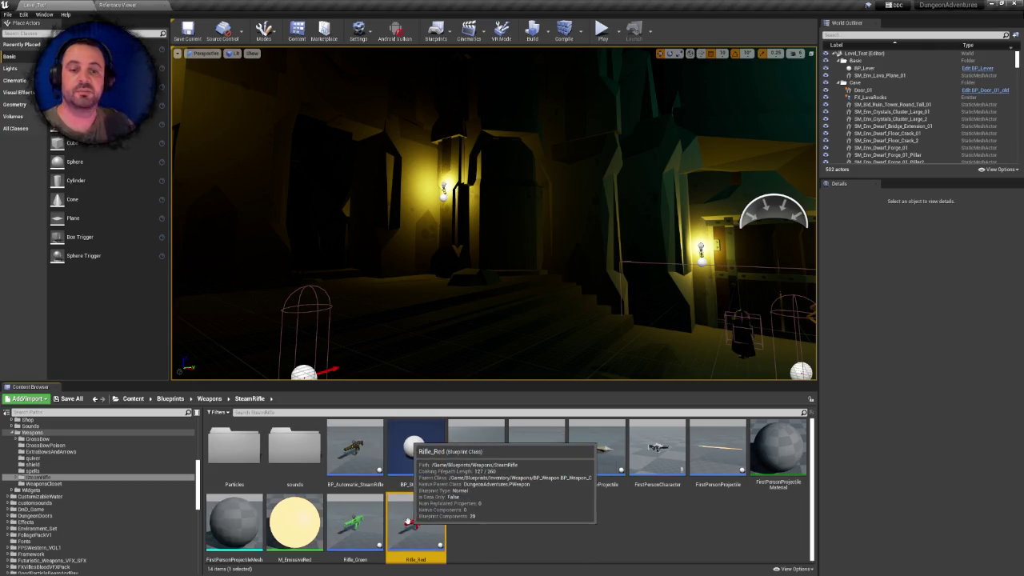
pyautogui.press('Delete')
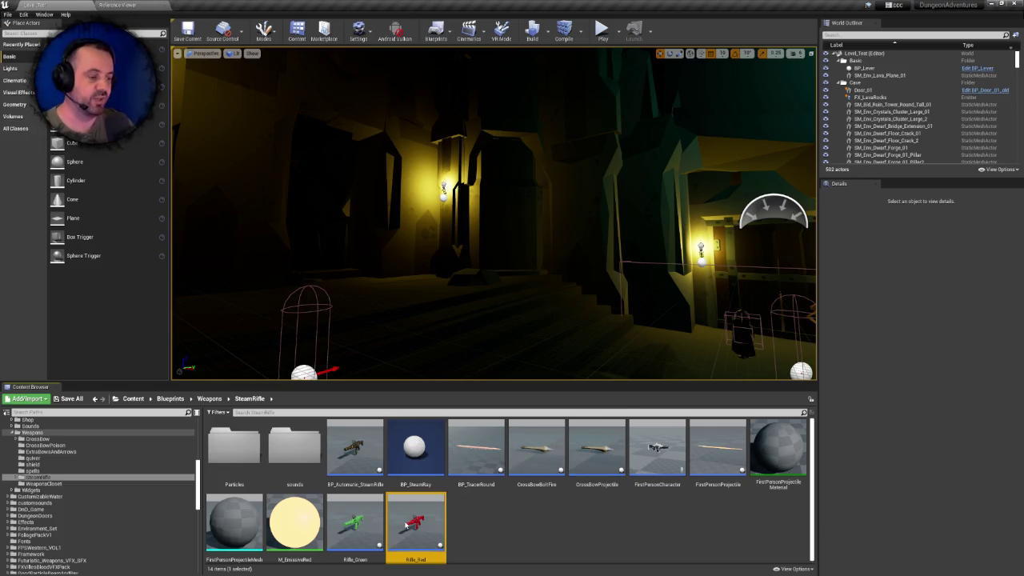
pyautogui.click(445, 411)
pyautogui.write('bp_wea')
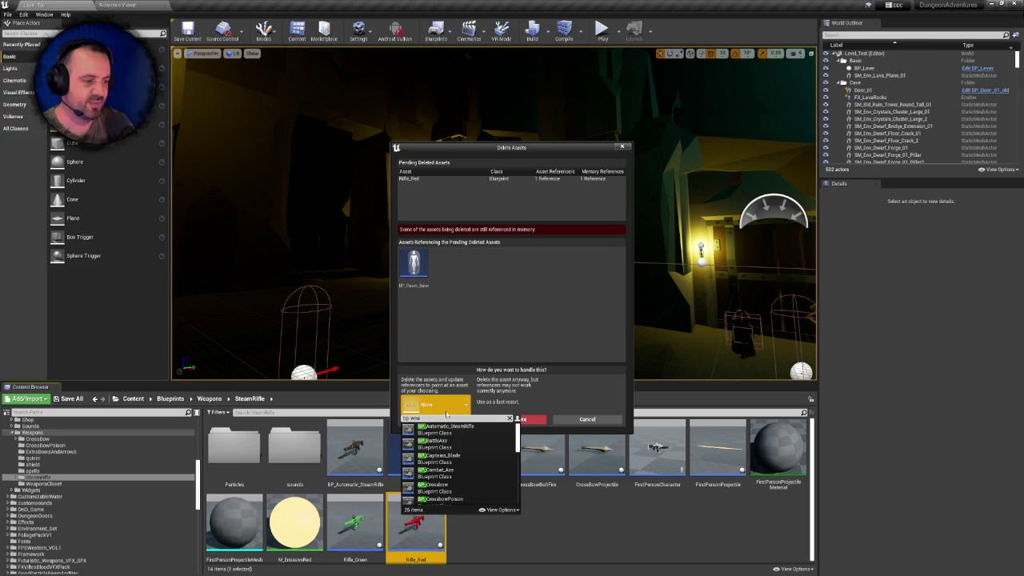
pyautogui.write('pon')
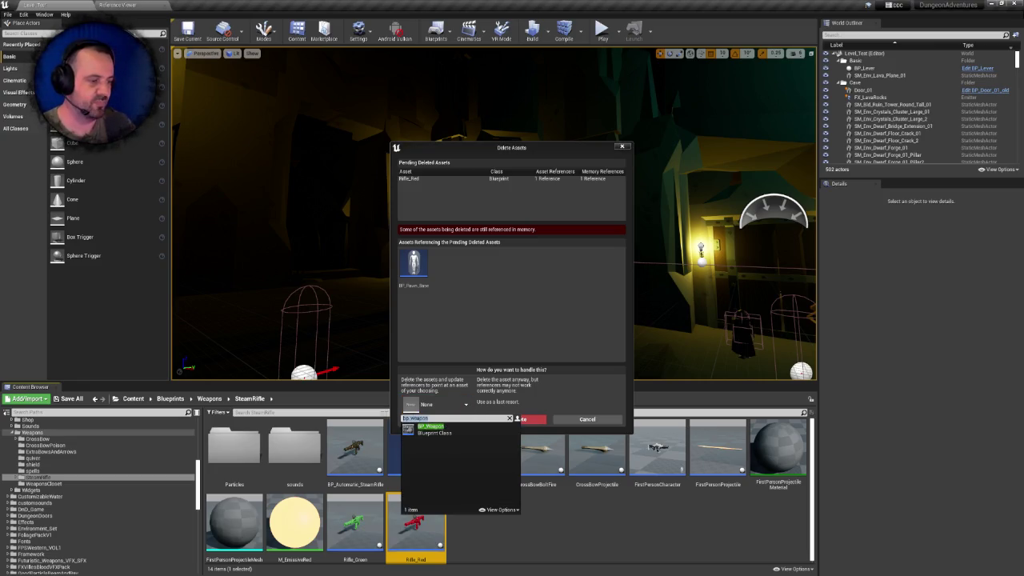
pyautogui.click(432, 428)
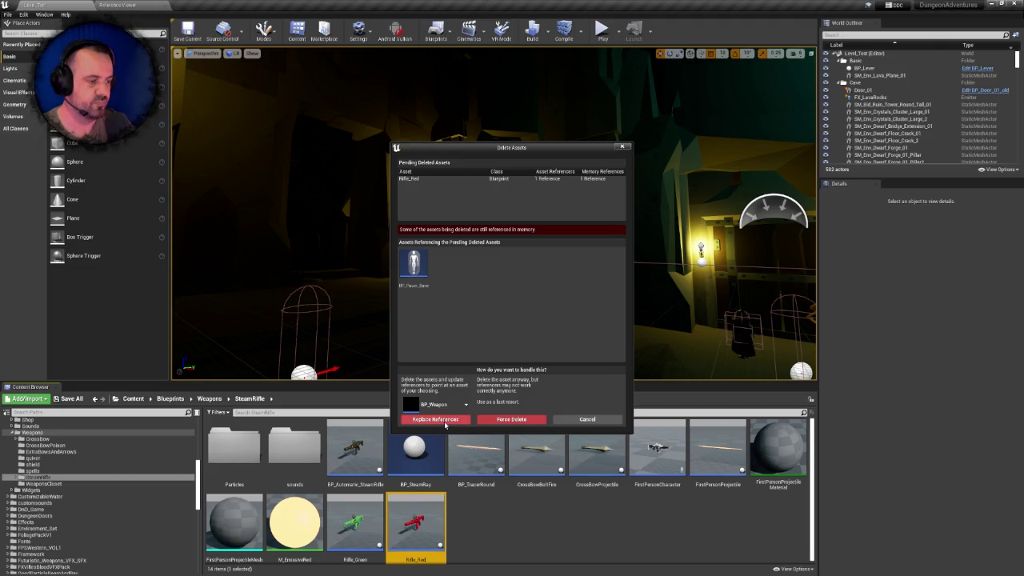
pyautogui.click(445, 422)
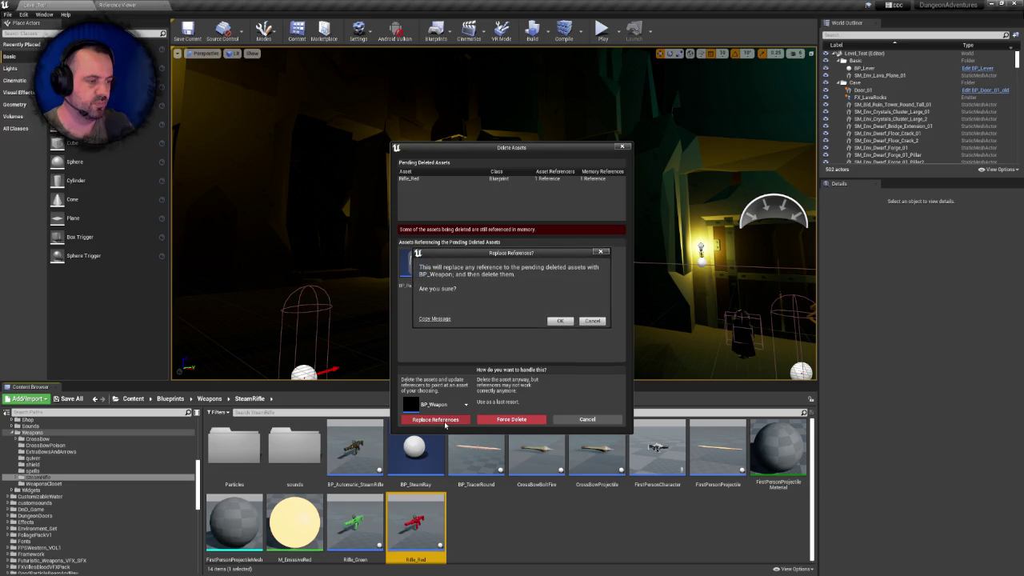
pyautogui.click(560, 321)
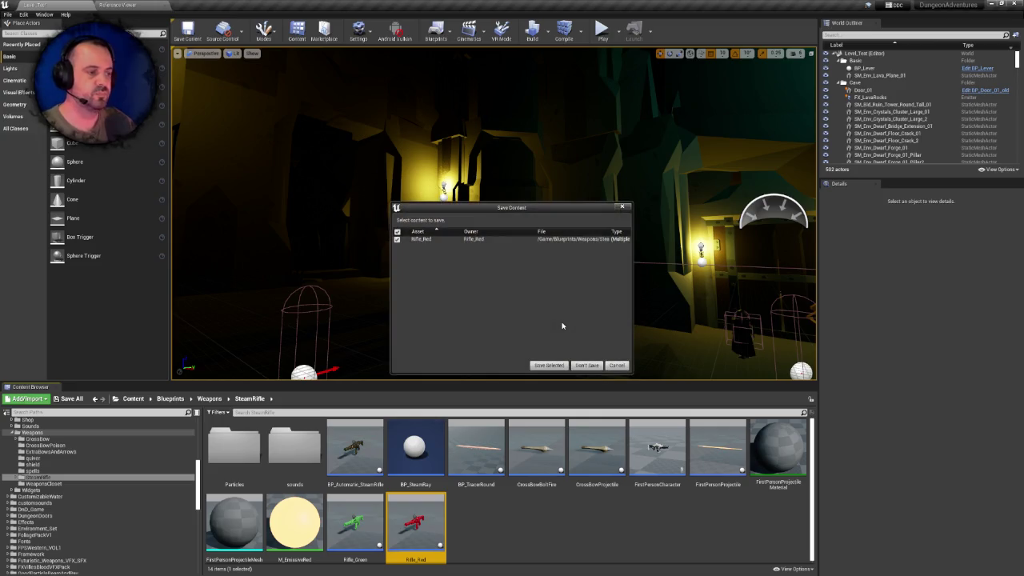
pyautogui.click(548, 365)
# Delete Rifle_Green with BP_Weapon as its replacement reference, then Save Selected
pyautogui.click(355, 523)
pyautogui.press('Delete')
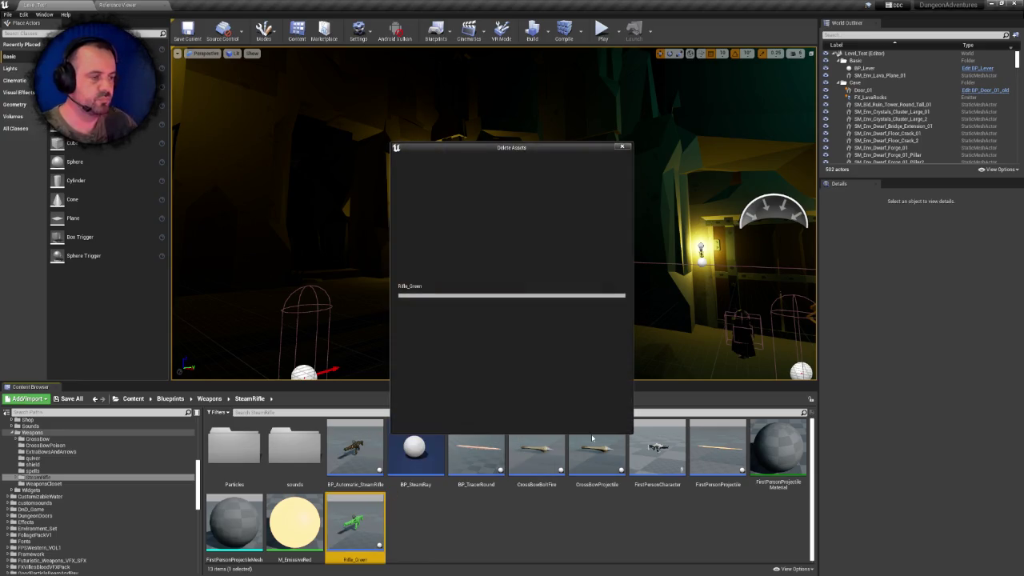
pyautogui.click(459, 402)
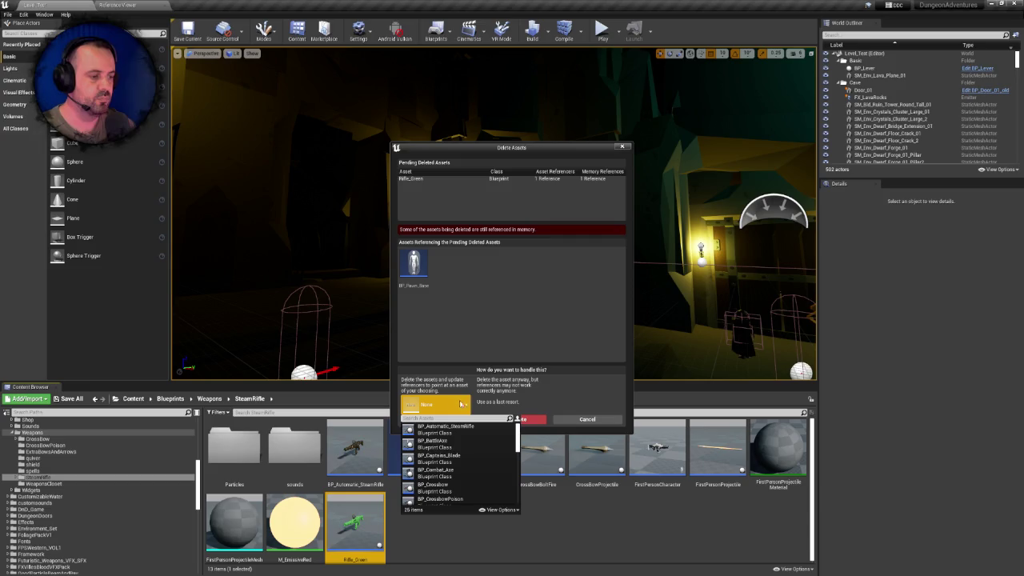
pyautogui.write('bp_weapon')
pyautogui.click(435, 428)
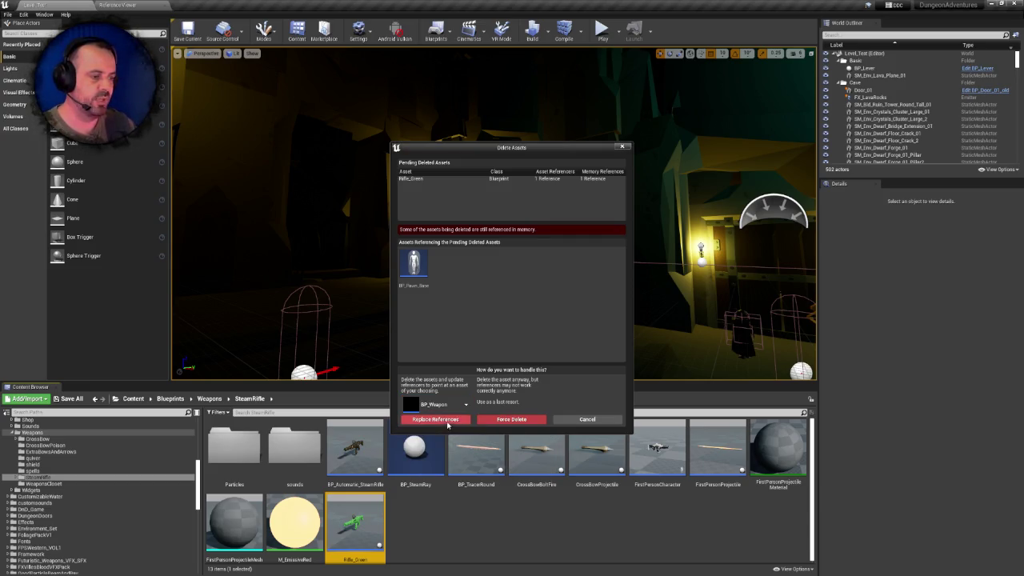
pyautogui.click(446, 420)
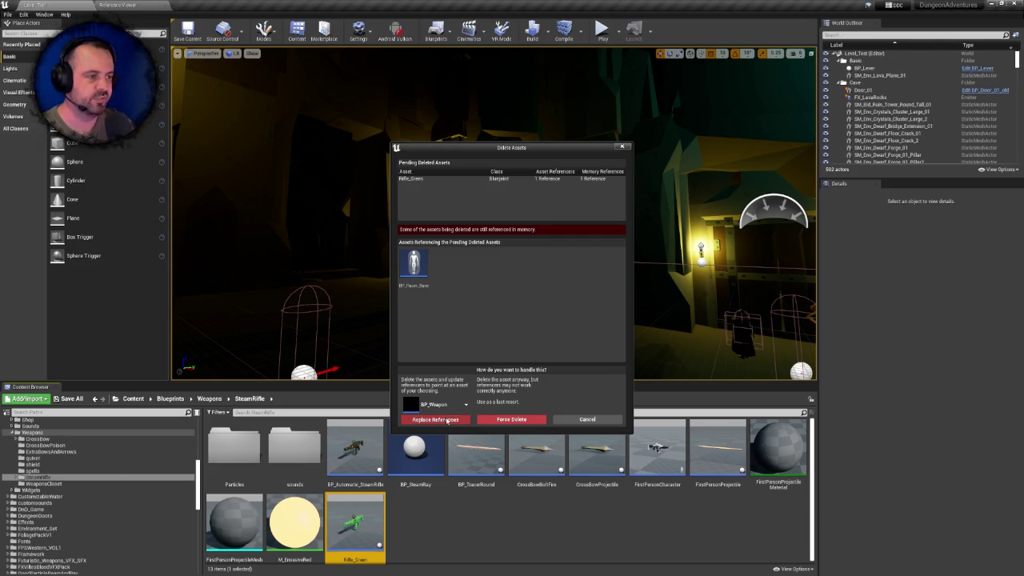
pyautogui.click(446, 420)
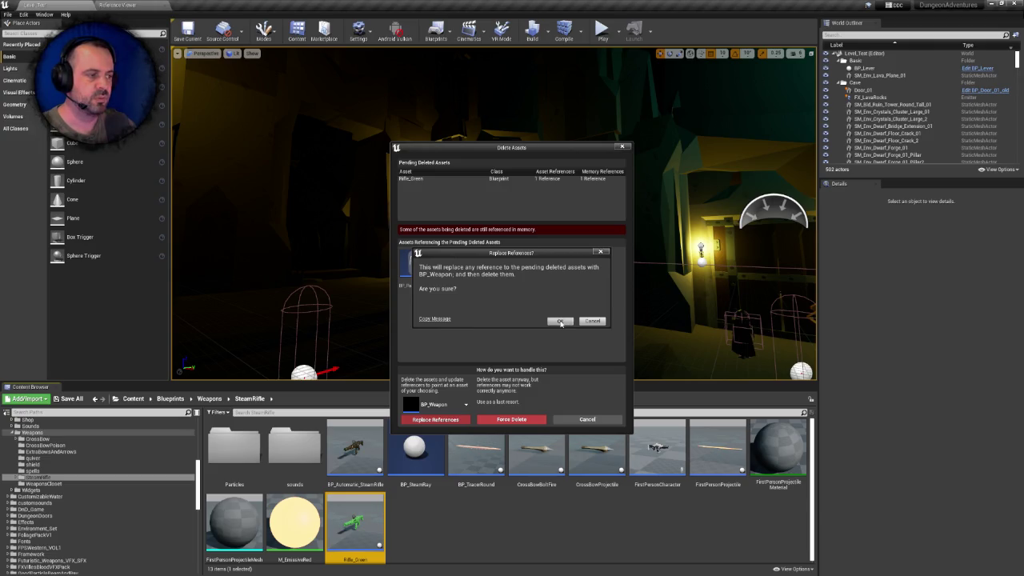
pyautogui.click(561, 321)
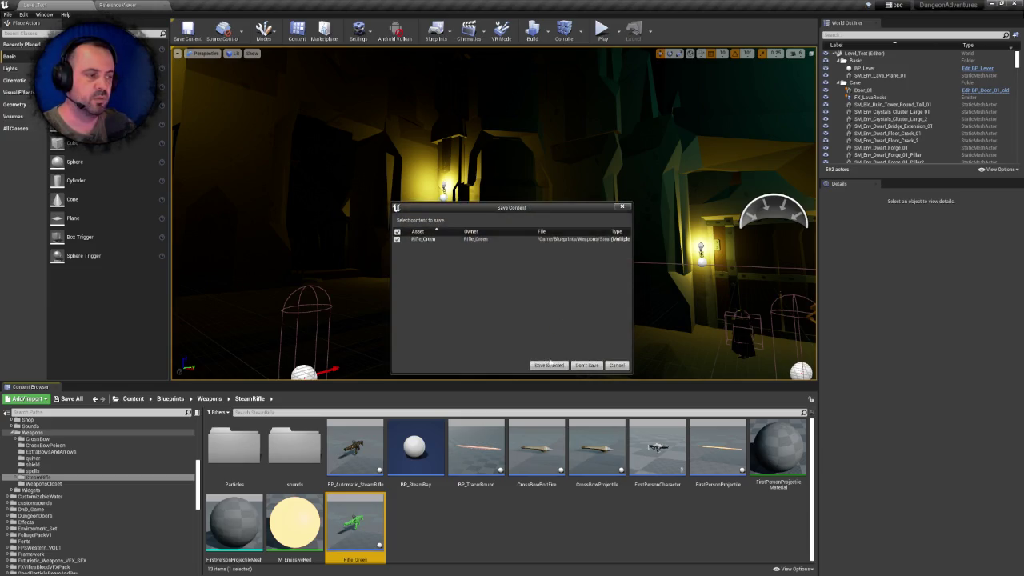
pyautogui.click(548, 365)
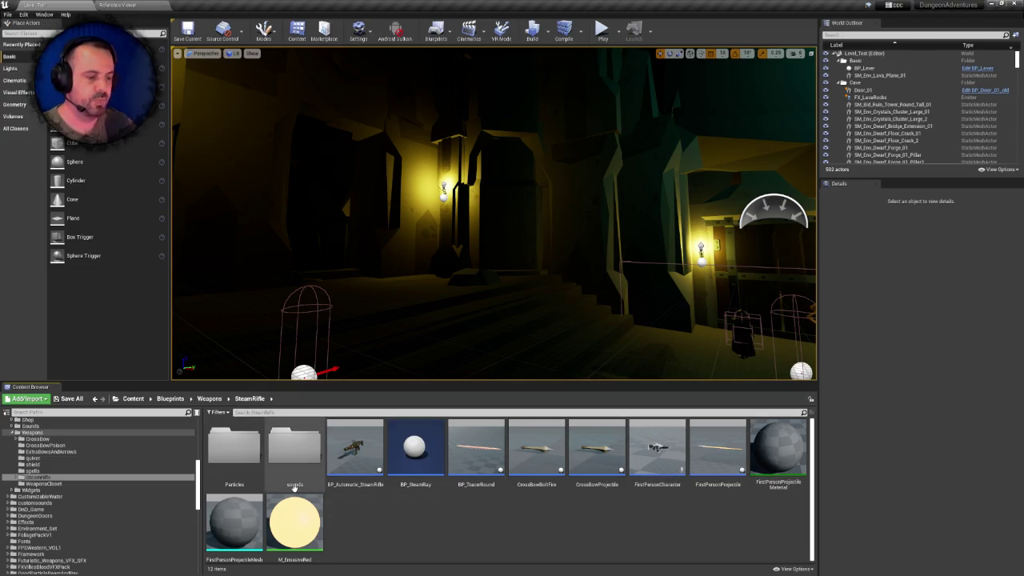
pyautogui.click(235, 516)
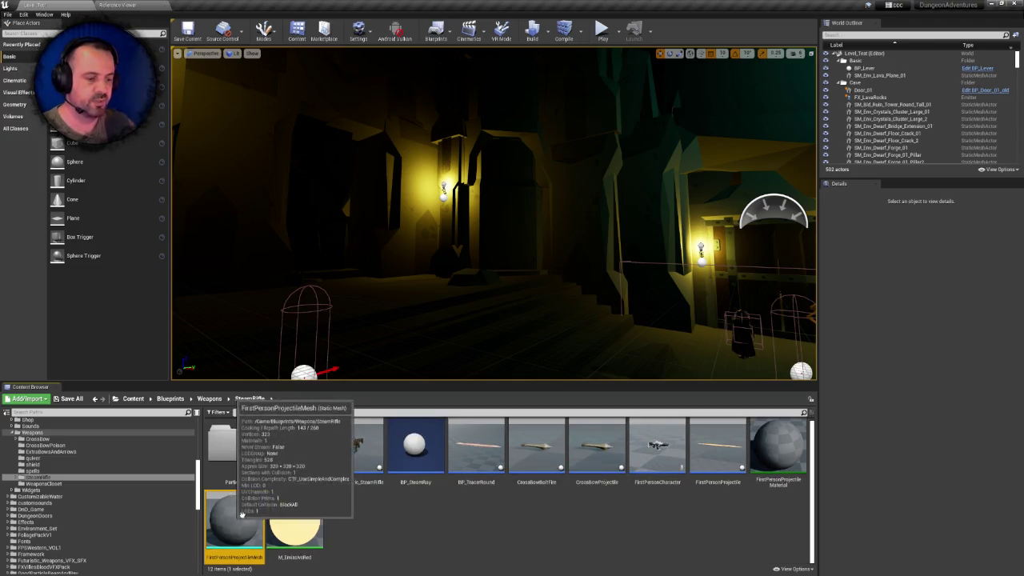
# Attempt to delete M_EmissiveRed and FirstPersonProjectile, cancelling both deletions
pyautogui.click(300, 510)
pyautogui.press('Delete')
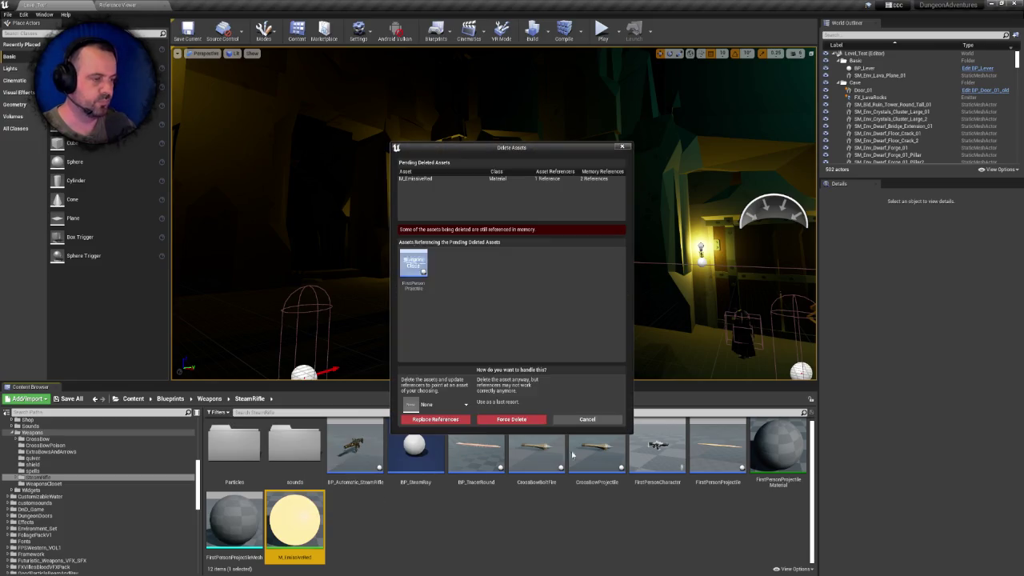
pyautogui.click(588, 419)
pyautogui.click(718, 441)
pyautogui.press('Delete')
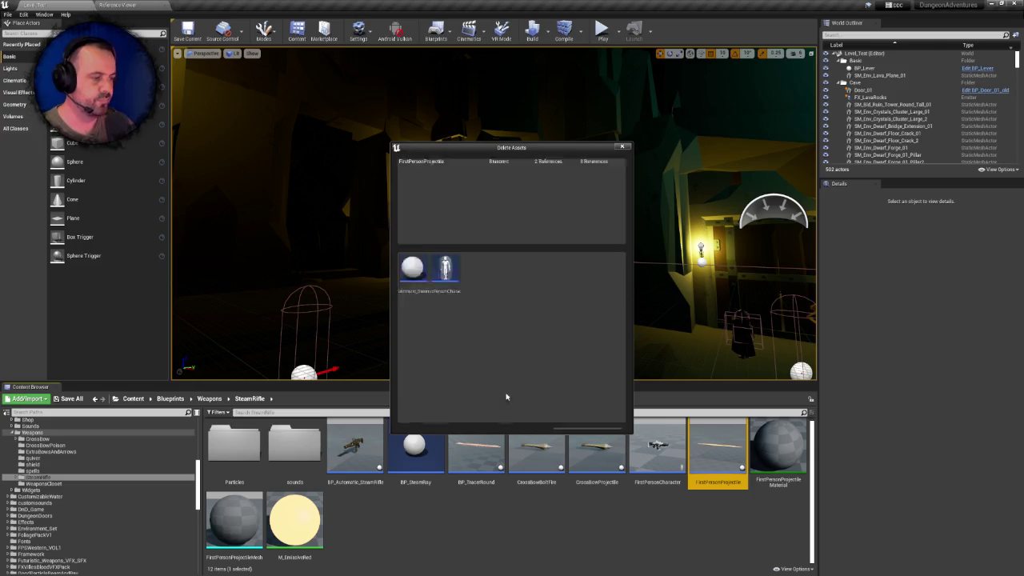
pyautogui.click(587, 420)
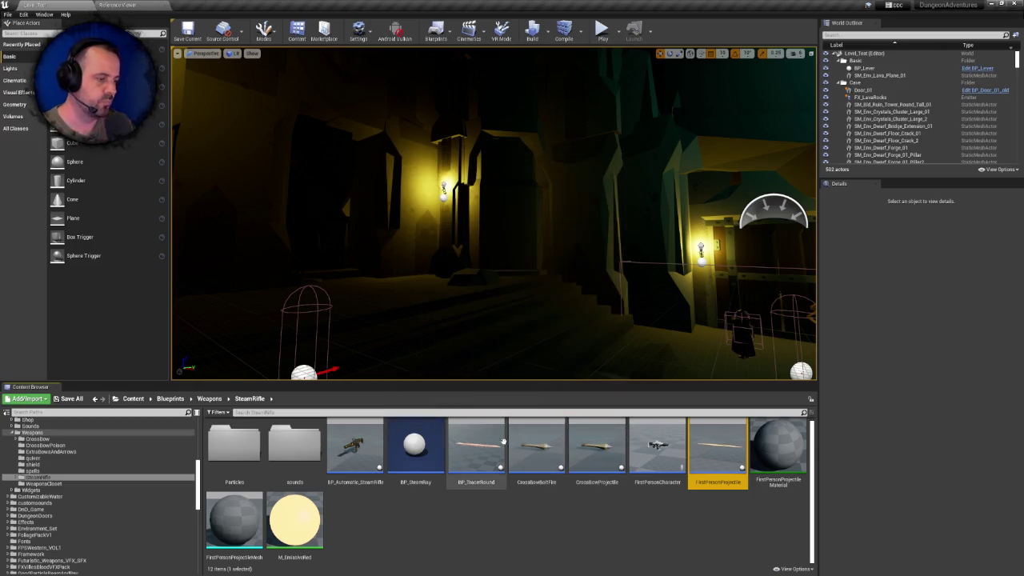
# Move CrossBowBoltFire from SteamRifle into the Crossbow folder
pyautogui.click(476, 447)
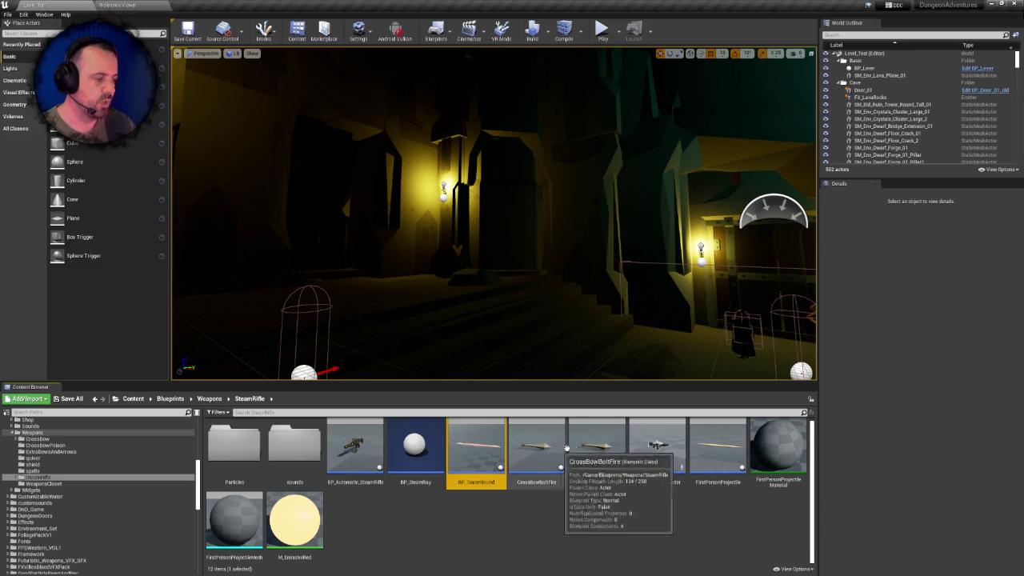
pyautogui.click(597, 448)
pyautogui.click(535, 448)
pyautogui.scroll(1, 96, 472)
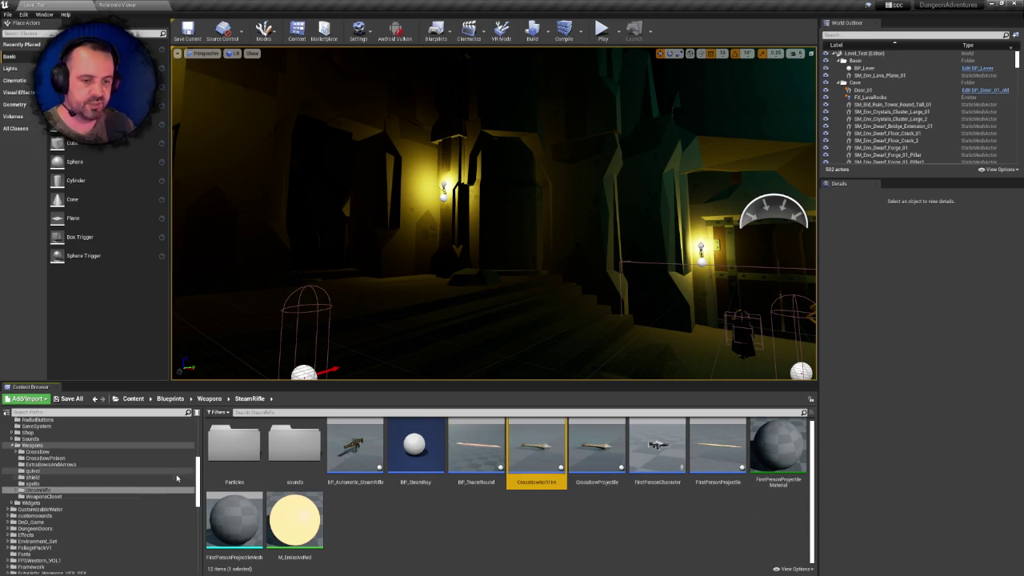
pyautogui.moveTo(538, 446)
pyautogui.mouseDown()
pyautogui.moveTo(268, 488)
pyautogui.moveTo(60, 455)
pyautogui.mouseUp()
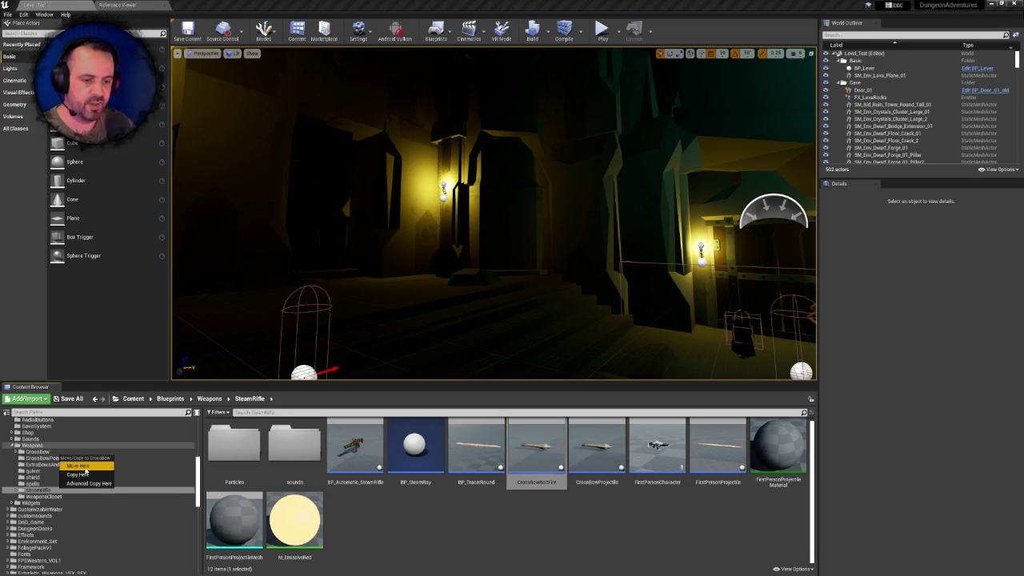
pyautogui.click(84, 466)
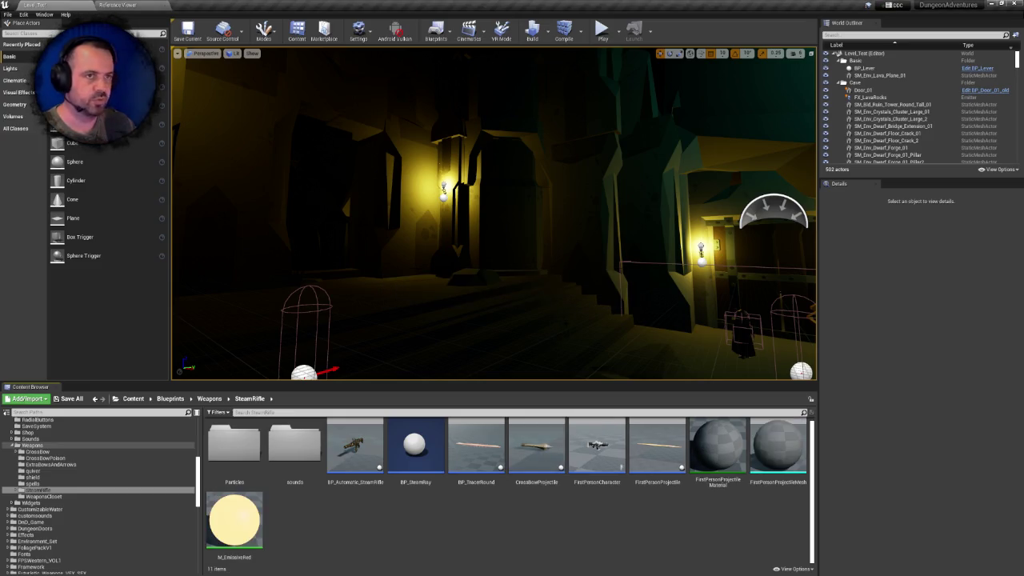
pyautogui.press('w')
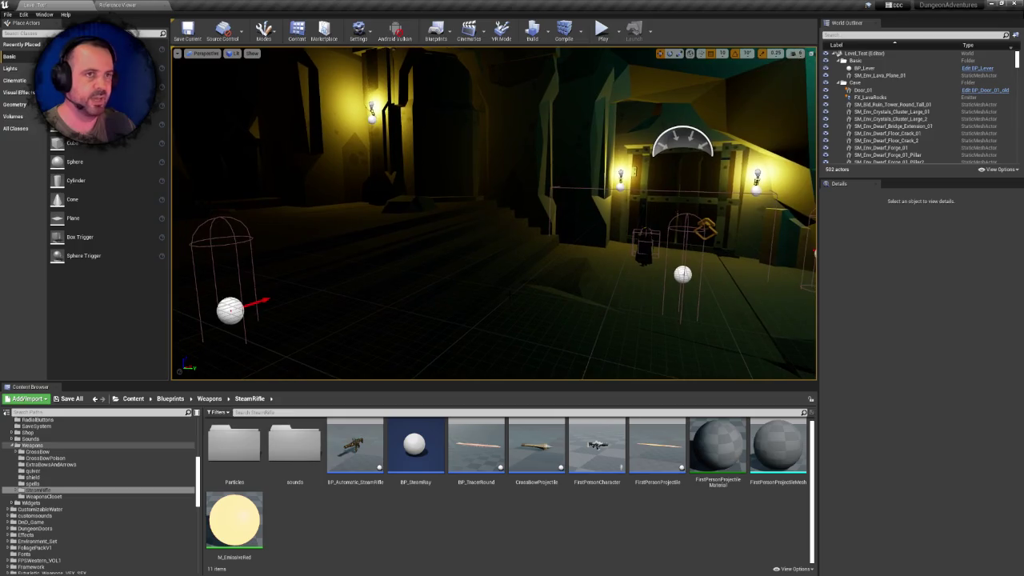
# Open TutorialLevel from the Maps/Tutorial folder
pyautogui.click(7, 14)
pyautogui.click(36, 49)
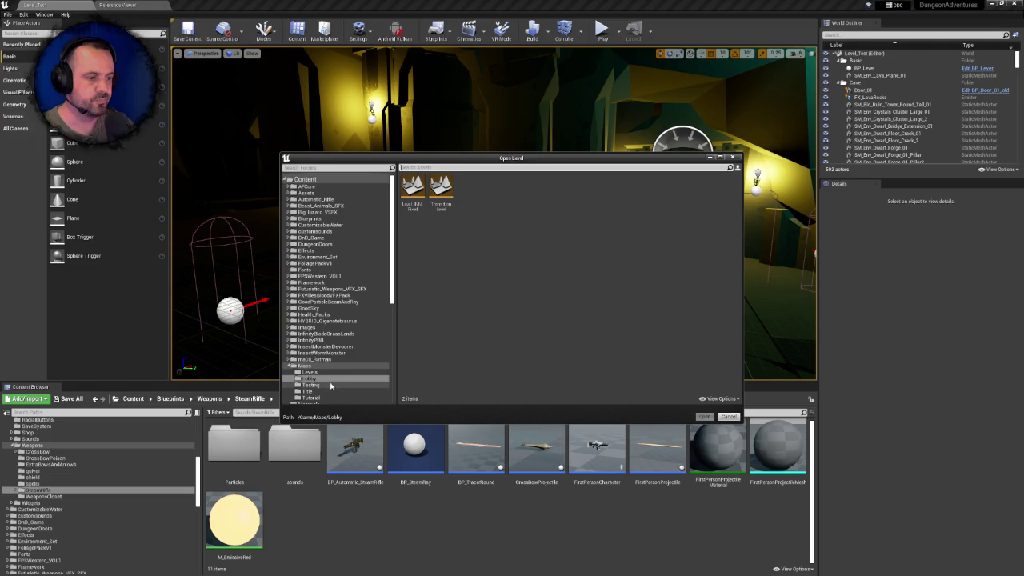
pyautogui.scroll(-1, 330, 385)
pyautogui.click(330, 385)
pyautogui.doubleClick(415, 196)
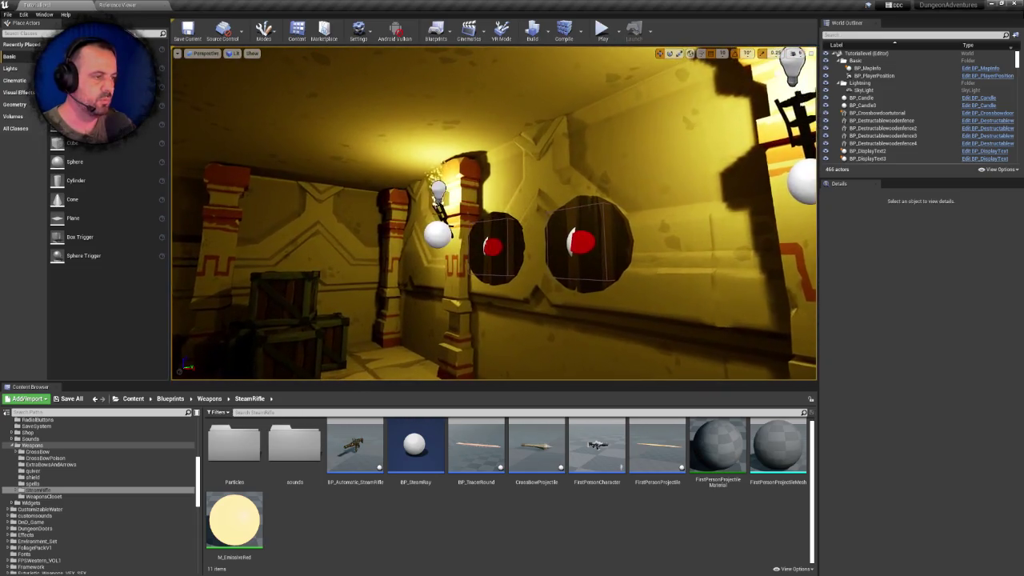
# Find the CrossBowProjectile actor via an Outliner search for 'crossb' and delete it from the level
pyautogui.click(438, 232)
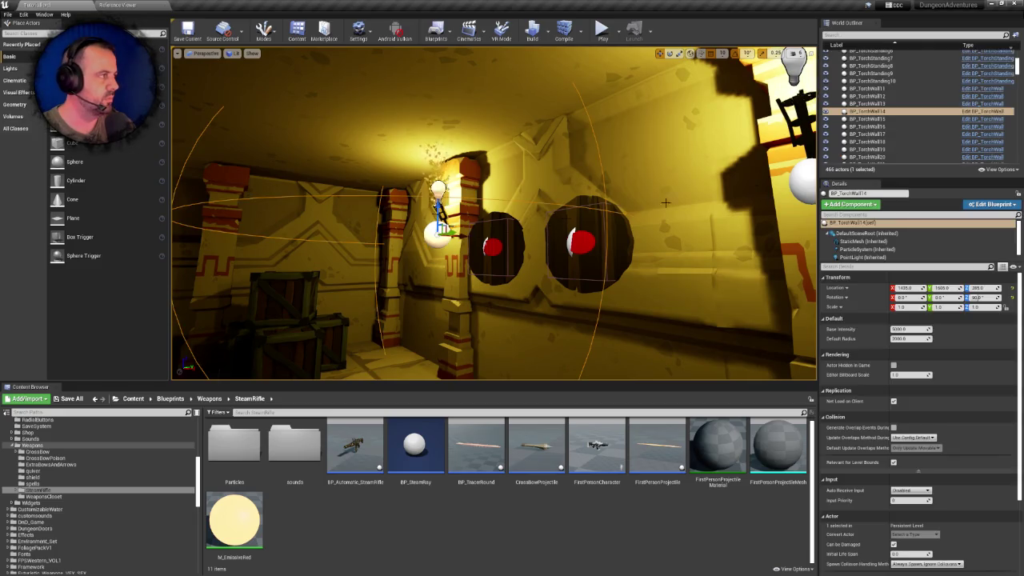
pyautogui.write('crossb')
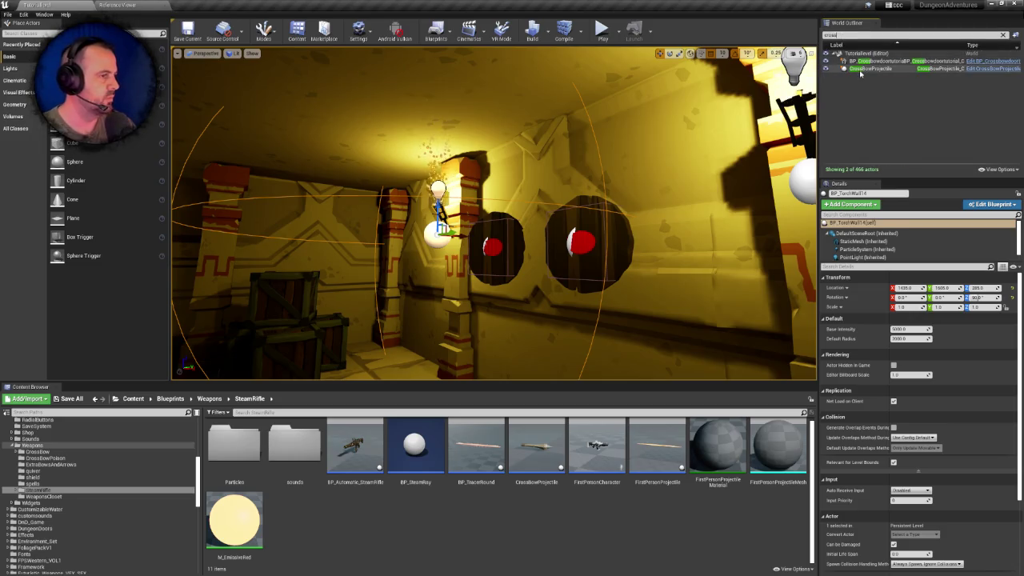
pyautogui.doubleClick(867, 68)
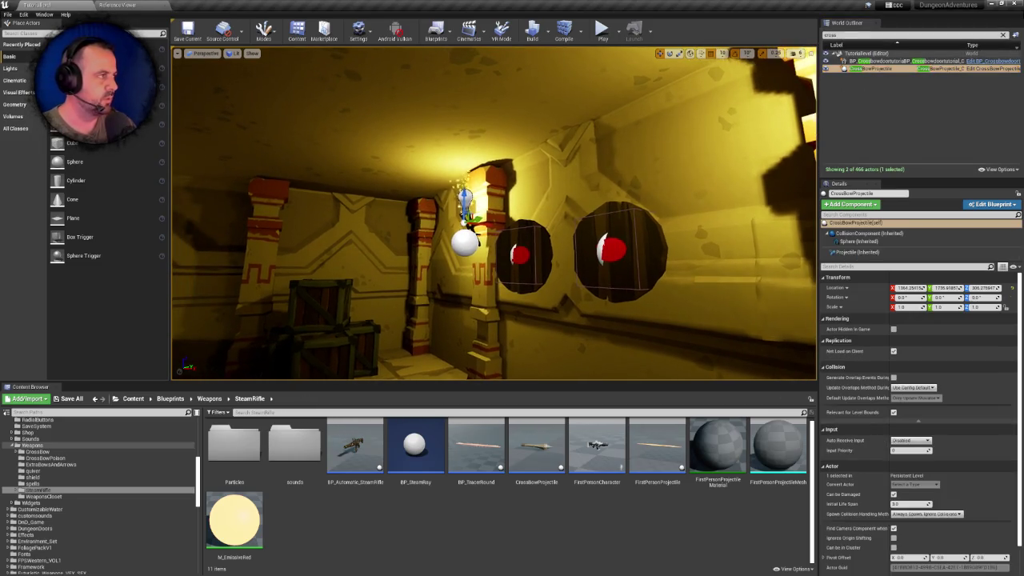
pyautogui.click(775, 53)
pyautogui.moveTo(496, 240); pyautogui.dragTo(484, 208)
pyautogui.moveTo(566, 171); pyautogui.dragTo(550, 170)
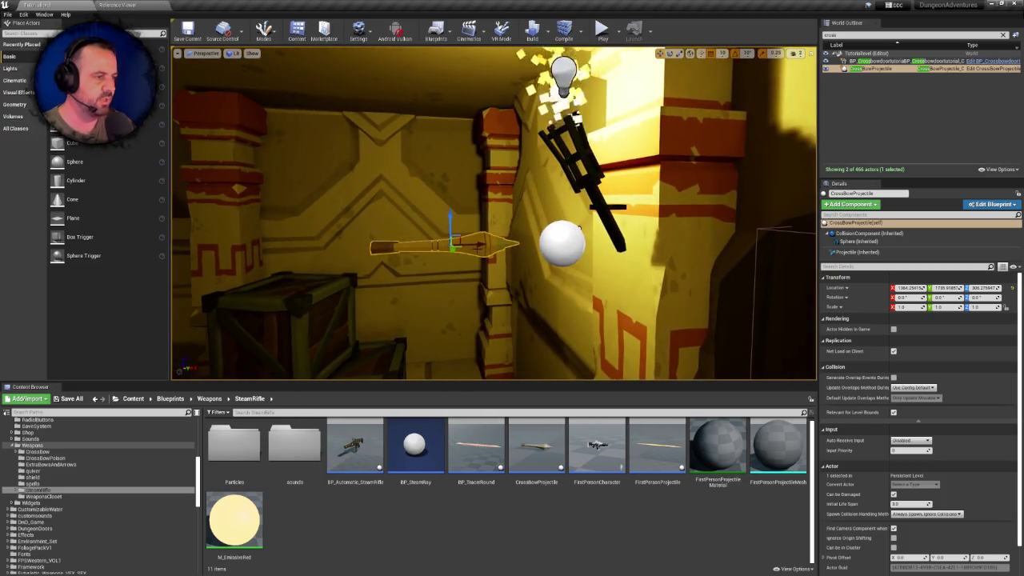
pyautogui.press('Delete')
pyautogui.moveTo(464, 248); pyautogui.dragTo(433, 244)
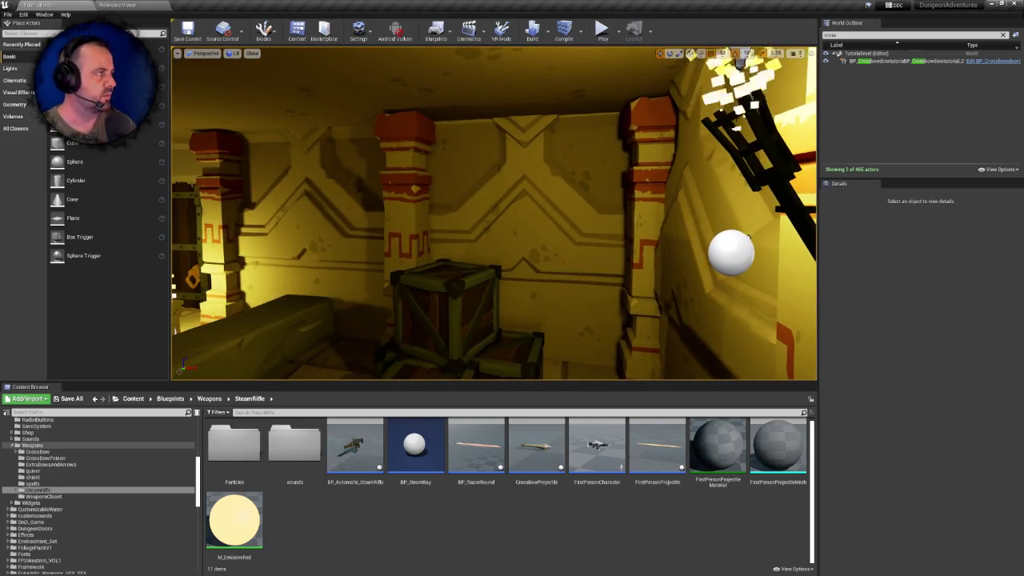
pyautogui.moveTo(609, 140); pyautogui.dragTo(596, 156)
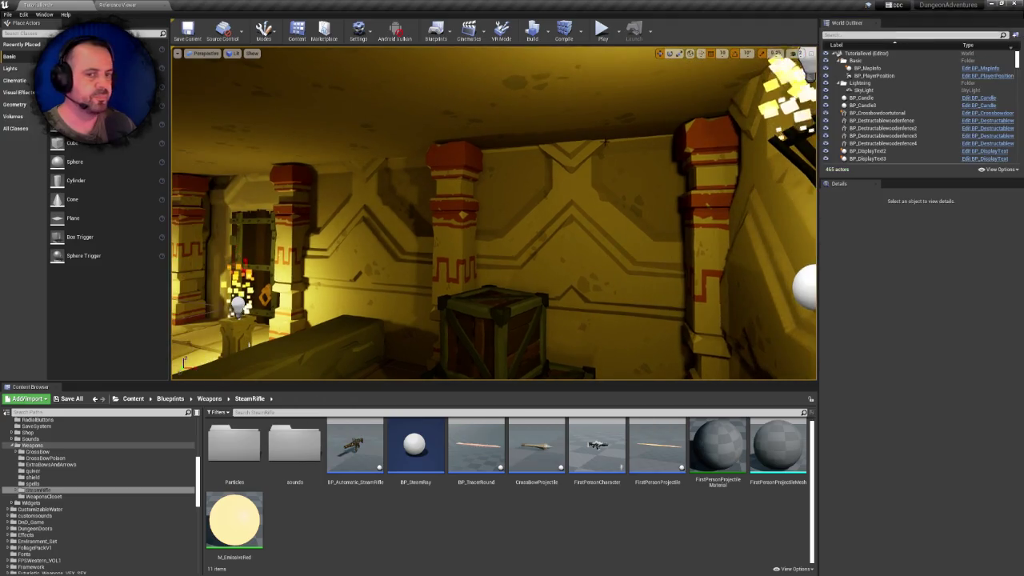
# Load Level_Test from the Testing maps folder
pyautogui.click(8, 15)
pyautogui.click(24, 35)
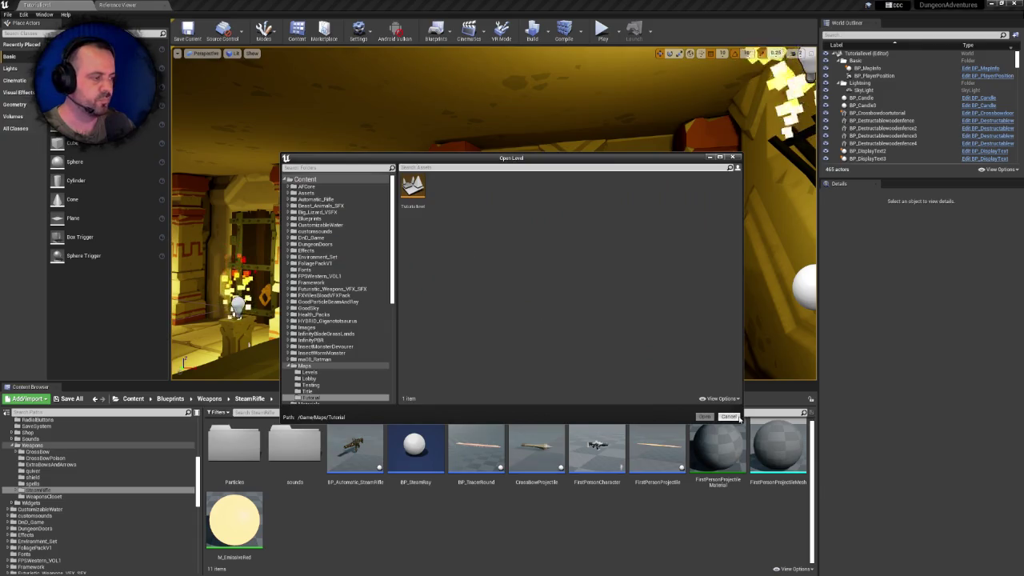
pyautogui.click(318, 386)
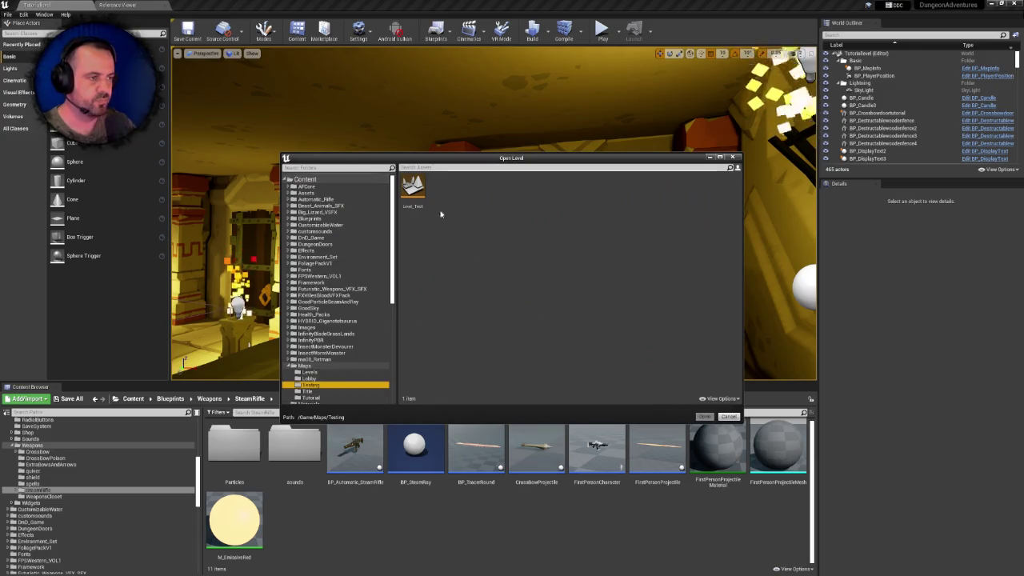
pyautogui.doubleClick(413, 186)
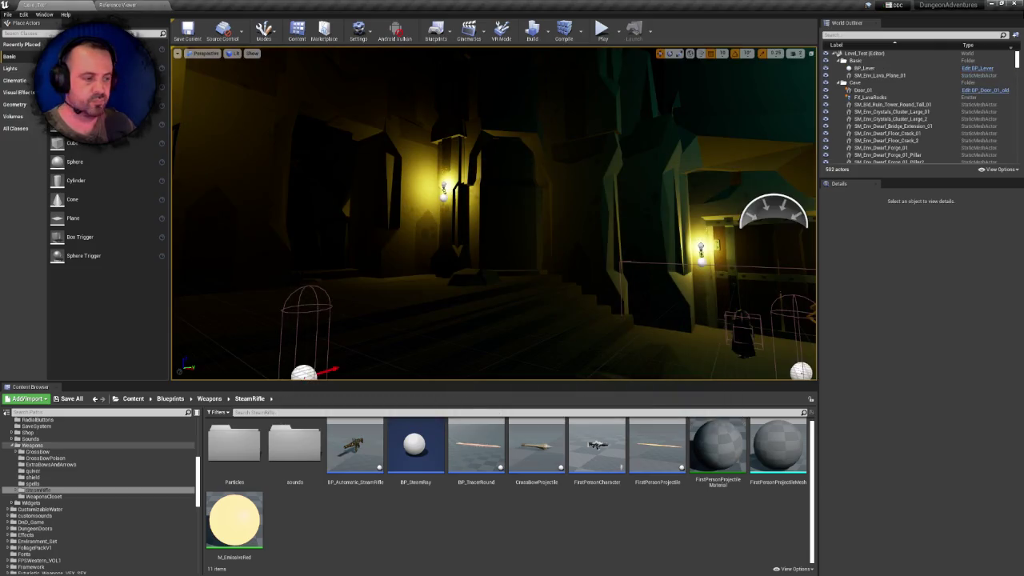
pyautogui.click(536, 448)
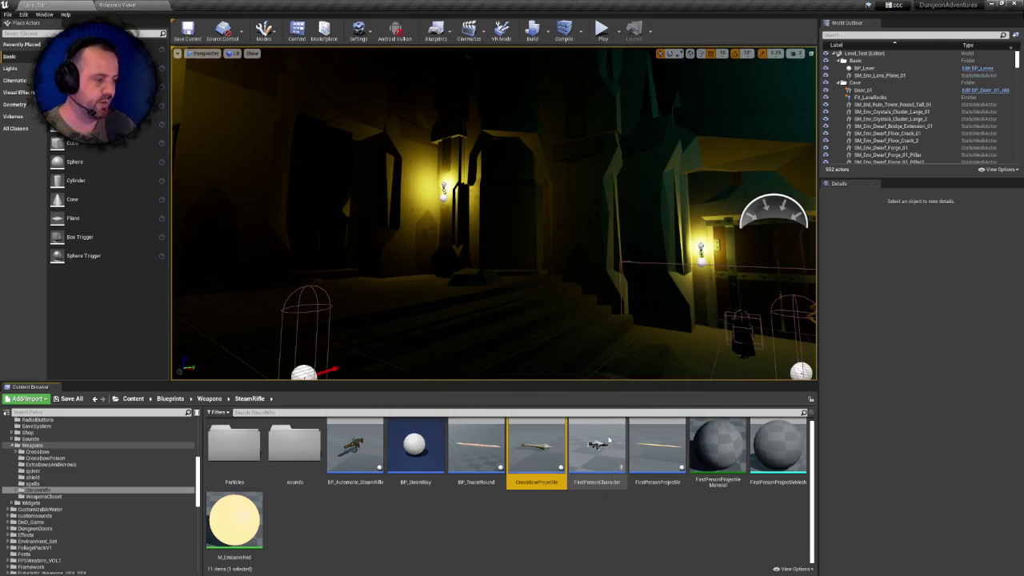
# Cancel the CrossbowProjectile delete and run Fix Up Redirectors in Folder on SteamRifle
pyautogui.press('Delete')
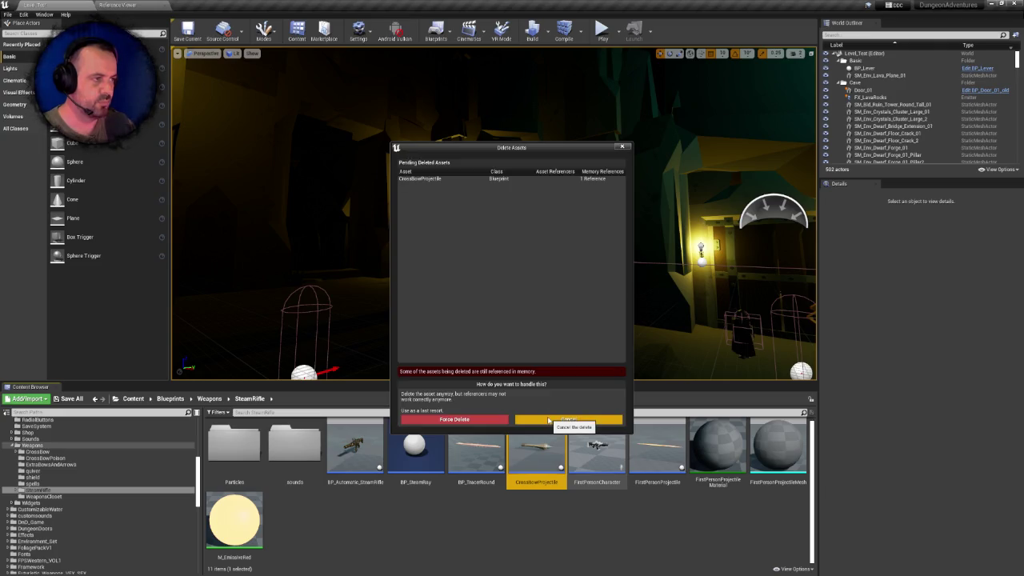
pyautogui.click(548, 421)
pyautogui.click(209, 398)
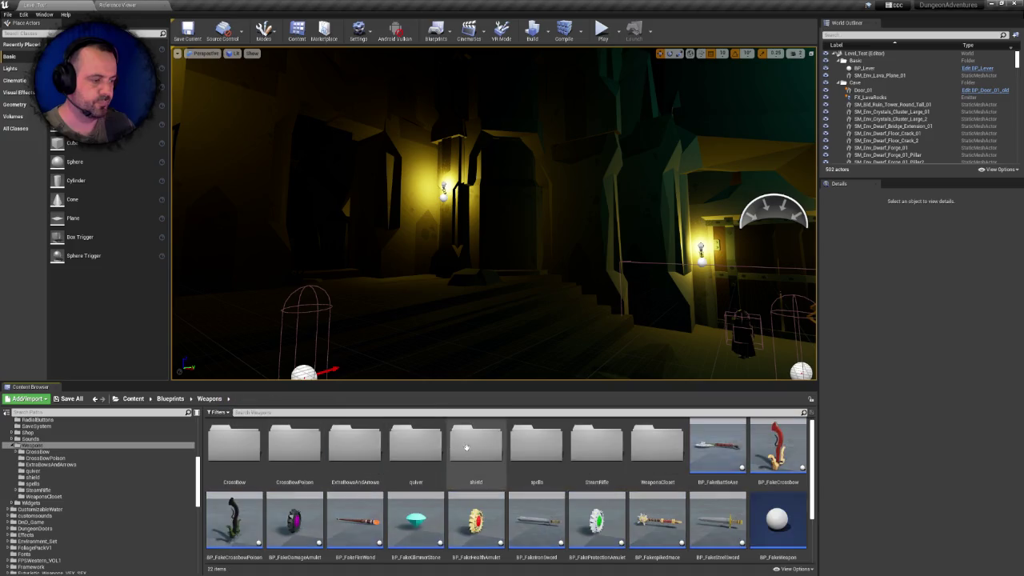
pyautogui.rightClick(594, 453)
pyautogui.moveTo(640, 295)
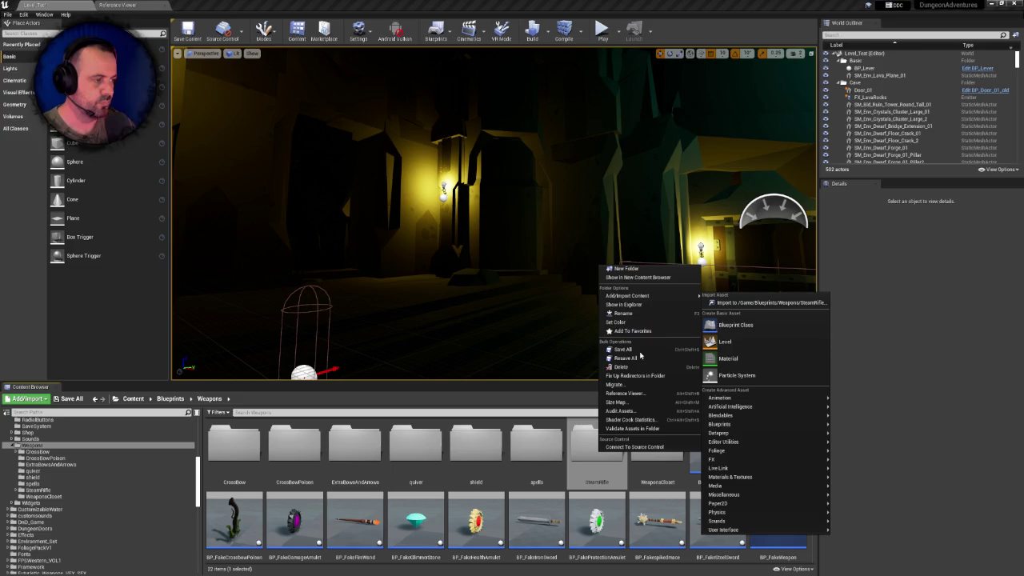
pyautogui.click(640, 375)
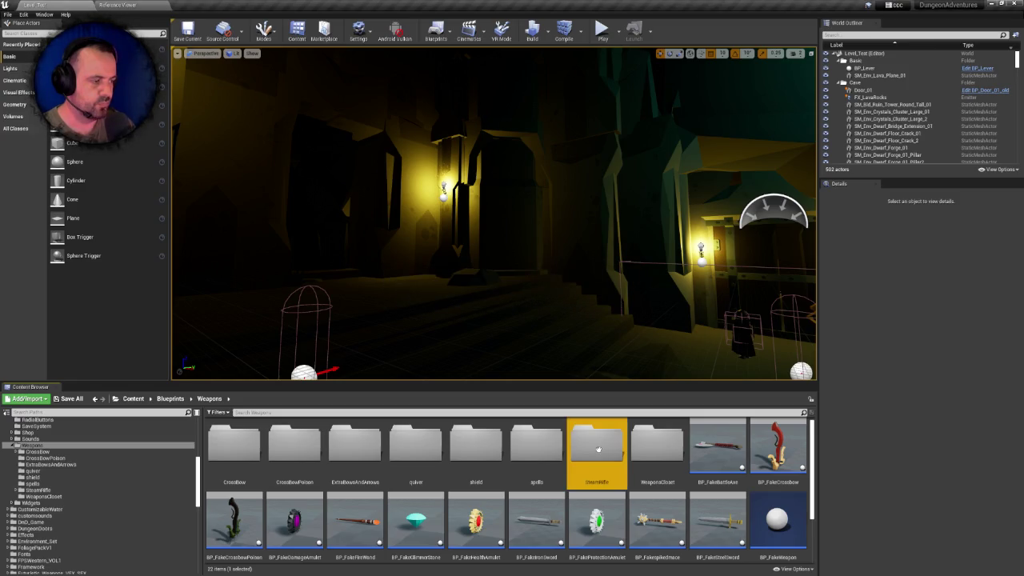
# Reload CrossBowProjectile in the SteamRifle folder and force delete it
pyautogui.doubleClick(597, 449)
pyautogui.click(562, 445)
pyautogui.press('Delete')
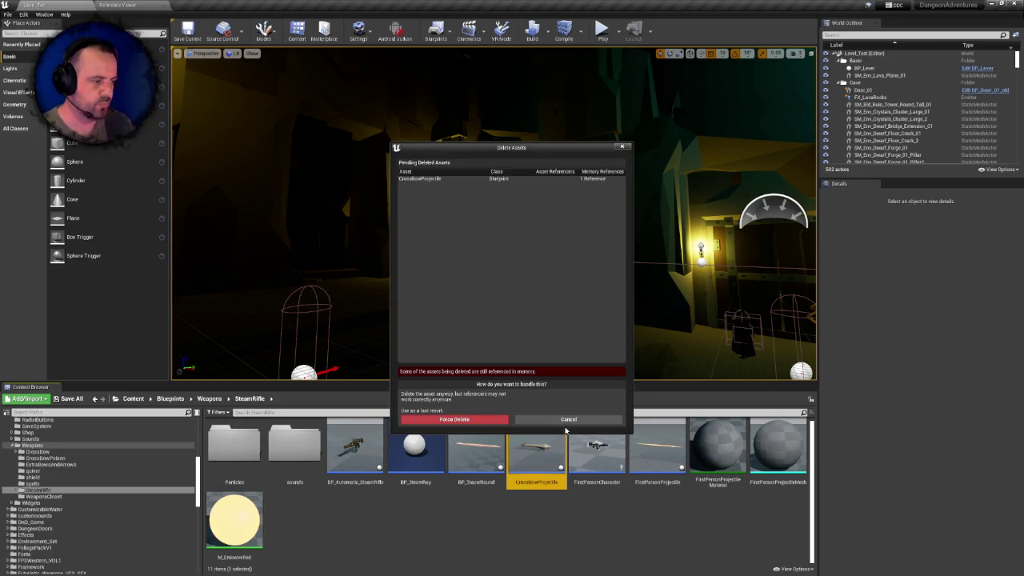
pyautogui.click(566, 419)
pyautogui.rightClick(543, 438)
pyautogui.moveTo(597, 309)
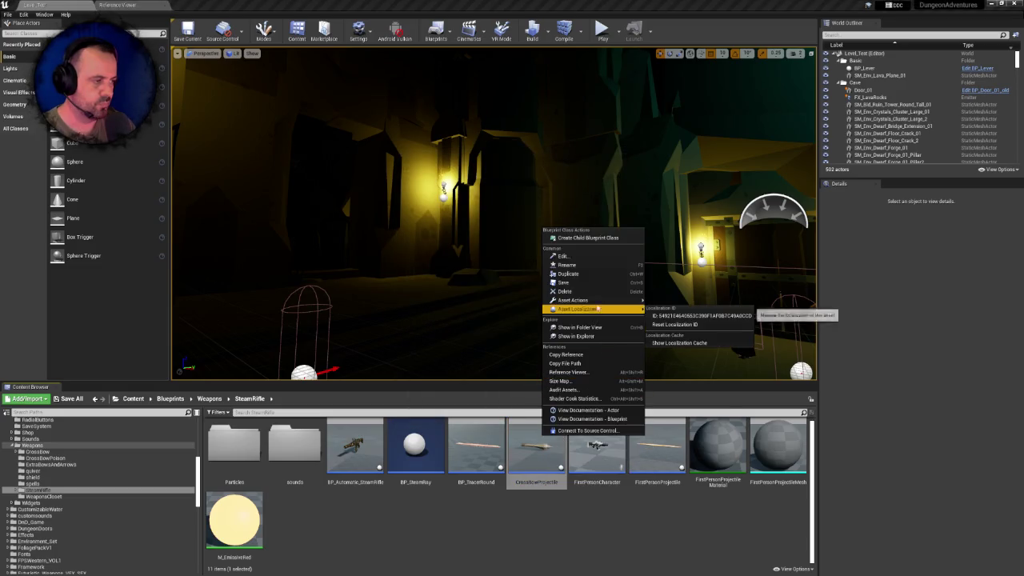
pyautogui.click(678, 368)
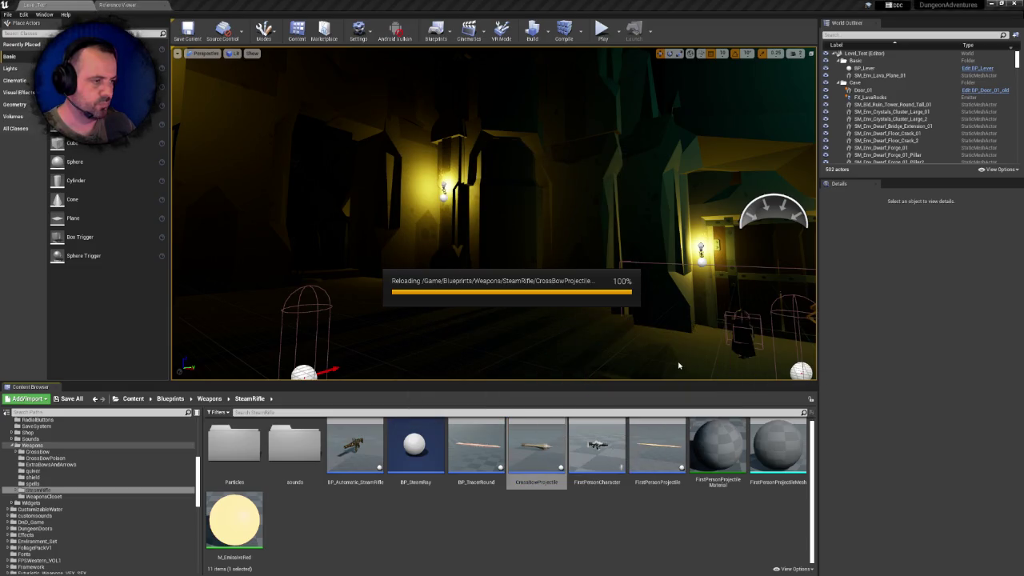
pyautogui.click(550, 441)
pyautogui.press('Delete')
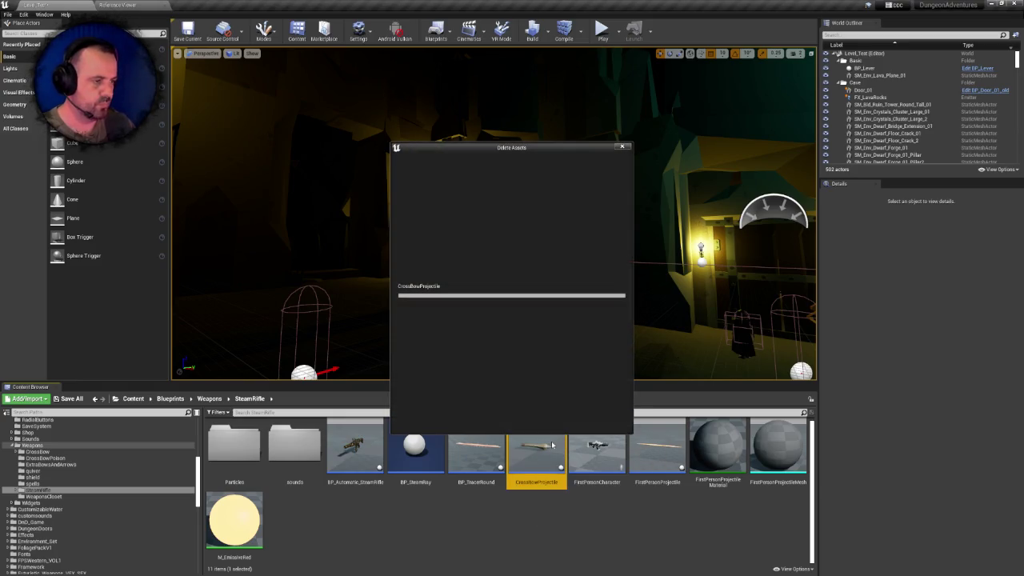
pyautogui.click(435, 418)
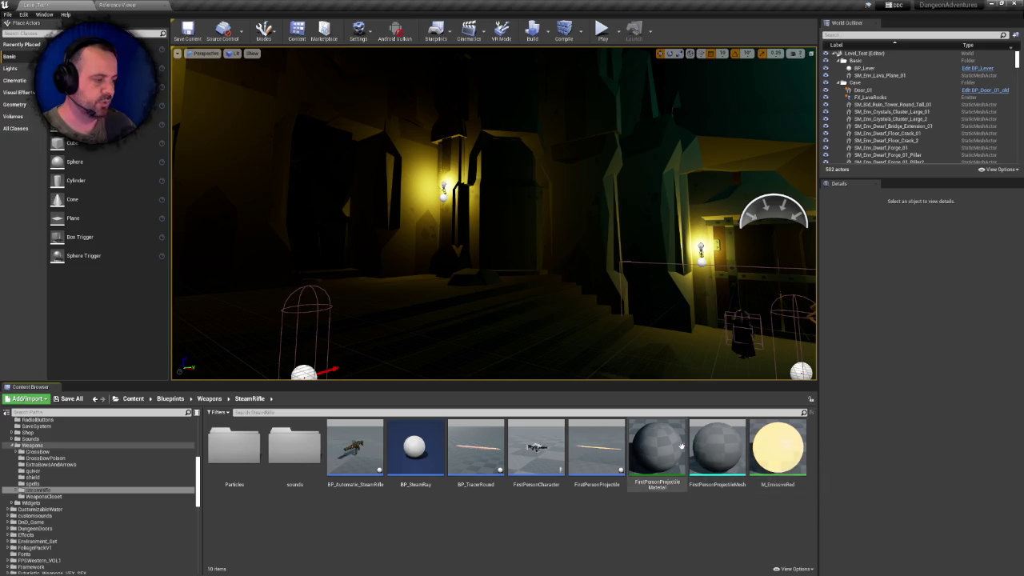
# Delete the FirstPersonCharacter asset from the SteamRifle folder
pyautogui.click(534, 450)
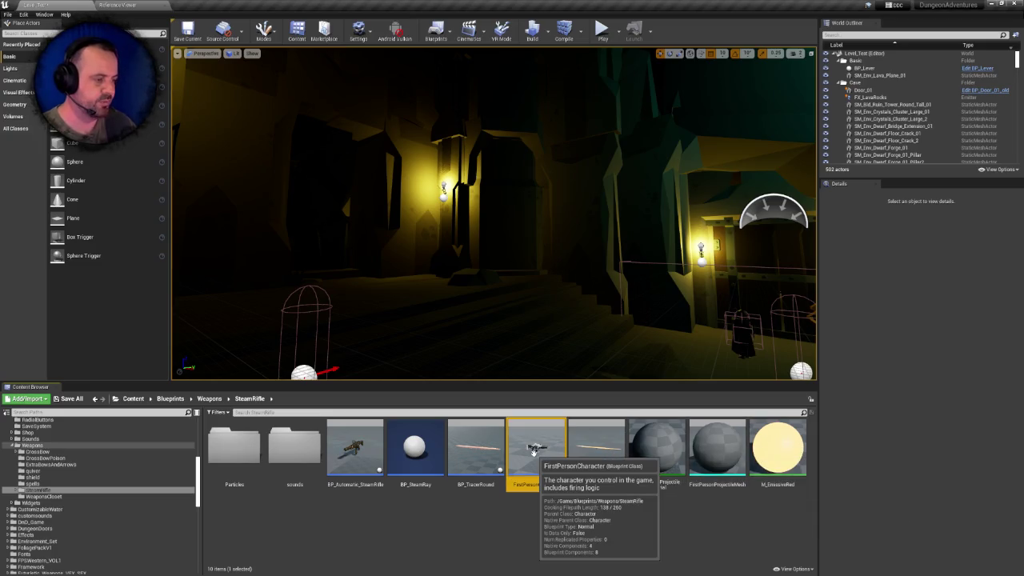
pyautogui.press('Delete')
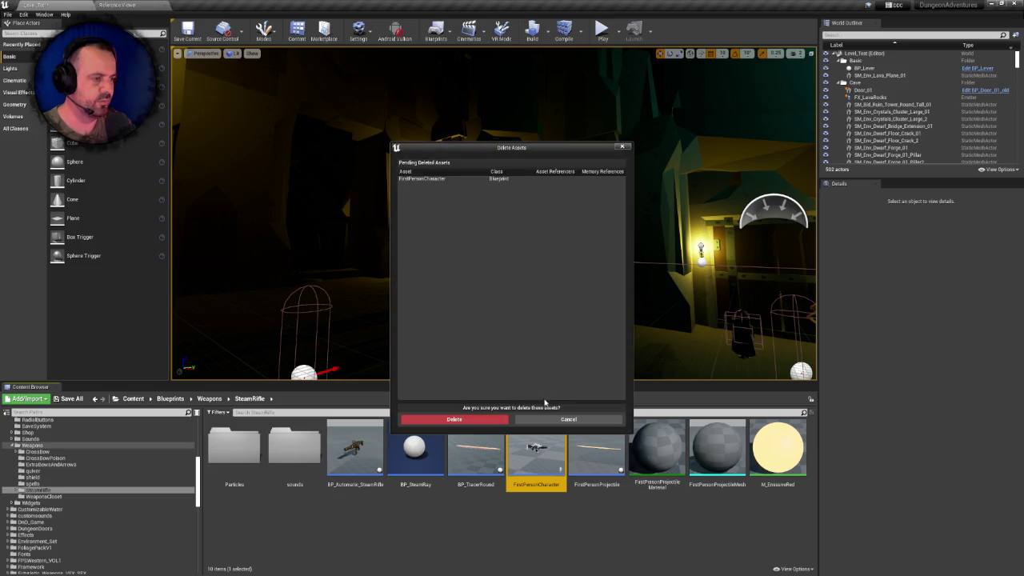
pyautogui.click(480, 422)
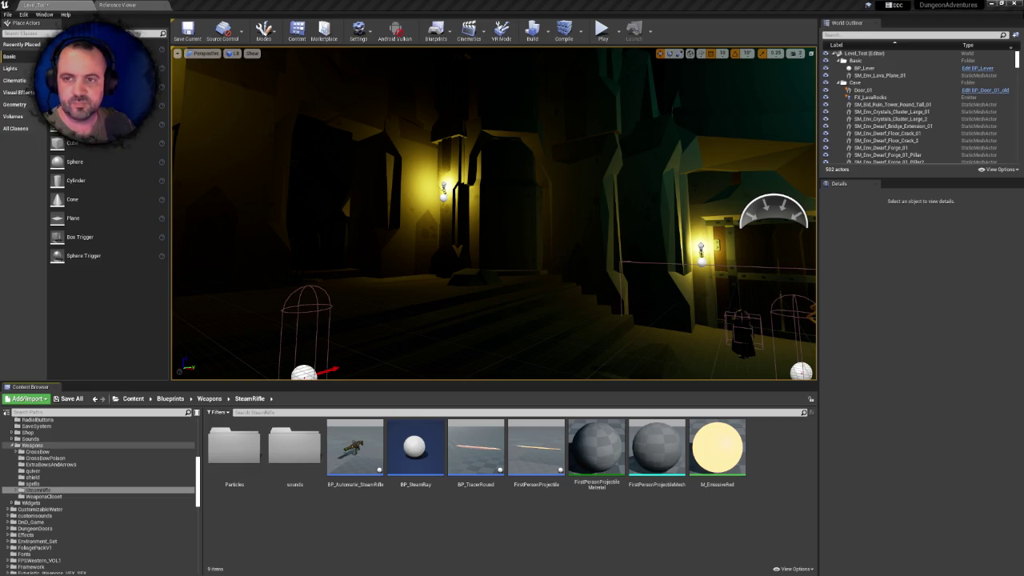
pyautogui.moveTo(407, 300); pyautogui.dragTo(472, 256)
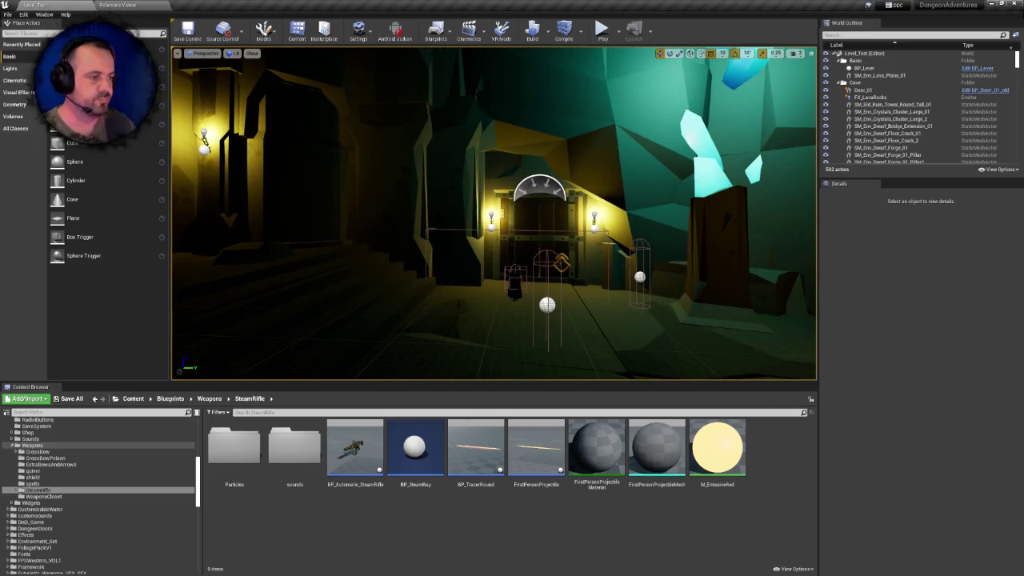
# Delete BP_TracerRound, and try deleting FirstPersonProjectile but cancel
pyautogui.click(467, 438)
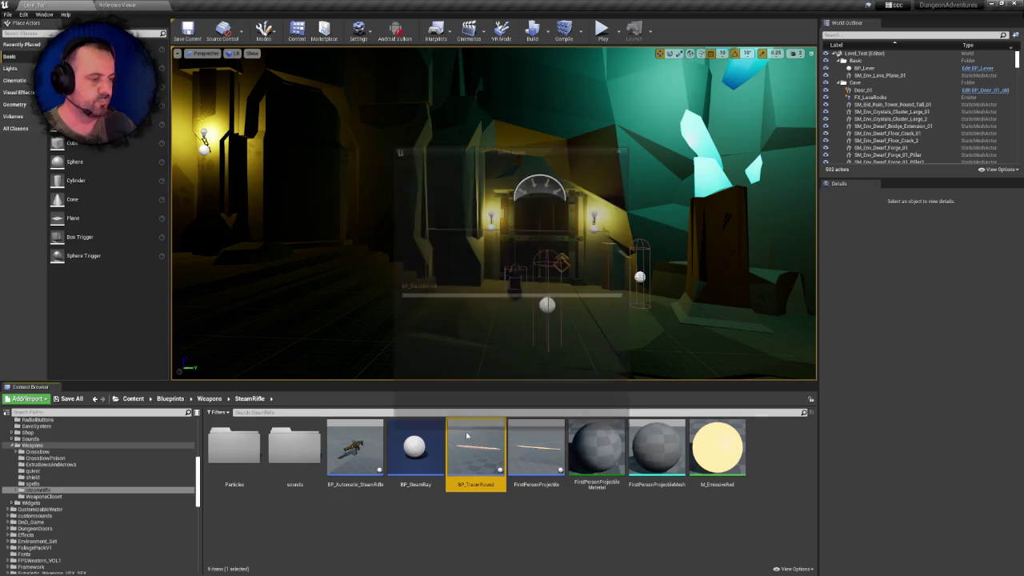
pyautogui.press('Delete')
pyautogui.click(455, 418)
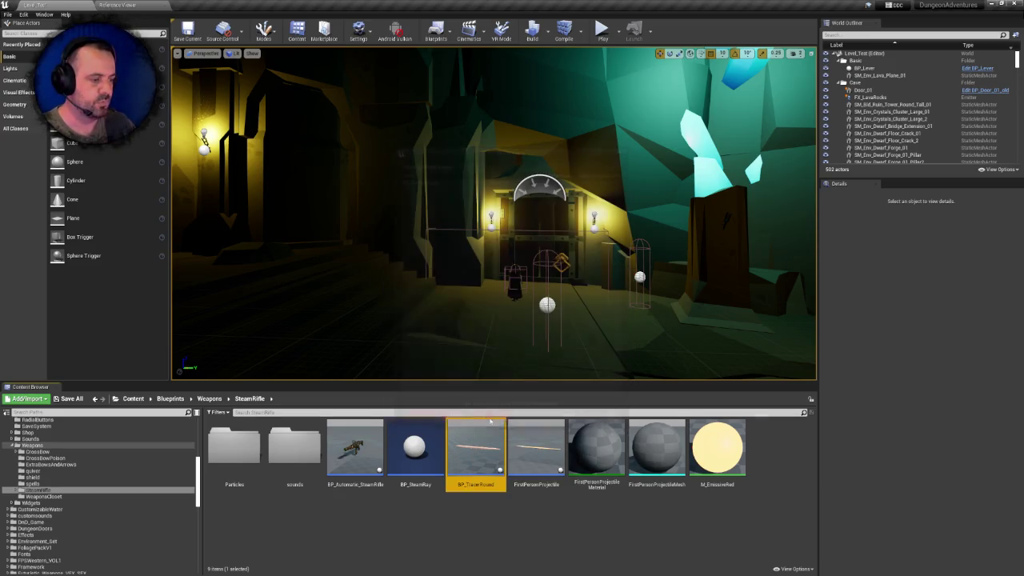
pyautogui.click(481, 449)
pyautogui.press('Delete')
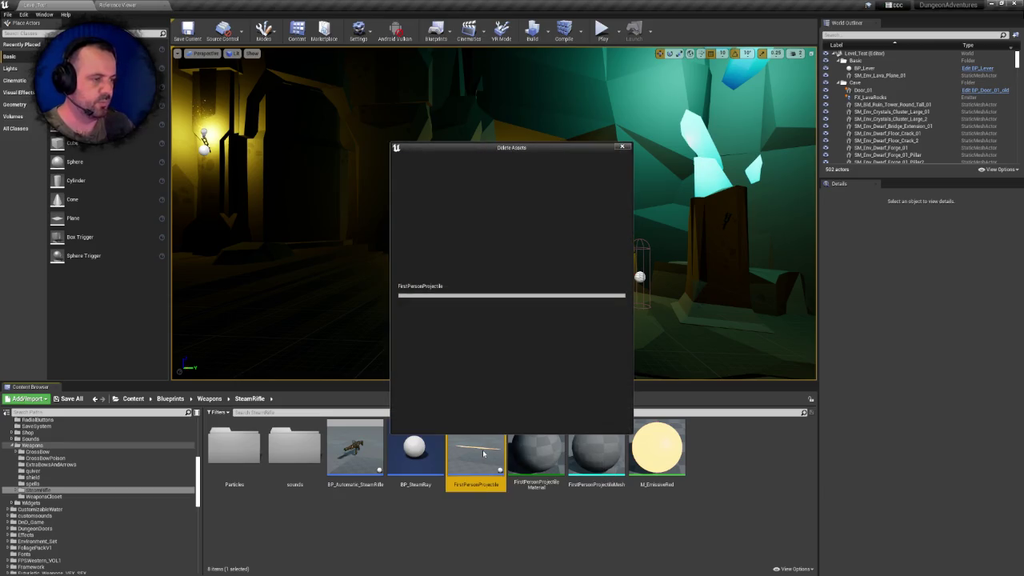
pyautogui.click(590, 418)
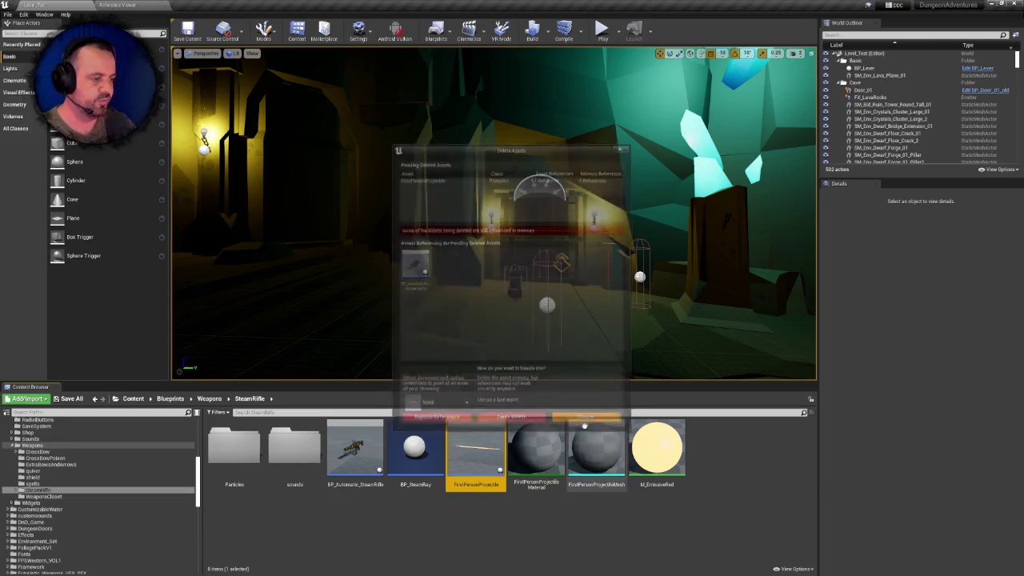
# Select BP_SteamRay and start deleting it to see its references
pyautogui.moveTo(536, 320)
pyautogui.mouseDown()
pyautogui.moveTo(592, 320)
pyautogui.moveTo(528, 319)
pyautogui.mouseUp()
pyautogui.click(377, 442)
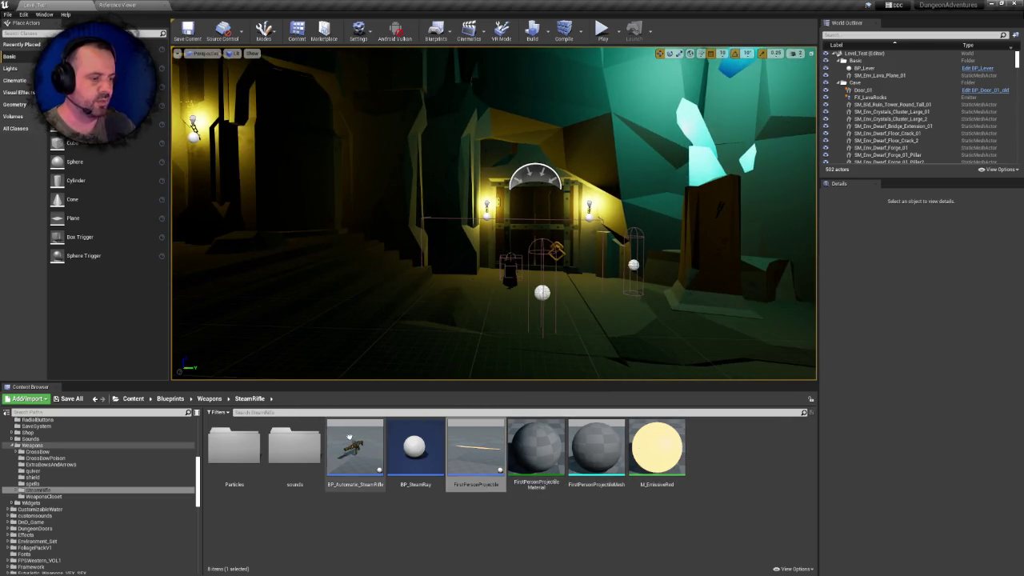
pyautogui.click(424, 436)
pyautogui.press('Delete')
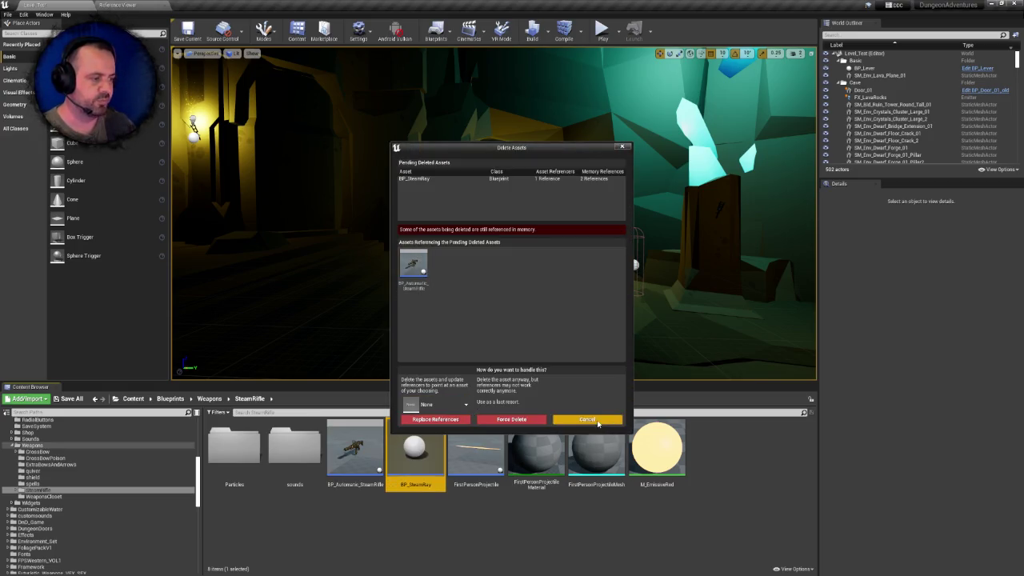
# Delete BP_Automatic_SteamRifle, replace its references with BP_Weapon, and save the changed assets
pyautogui.click(587, 419)
pyautogui.click(367, 426)
pyautogui.press('Delete')
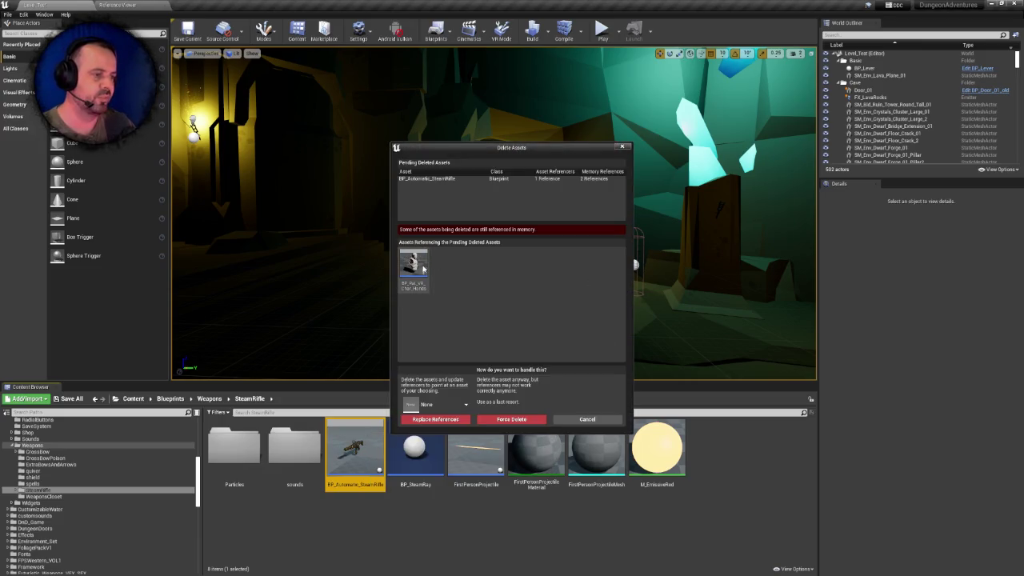
pyautogui.moveTo(423, 268)
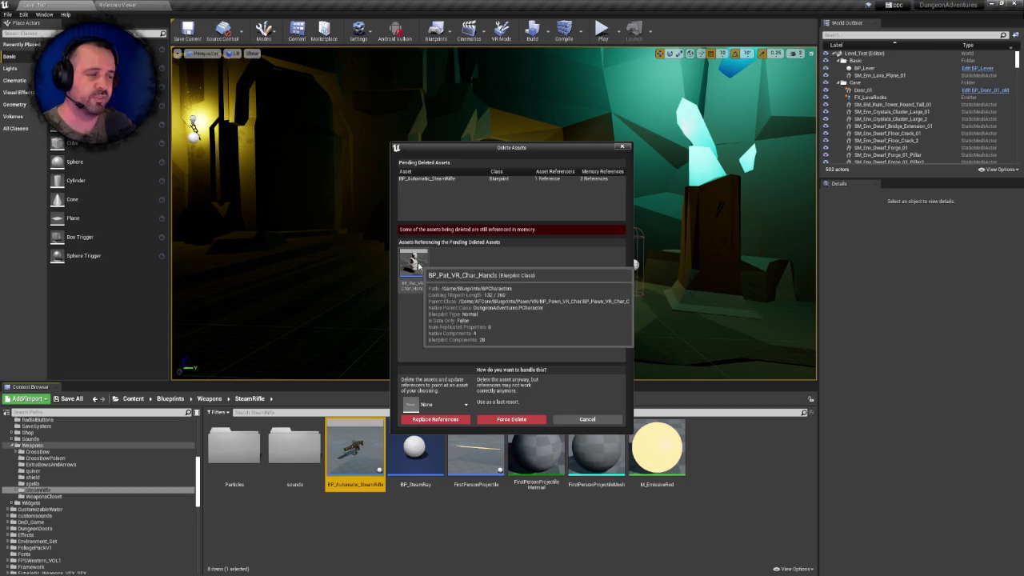
pyautogui.click(443, 407)
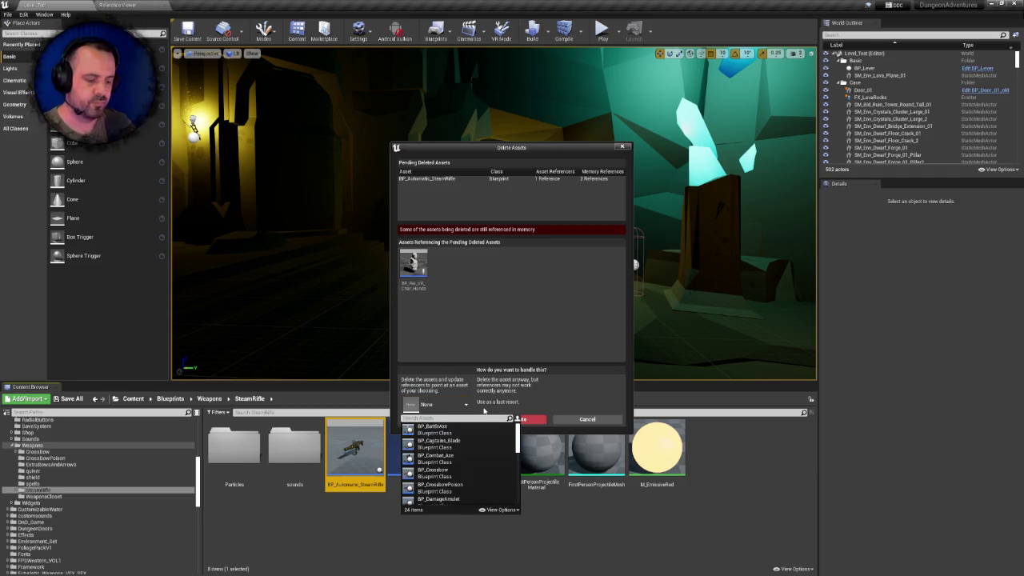
pyautogui.write('weapon')
pyautogui.click(435, 428)
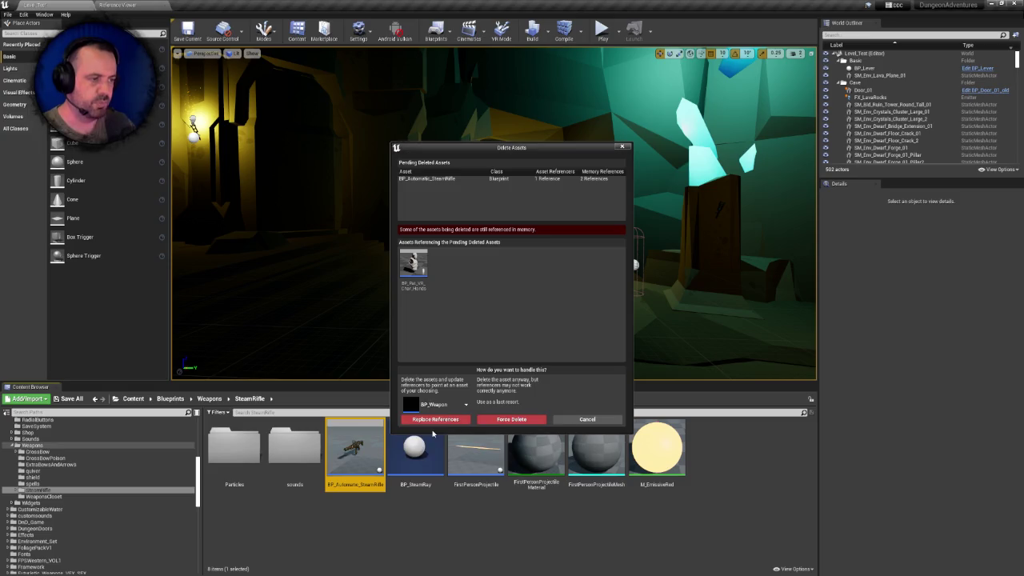
pyautogui.click(452, 421)
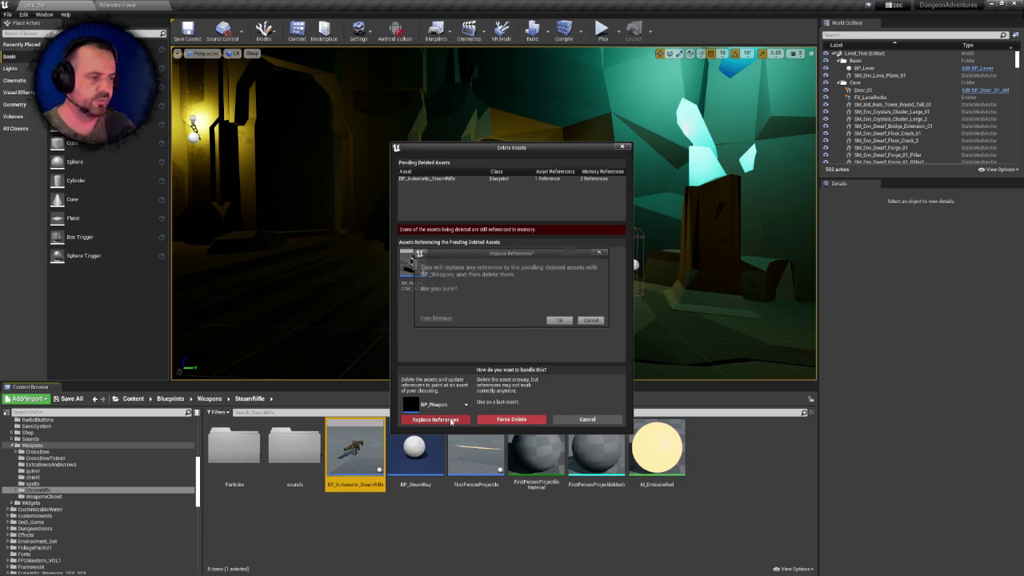
pyautogui.click(557, 325)
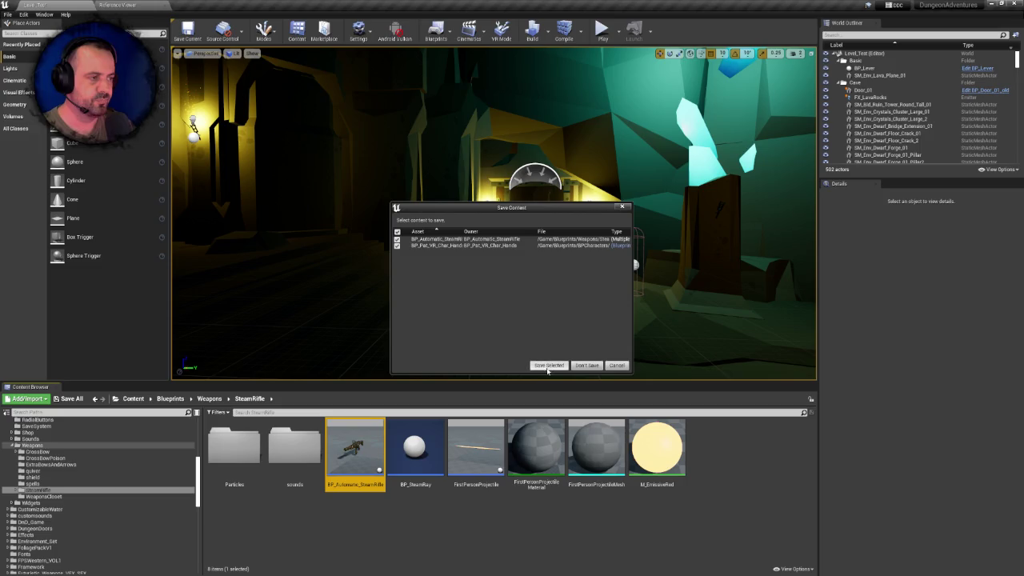
pyautogui.click(551, 371)
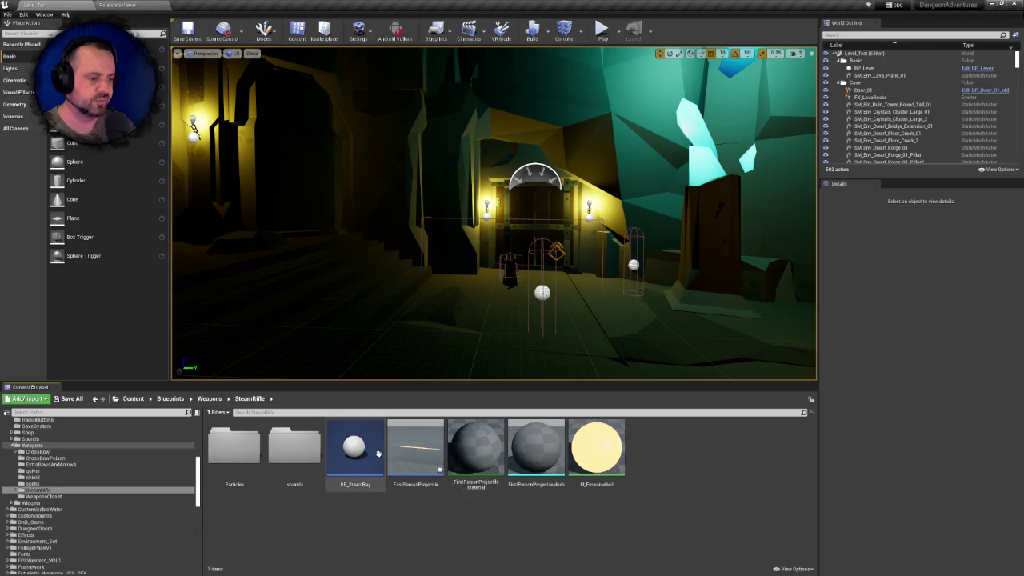
# Delete BP_SteamRay and force-delete FirstPersonProjectile despite its references
pyautogui.press('Delete')
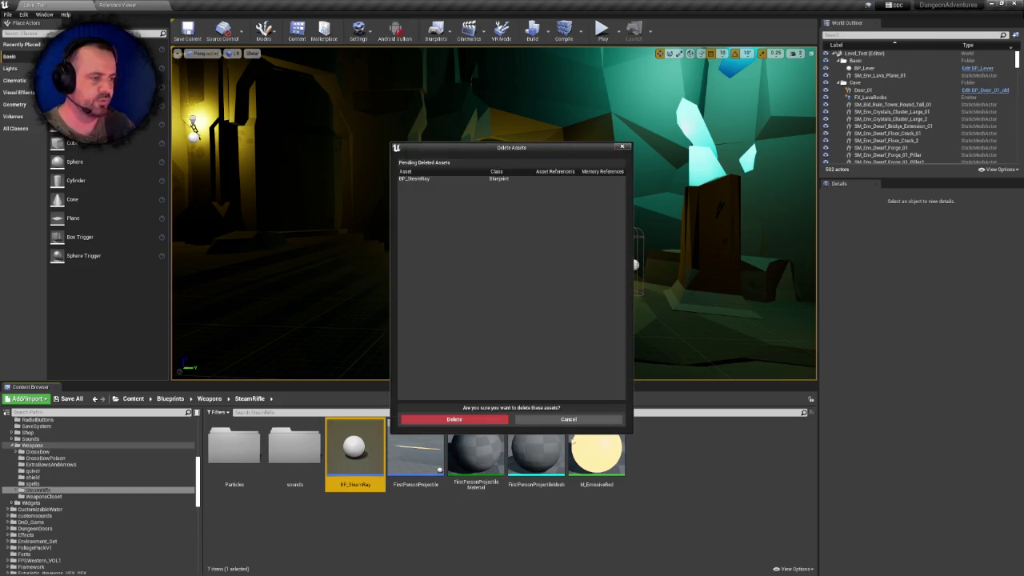
pyautogui.click(481, 418)
pyautogui.click(358, 452)
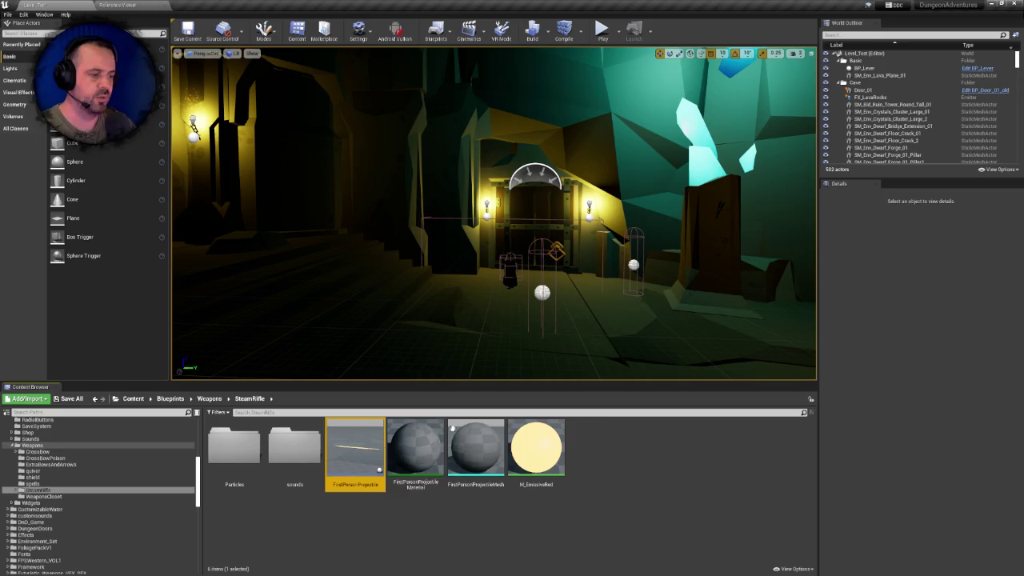
pyautogui.press('Delete')
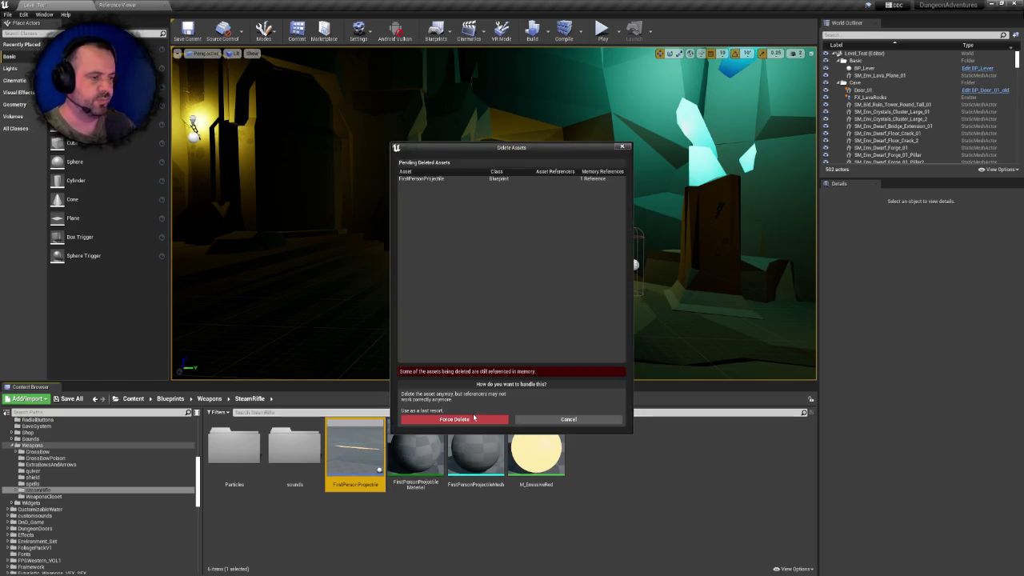
pyautogui.click(484, 420)
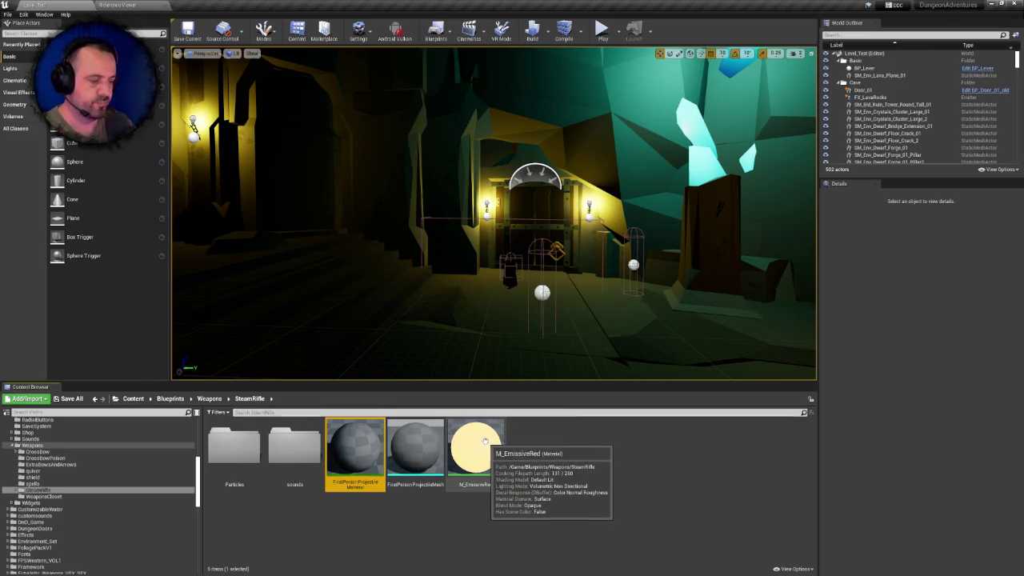
# Delete the remaining three assets, including the mesh and red material
pyautogui.keyDown('shift'); pyautogui.click(461, 435); pyautogui.keyUp('shift')
pyautogui.press('Delete')
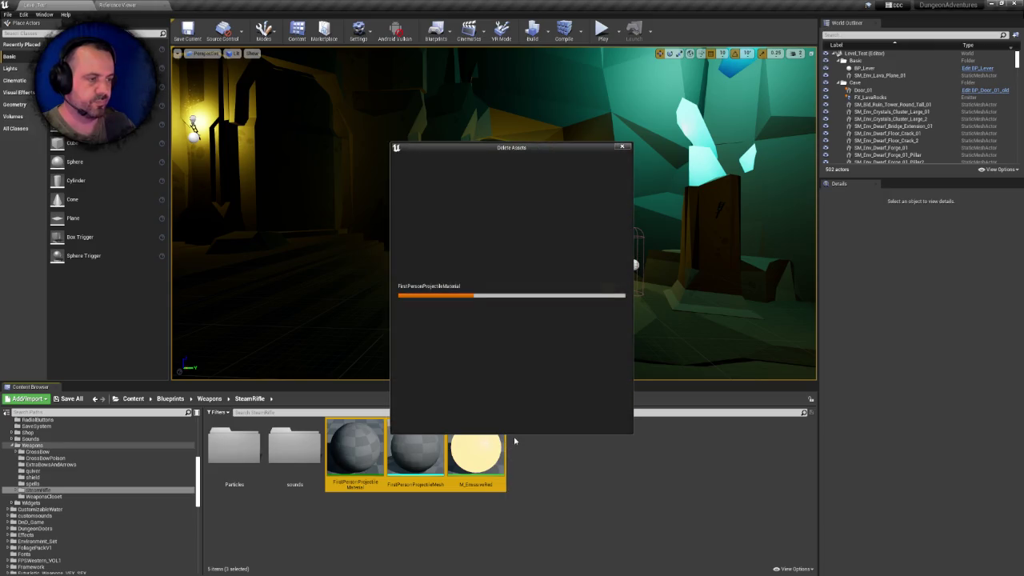
pyautogui.click(445, 418)
# Delete the Particles folder together with its particle assets
pyautogui.click(242, 453)
pyautogui.doubleClick(243, 453)
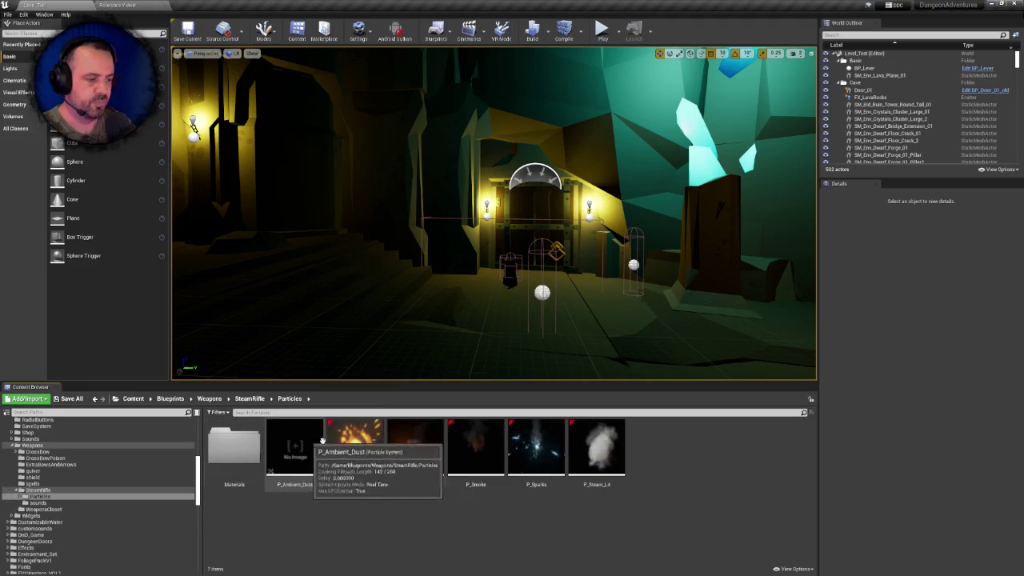
pyautogui.click(250, 398)
pyautogui.click(235, 447)
pyautogui.press('Delete')
pyautogui.click(377, 458)
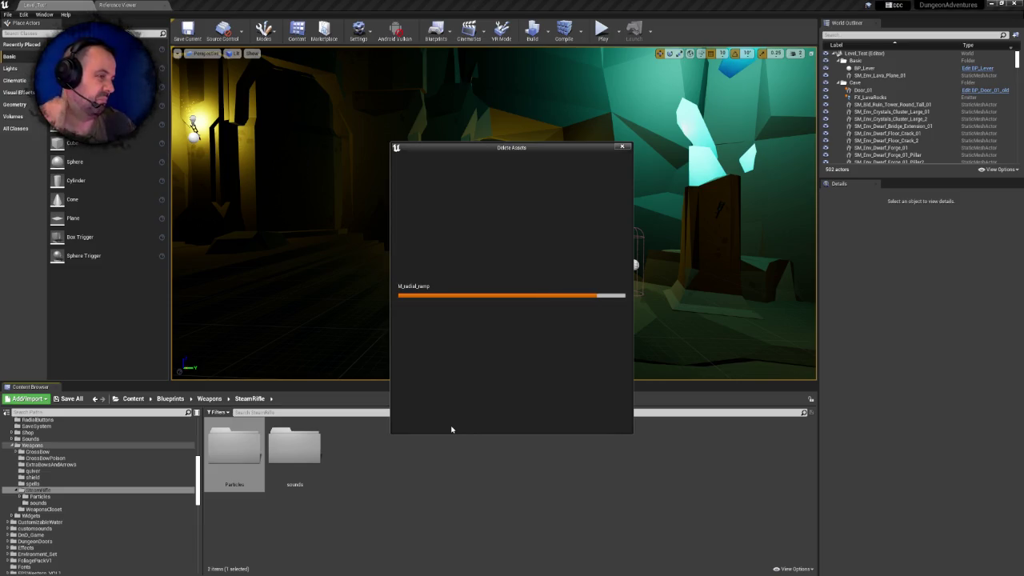
pyautogui.click(458, 421)
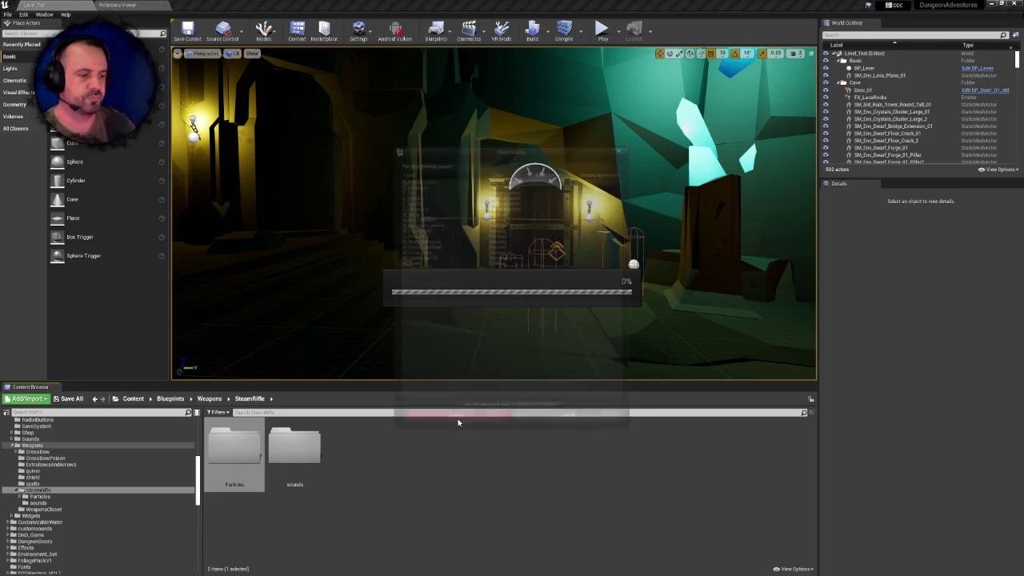
# From the Weapons folder, start deleting the SteamRifle folder
pyautogui.click(209, 399)
pyautogui.click(593, 448)
pyautogui.press('Delete')
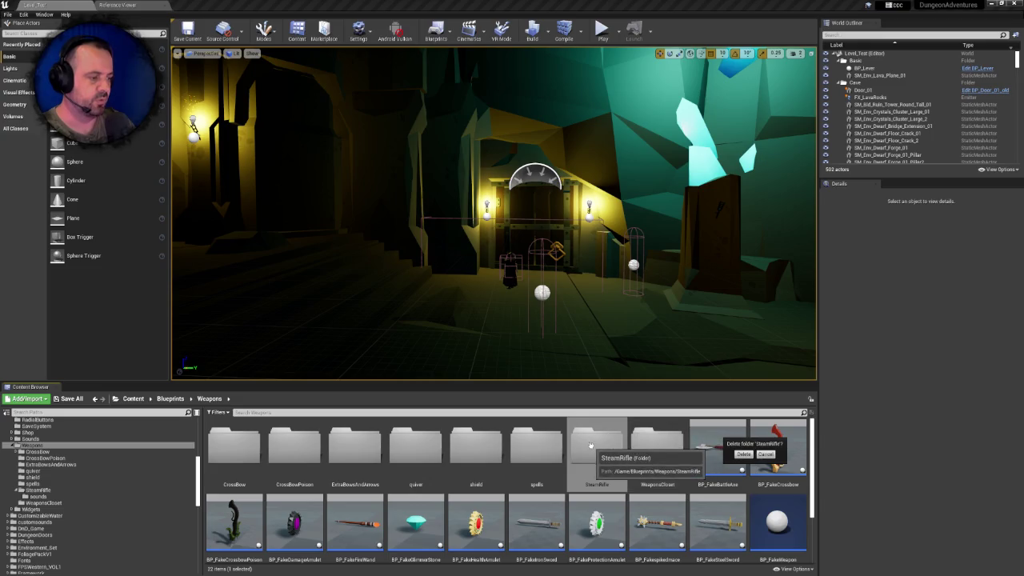
# Confirm deleting the SteamRifle folder and its leftover assets, then open Content > Automatic_Rifle
pyautogui.click(765, 453)
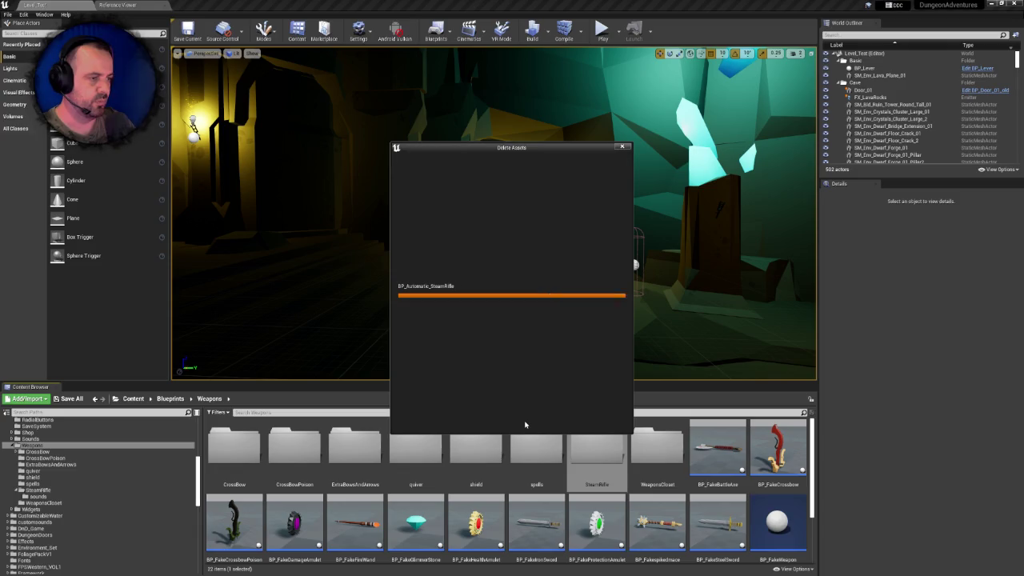
pyautogui.click(481, 420)
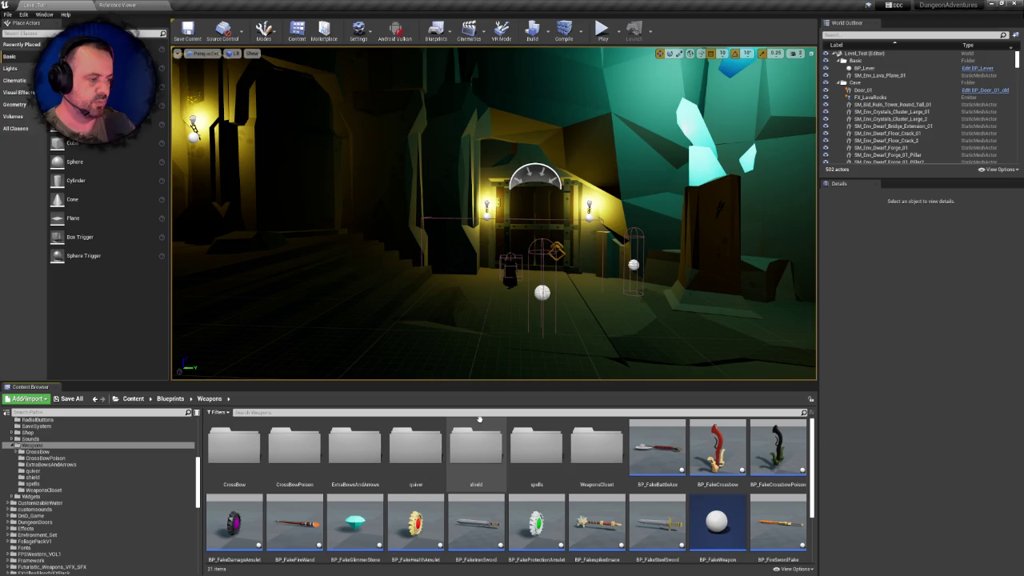
pyautogui.scroll(5, 80, 456)
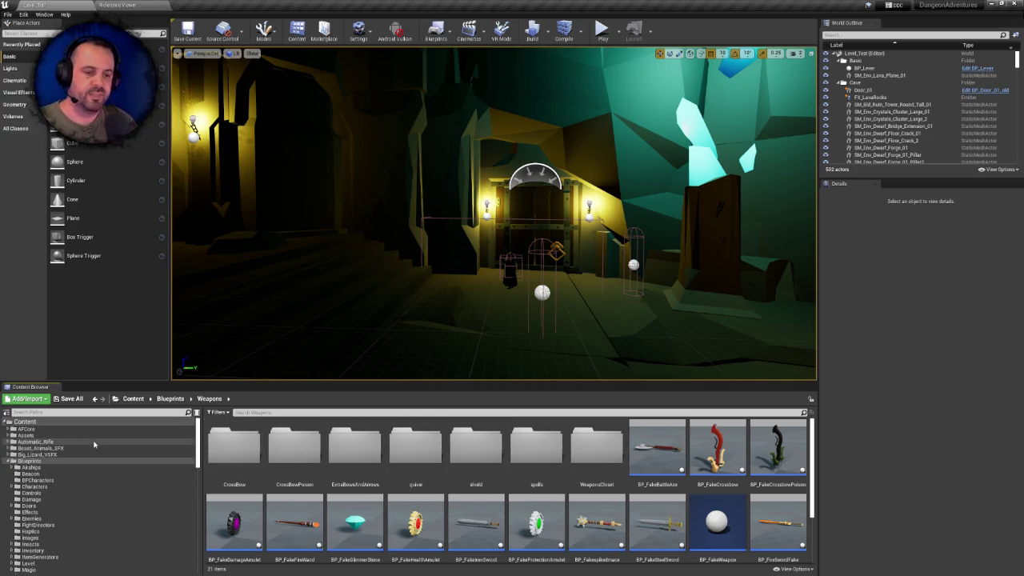
pyautogui.click(24, 422)
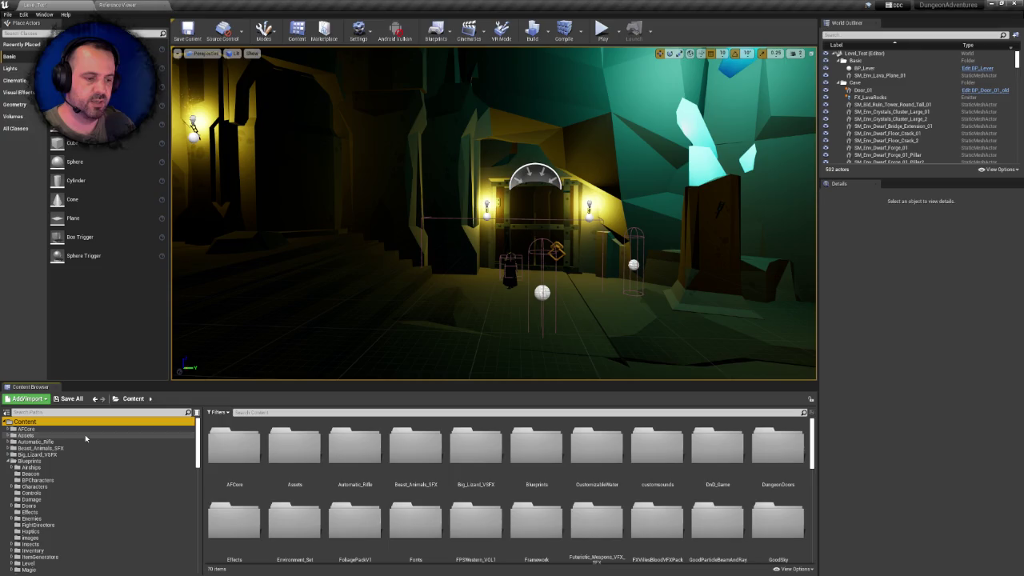
pyautogui.doubleClick(363, 466)
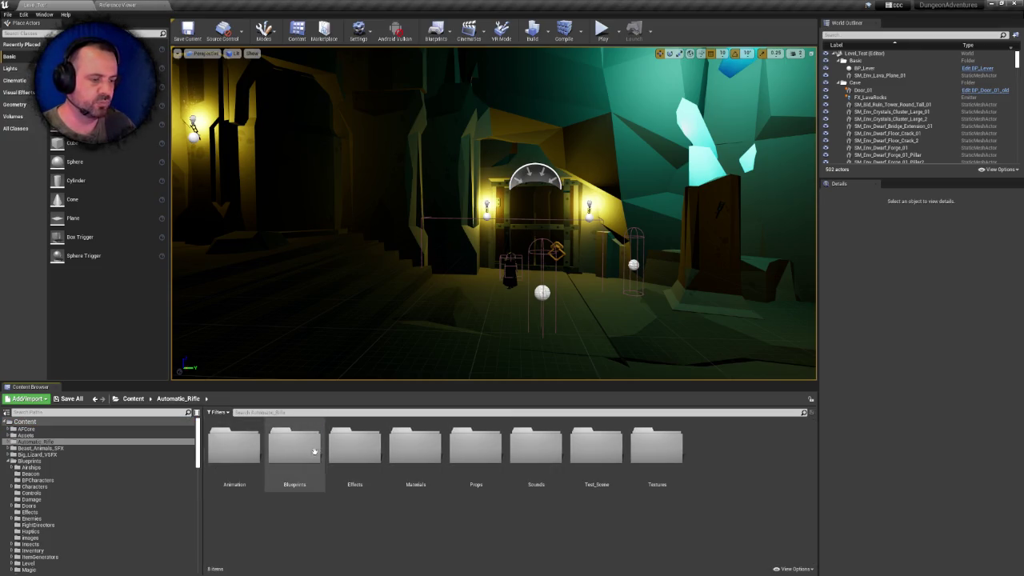
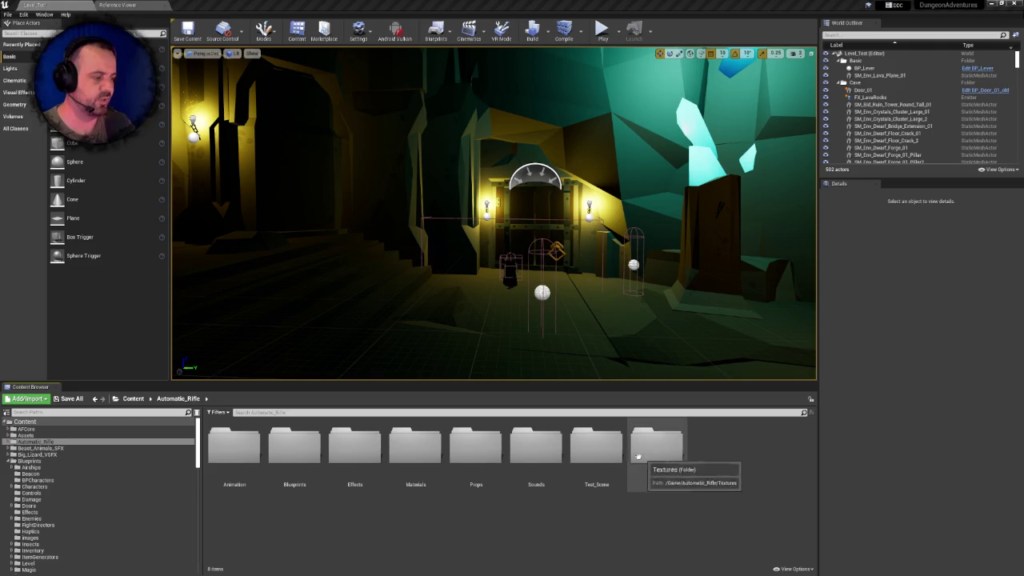
# Check Test_Scene's contents, then delete it from Automatic_Rifle to list its assets pending deletion
pyautogui.doubleClick(607, 452)
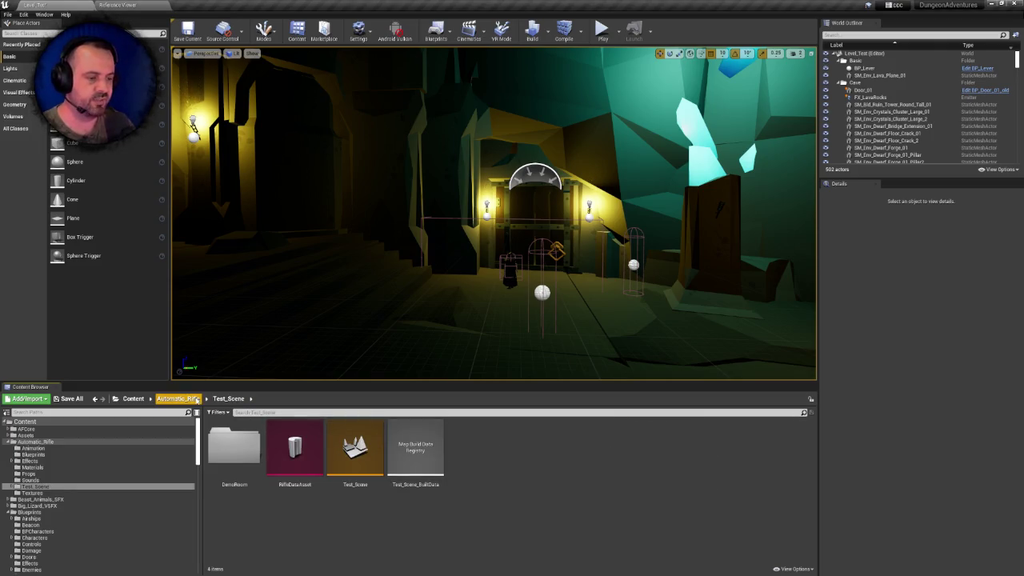
pyautogui.click(195, 398)
pyautogui.click(598, 452)
pyautogui.press('Delete')
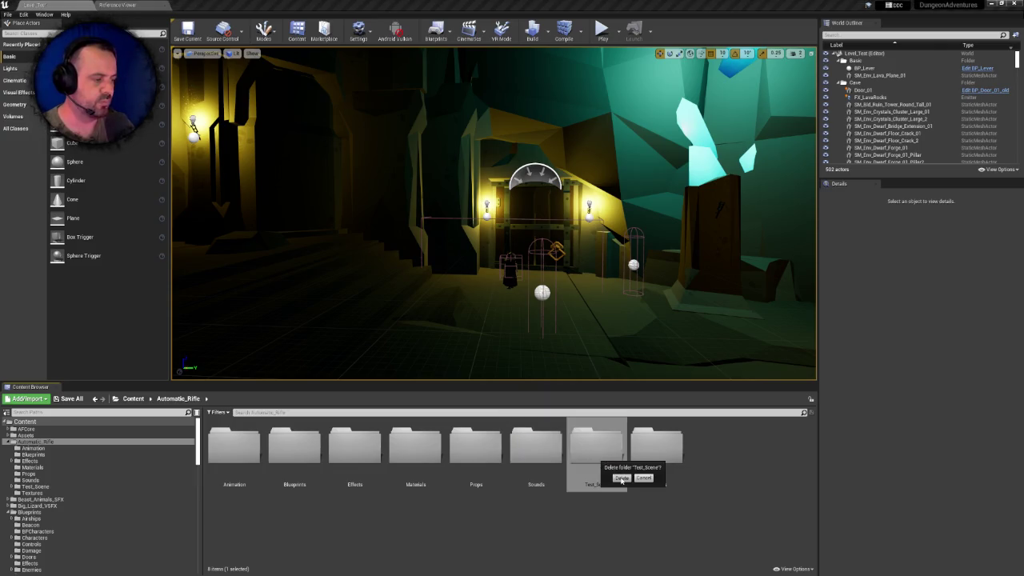
pyautogui.click(621, 478)
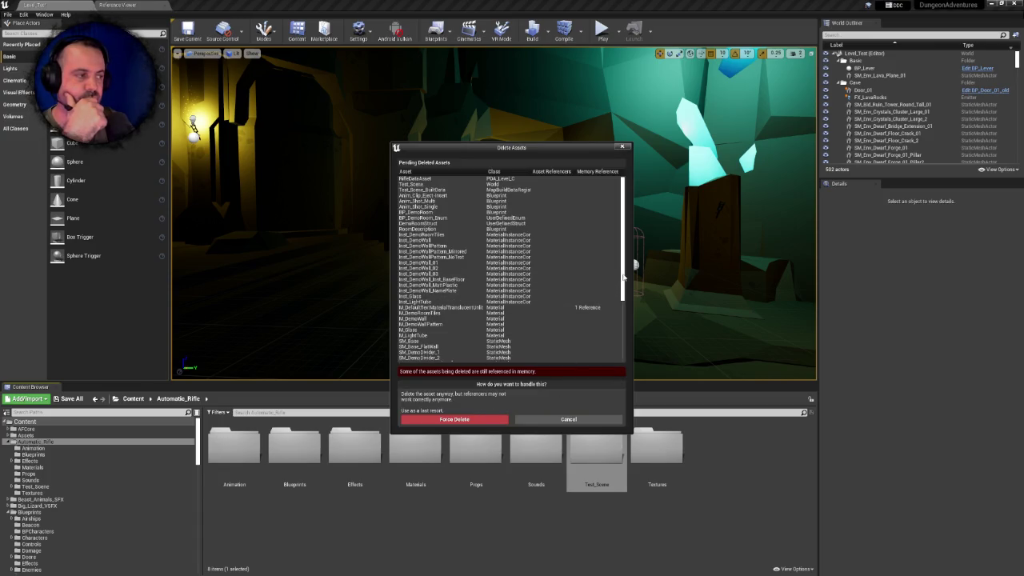
# Inspect the in-memory referenced asset, force-delete Test_Scene, then force-delete the three BP_Automatic_Rifle blueprints
pyautogui.scroll(-5, 607, 292)
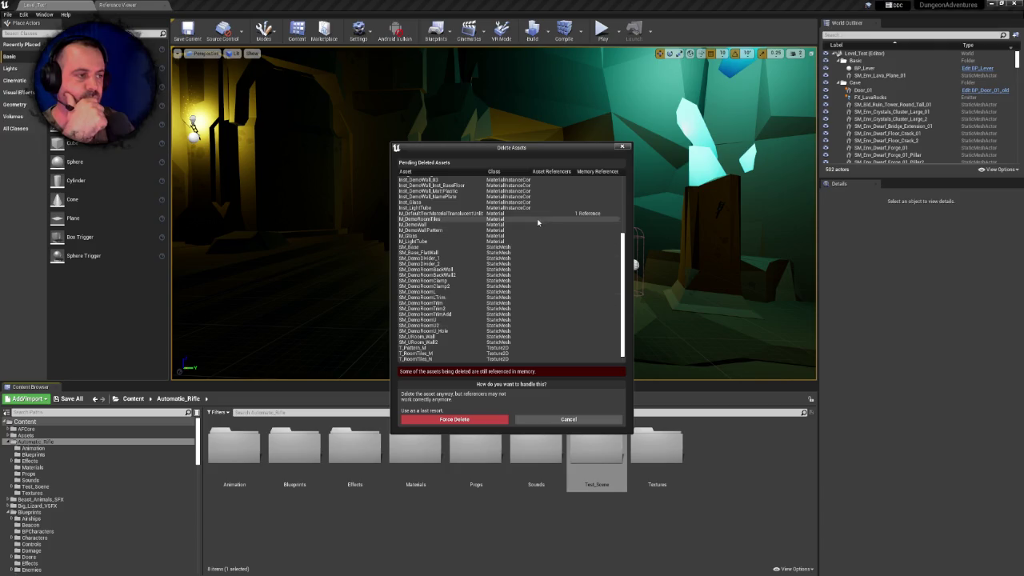
pyautogui.click(530, 214)
pyautogui.scroll(5, 521, 218)
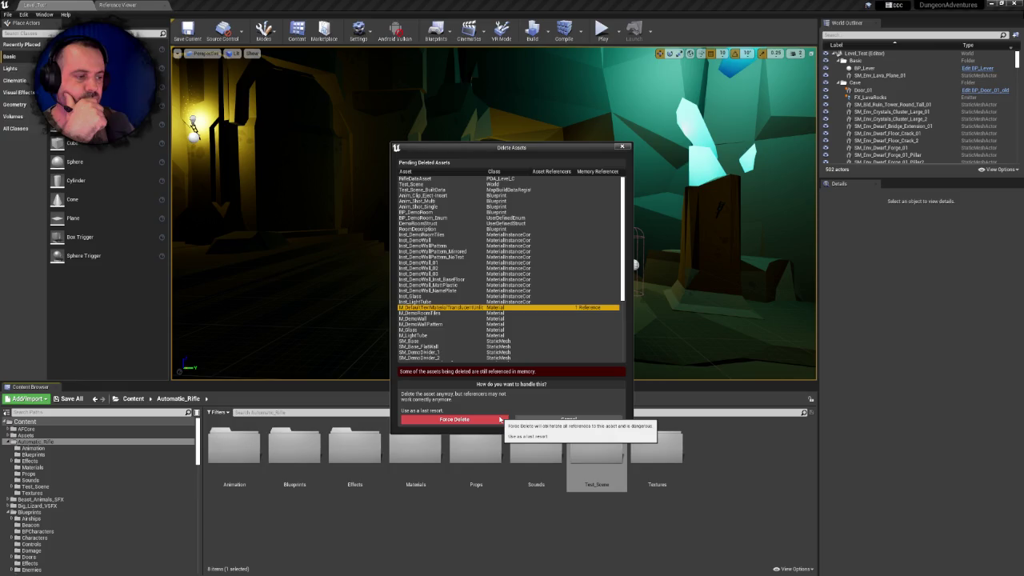
pyautogui.click(453, 419)
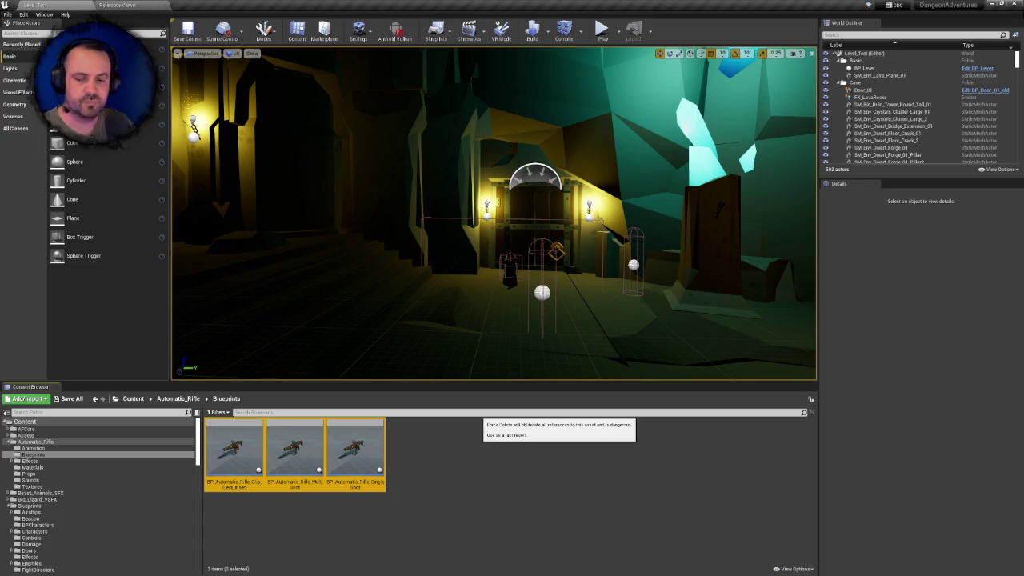
pyautogui.click(480, 409)
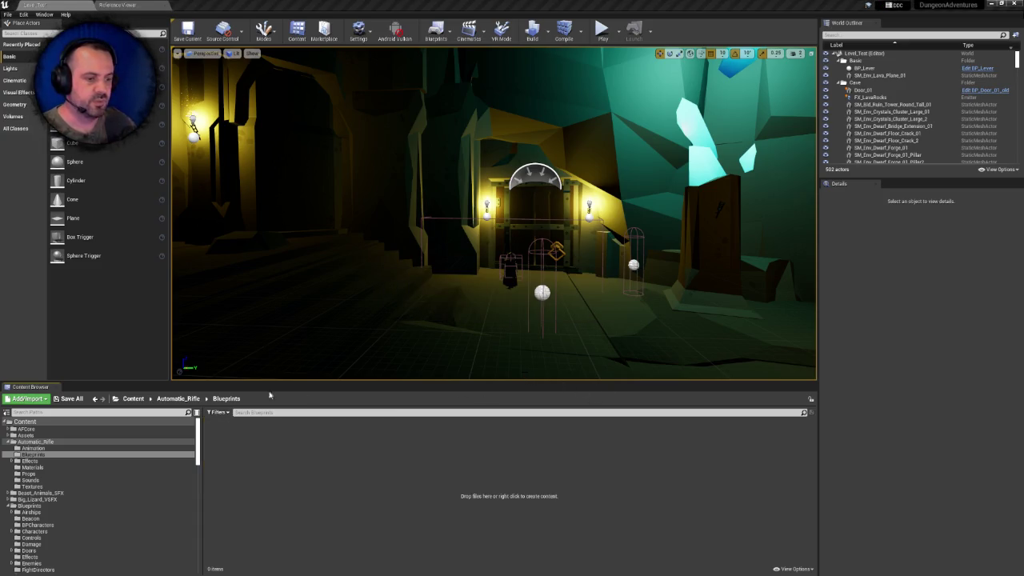
# Select the four animation sequences in Automatic_Rifle/Animation, try deleting them, and cancel
pyautogui.click(183, 400)
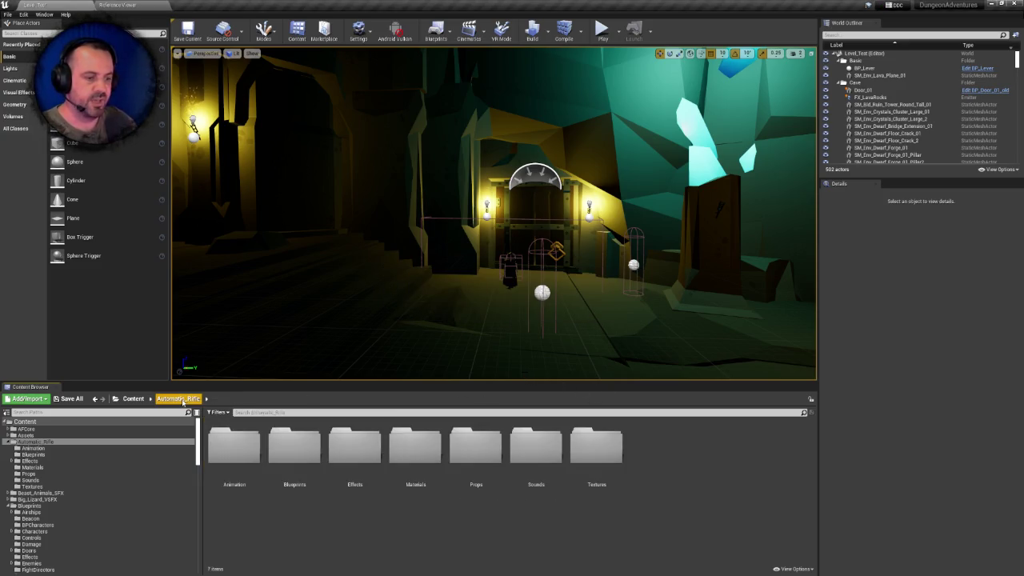
pyautogui.doubleClick(244, 451)
pyautogui.click(245, 452)
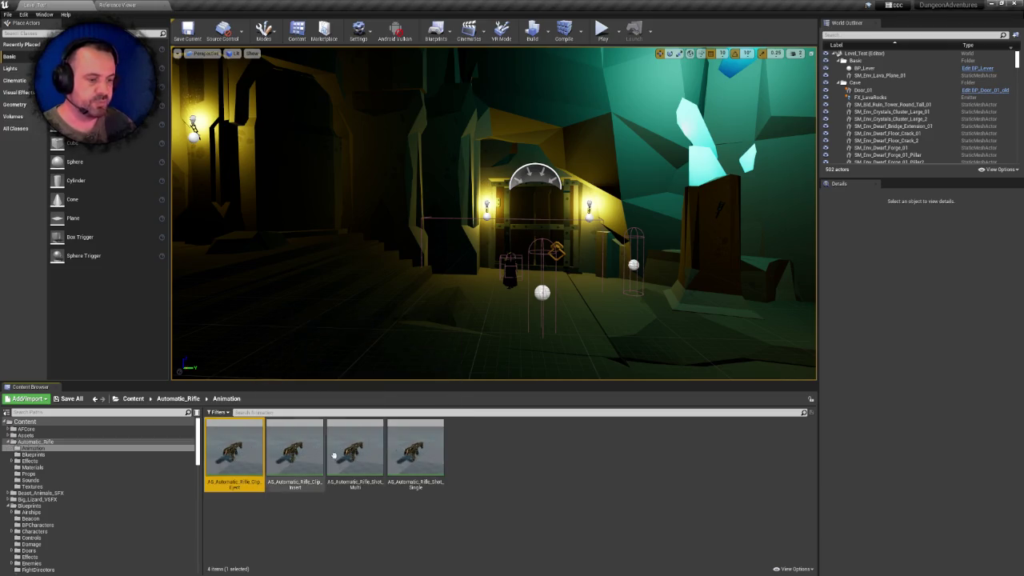
pyautogui.keyDown('shift'); pyautogui.click(421, 456); pyautogui.keyUp('shift')
pyautogui.press('Delete')
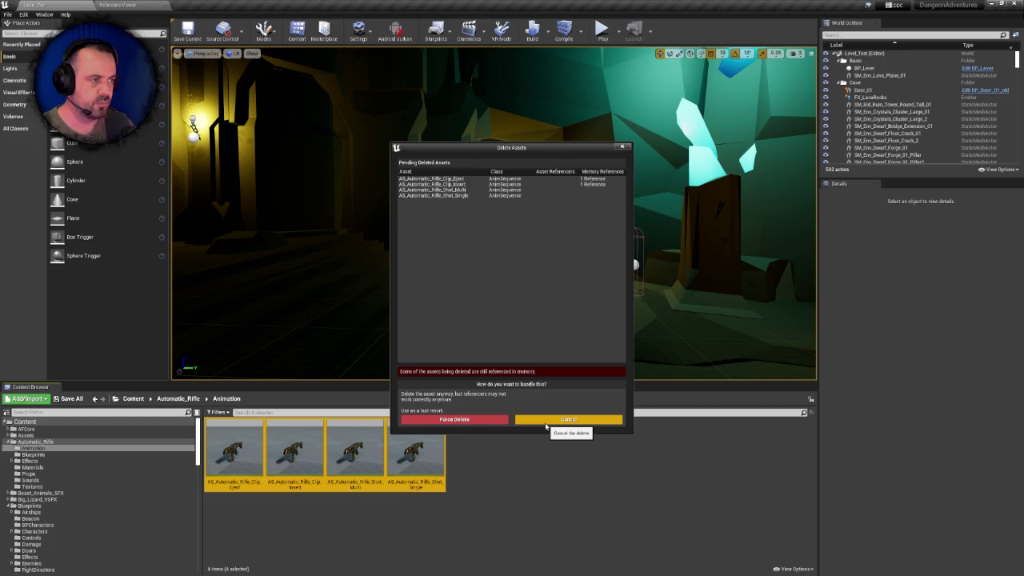
pyautogui.click(546, 422)
# Fix up redirectors on the Automatic_Rifle folder from the Content root
pyautogui.click(192, 399)
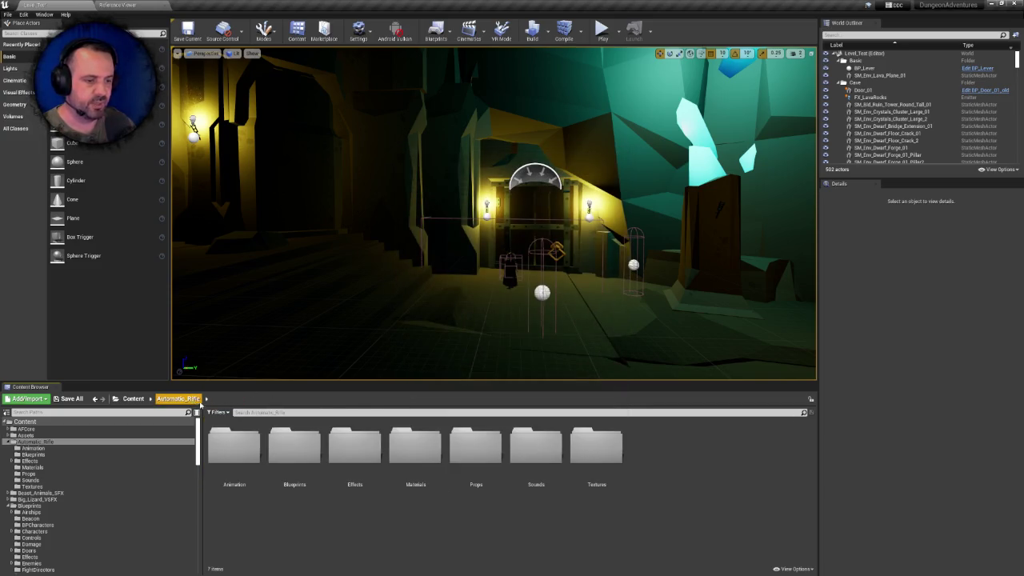
pyautogui.click(133, 399)
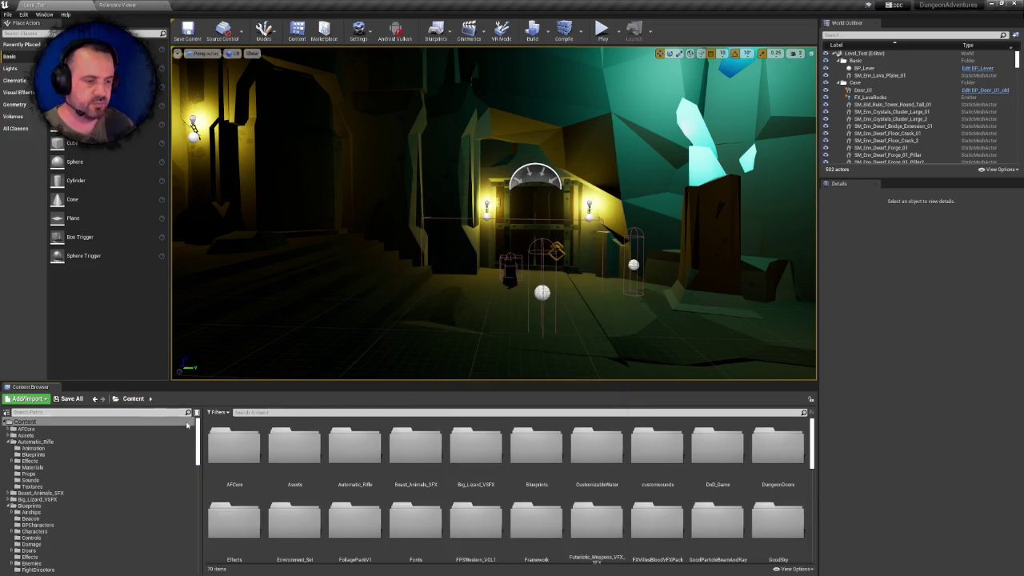
pyautogui.rightClick(351, 448)
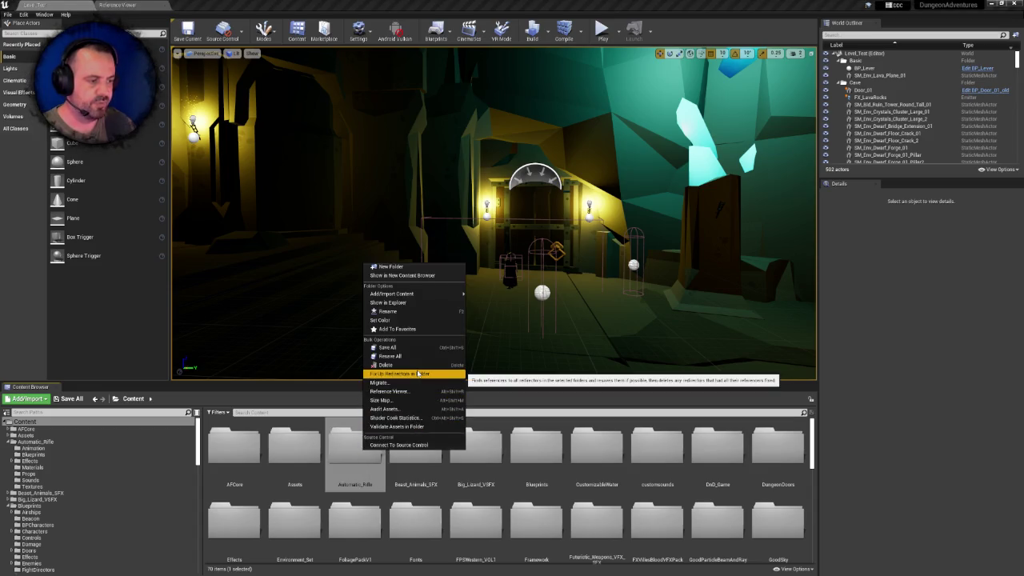
pyautogui.click(400, 373)
# Retry deleting the four animations, cancel again, and reload AS_Automatic_Rifle_Shot_Single
pyautogui.doubleClick(361, 450)
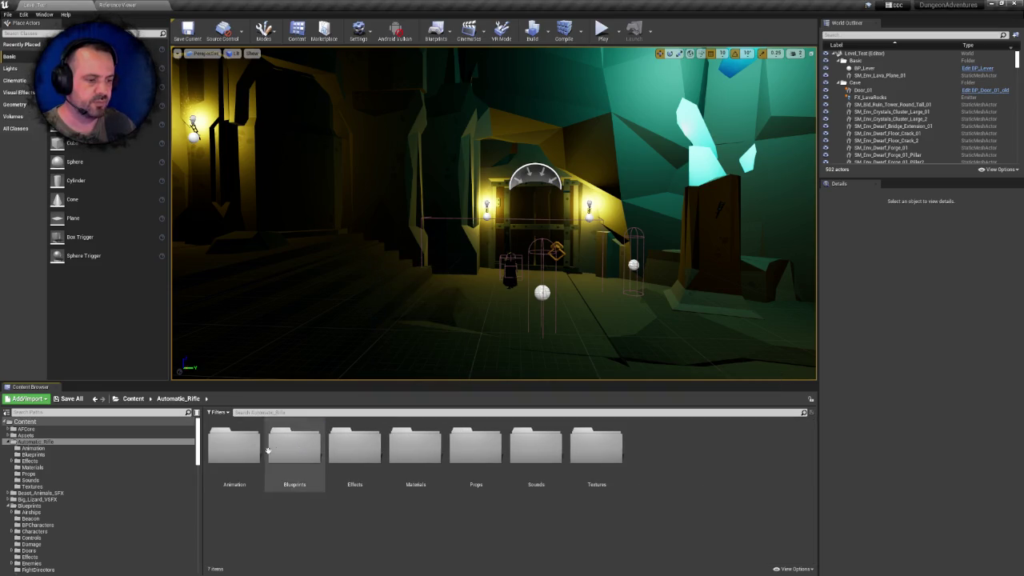
pyautogui.doubleClick(237, 448)
pyautogui.click(237, 448)
pyautogui.keyDown('shift'); pyautogui.click(409, 452); pyautogui.keyUp('shift')
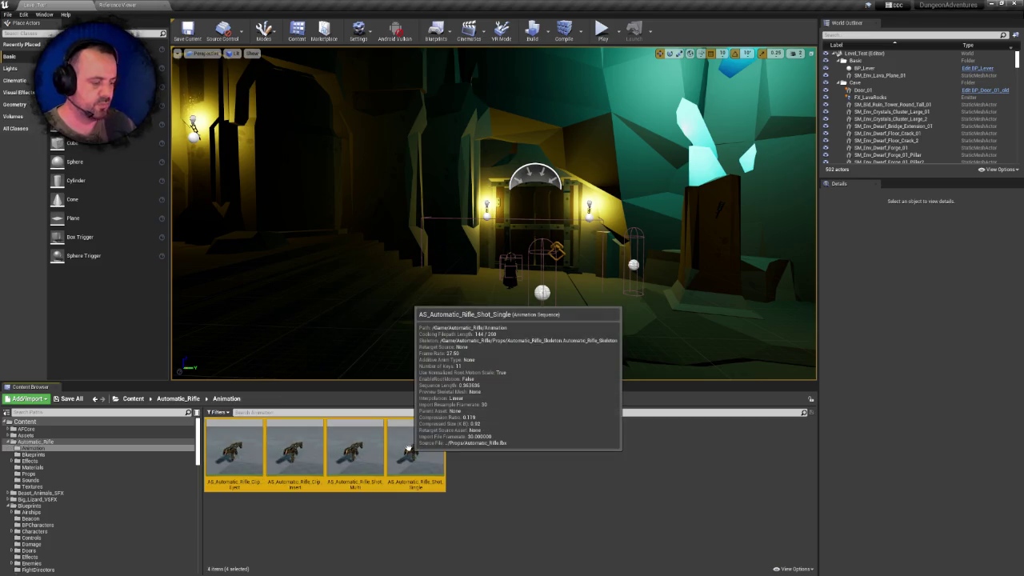
pyautogui.press('Delete')
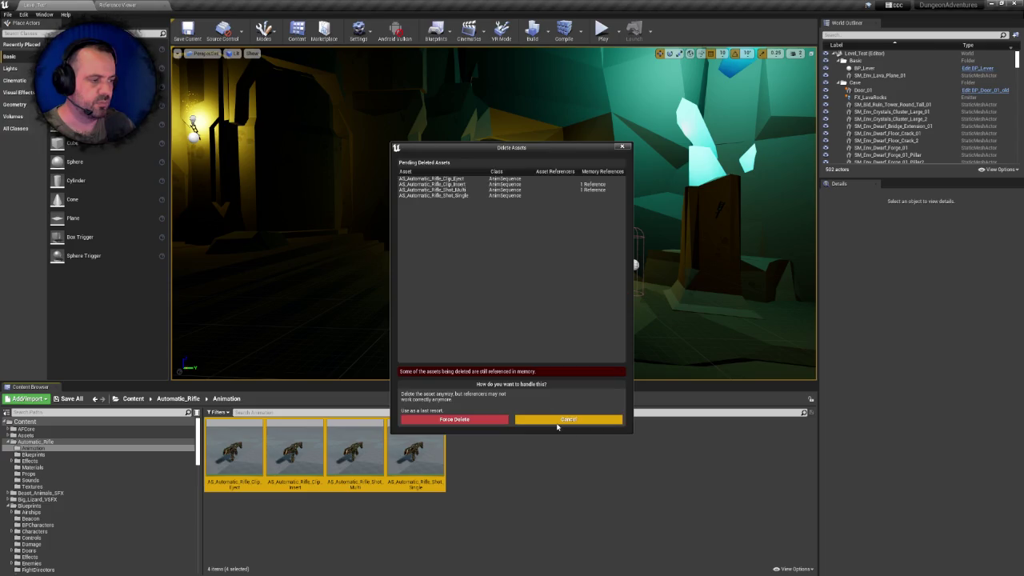
pyautogui.click(557, 421)
pyautogui.rightClick(410, 440)
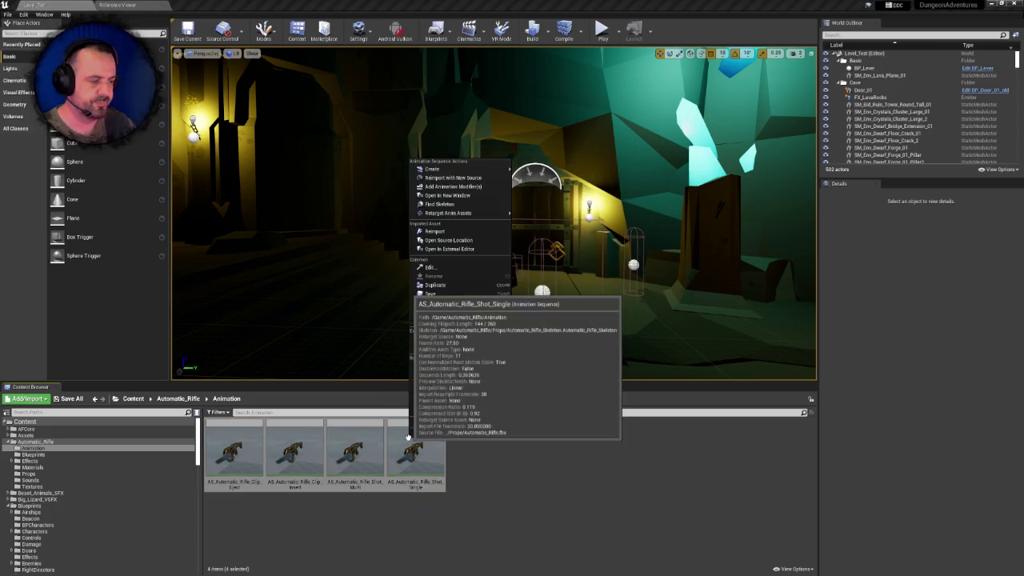
pyautogui.moveTo(477, 311)
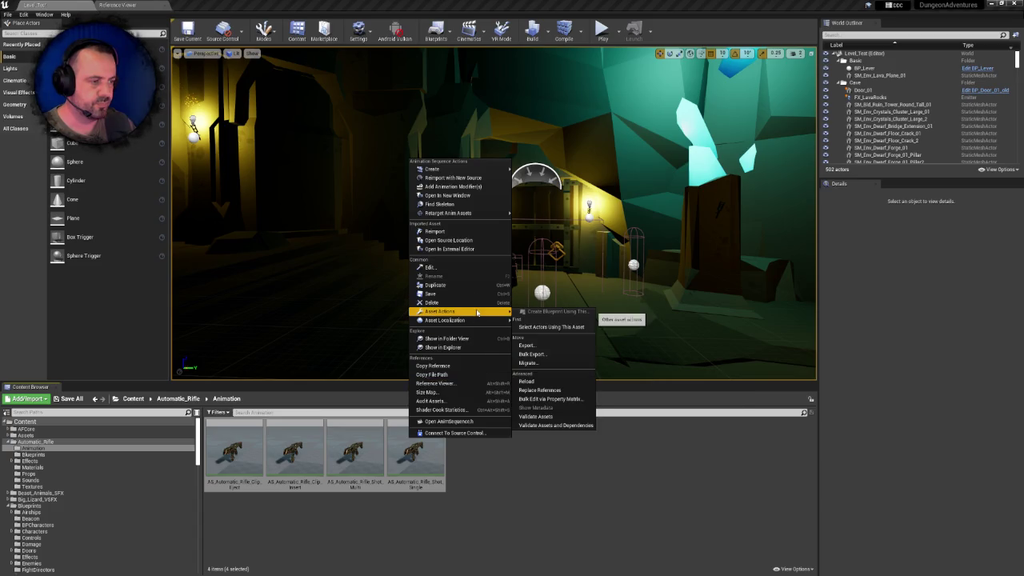
pyautogui.click(533, 381)
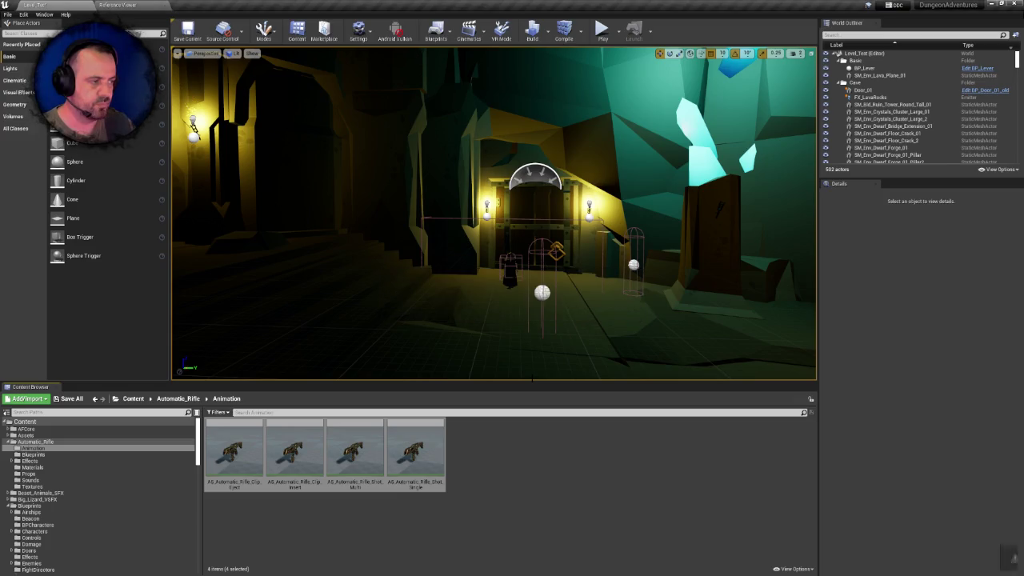
# Force-delete all four AS_Automatic_Rifle animation sequences despite their references
pyautogui.click(232, 450)
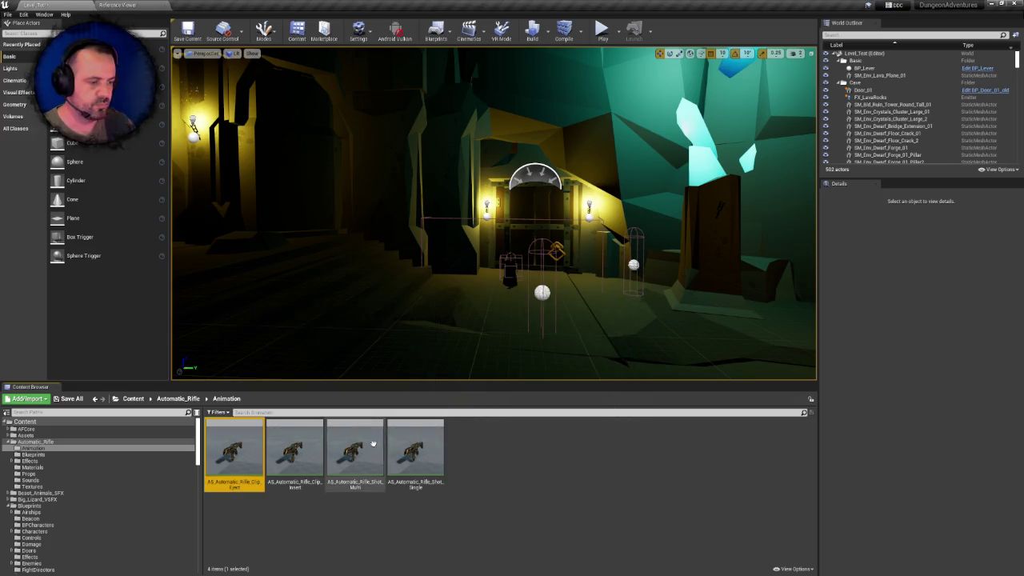
pyautogui.keyDown('shift'); pyautogui.click(392, 447); pyautogui.keyUp('shift')
pyautogui.press('Delete')
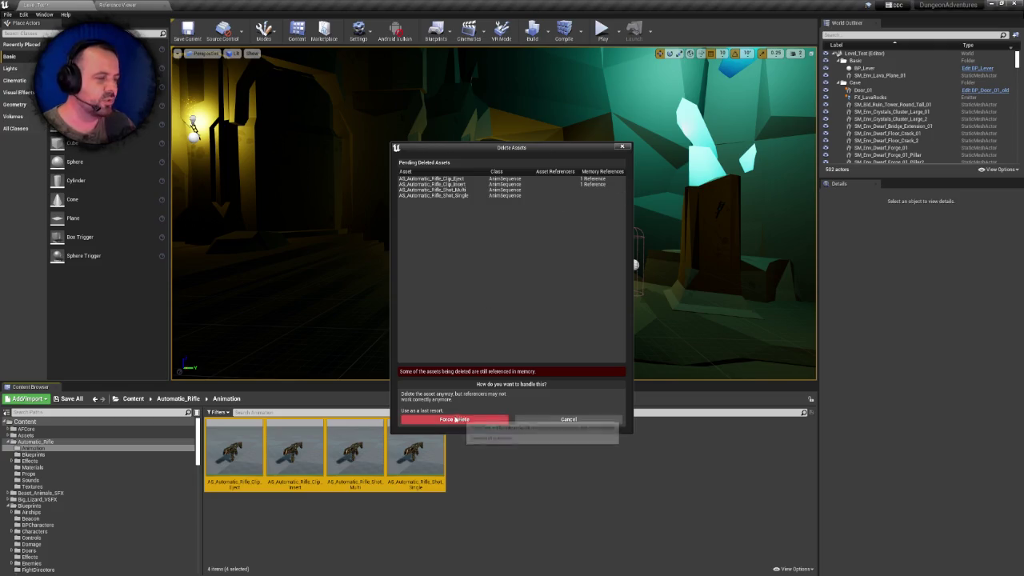
pyautogui.click(459, 418)
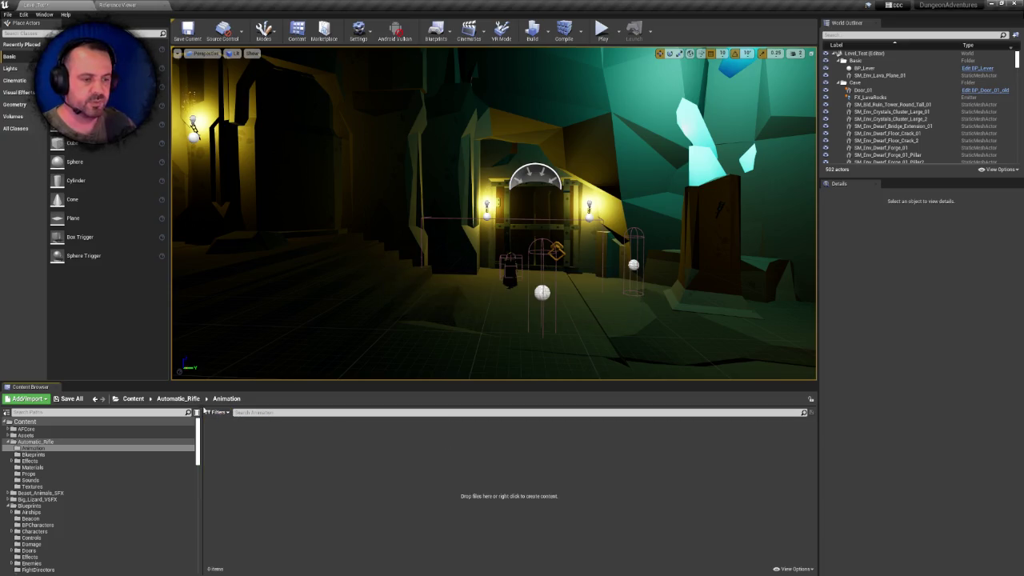
# Confirm Blueprints is empty and browse the Effects and Effects/Meshes folders
pyautogui.click(178, 398)
pyautogui.doubleClick(312, 445)
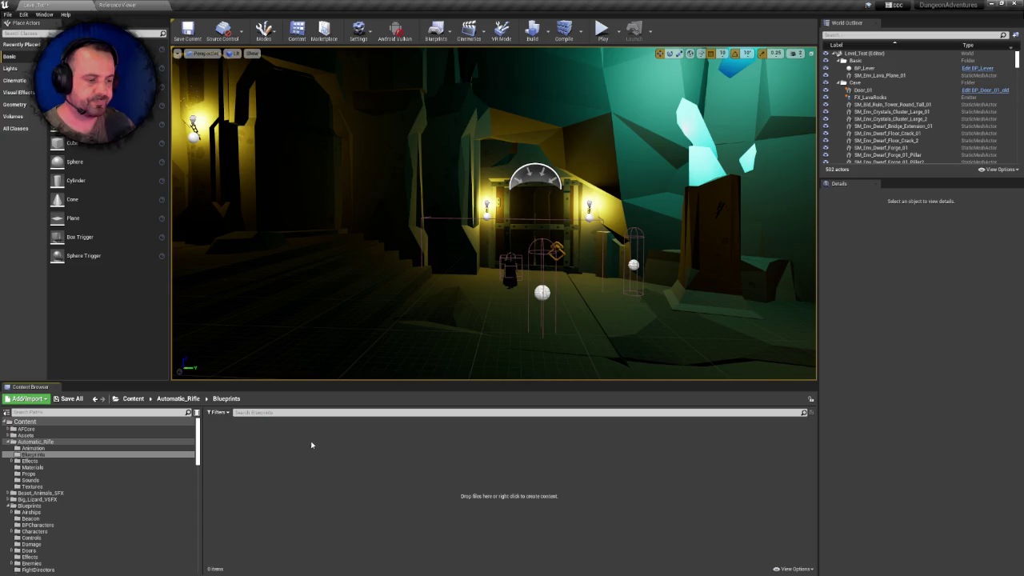
pyautogui.click(178, 398)
pyautogui.doubleClick(355, 448)
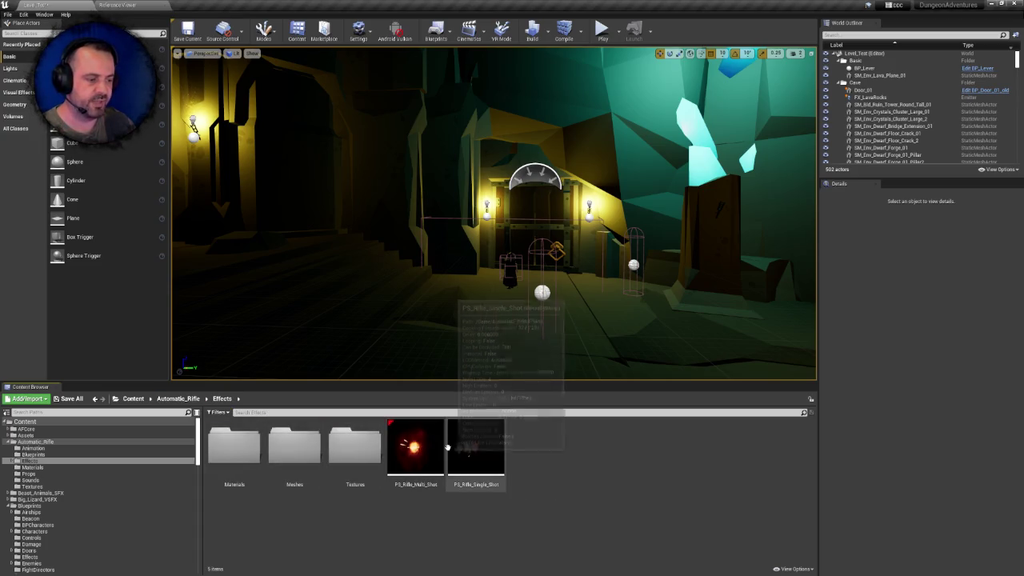
pyautogui.doubleClick(286, 443)
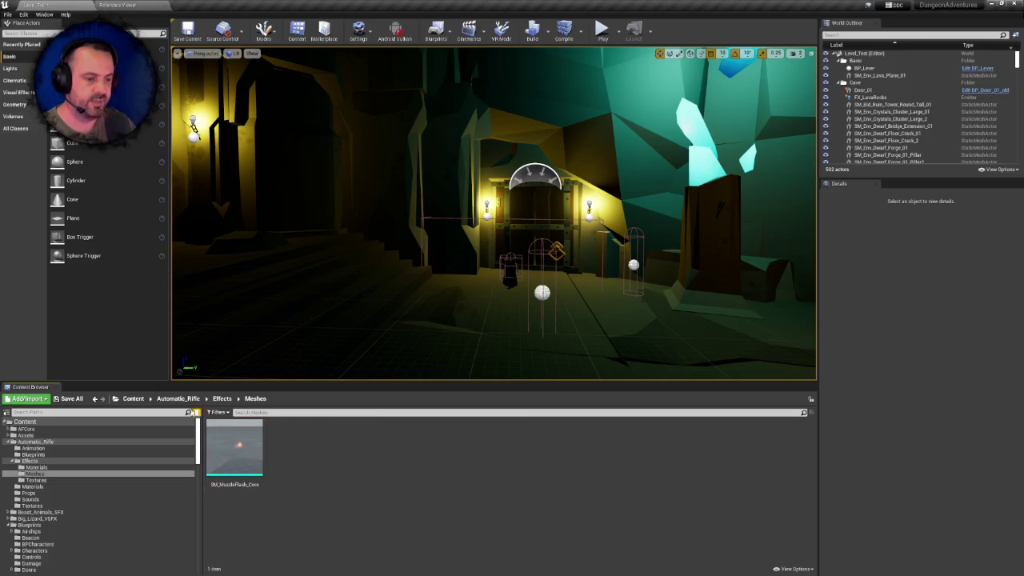
pyautogui.click(222, 398)
pyautogui.click(178, 399)
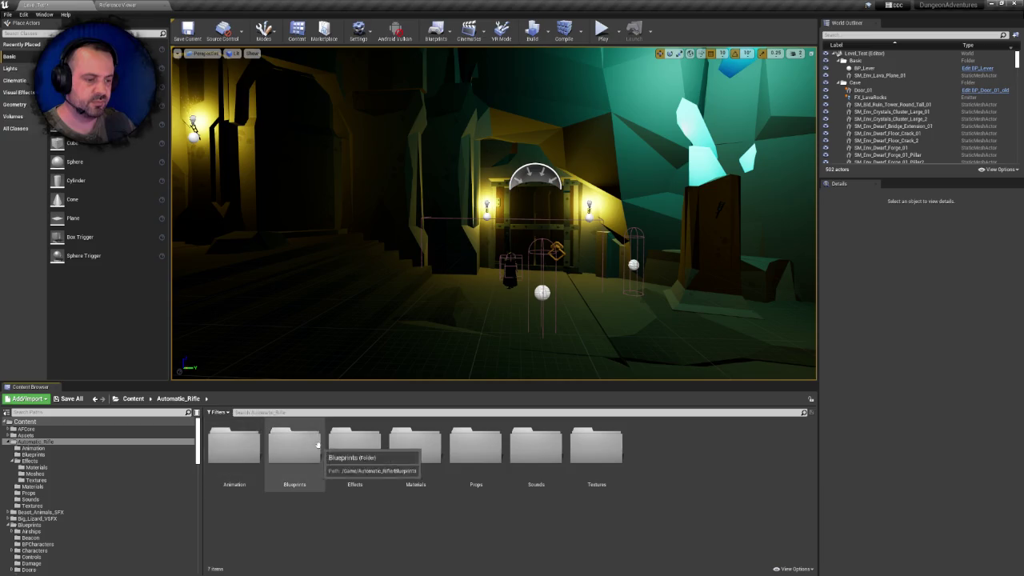
# Delete the Effects folder and confirm deleting all its assets
pyautogui.click(349, 448)
pyautogui.press('Delete')
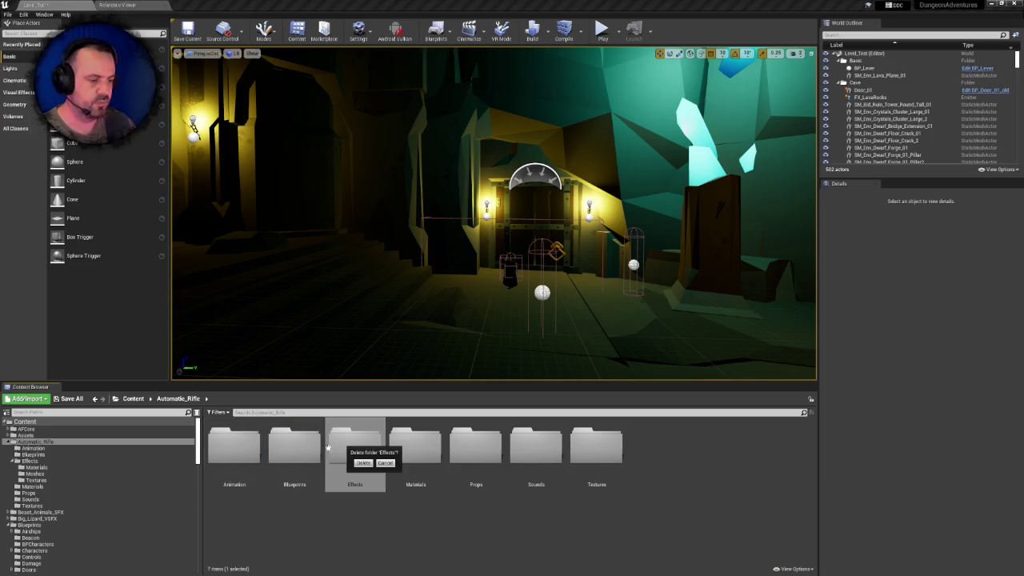
pyautogui.click(363, 462)
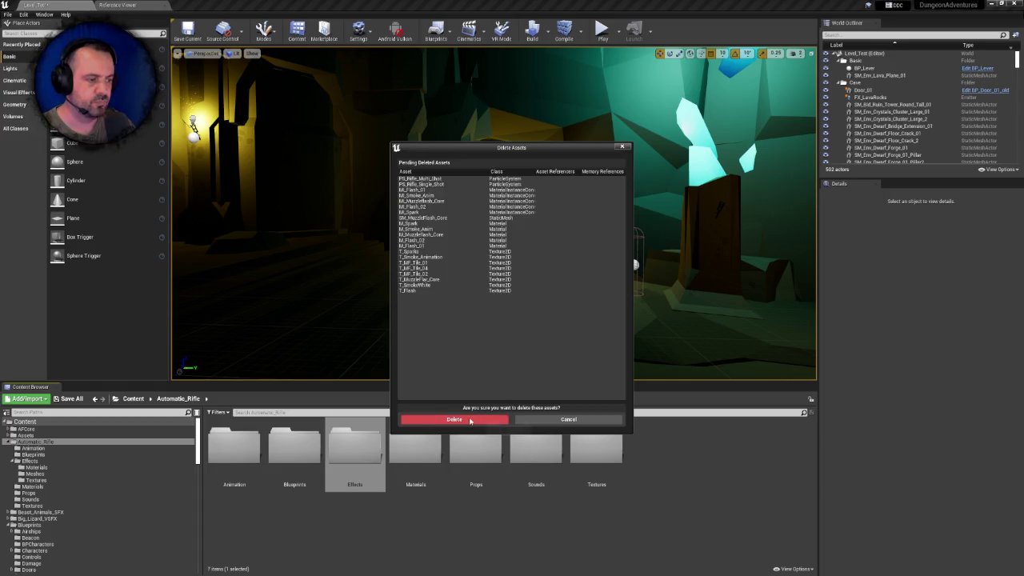
pyautogui.click(496, 419)
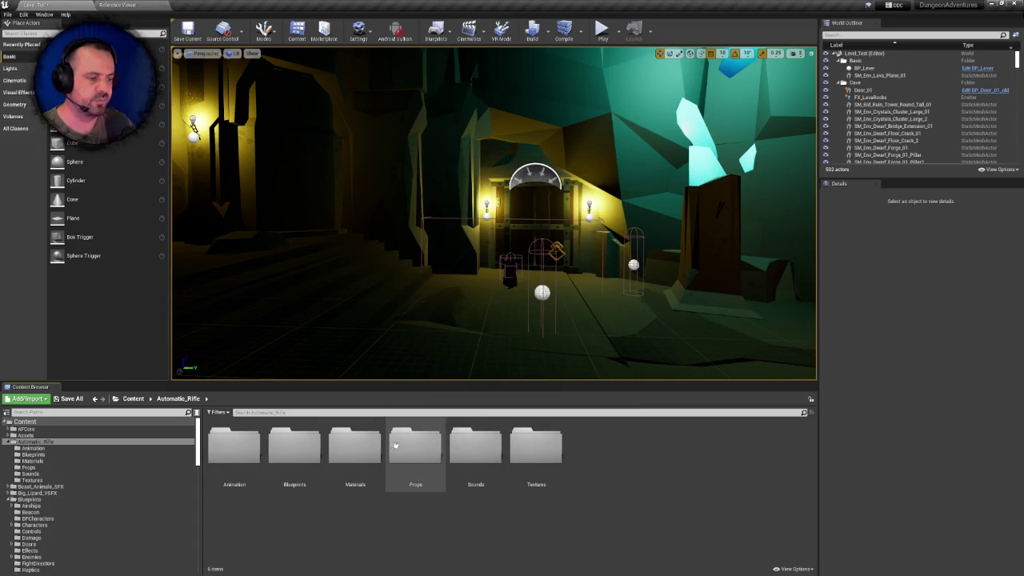
# Open Materials, try deleting the folder, then cancel removing the rifle materials
pyautogui.doubleClick(376, 445)
pyautogui.click(177, 398)
pyautogui.click(359, 448)
pyautogui.press('Delete')
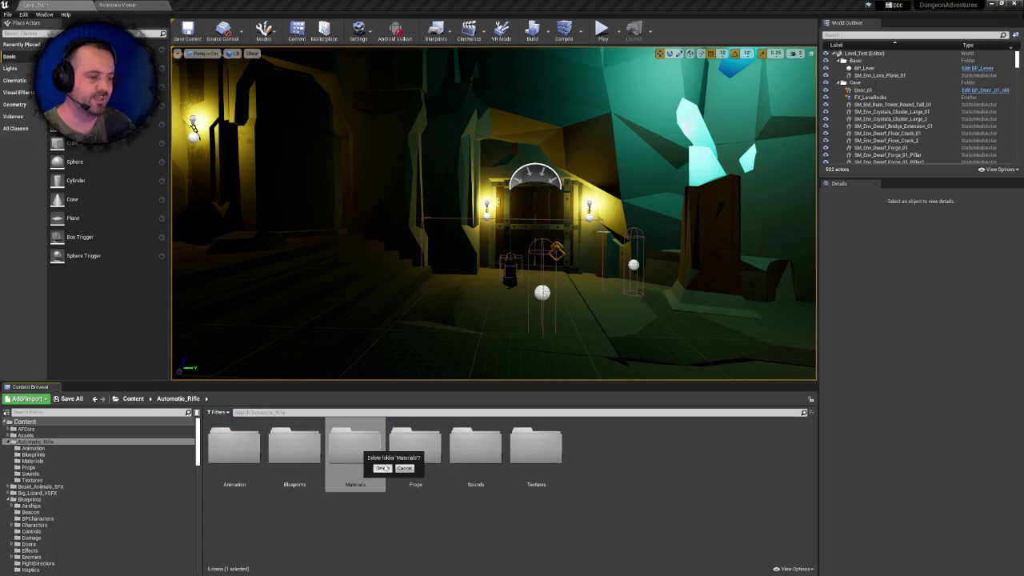
pyautogui.click(383, 468)
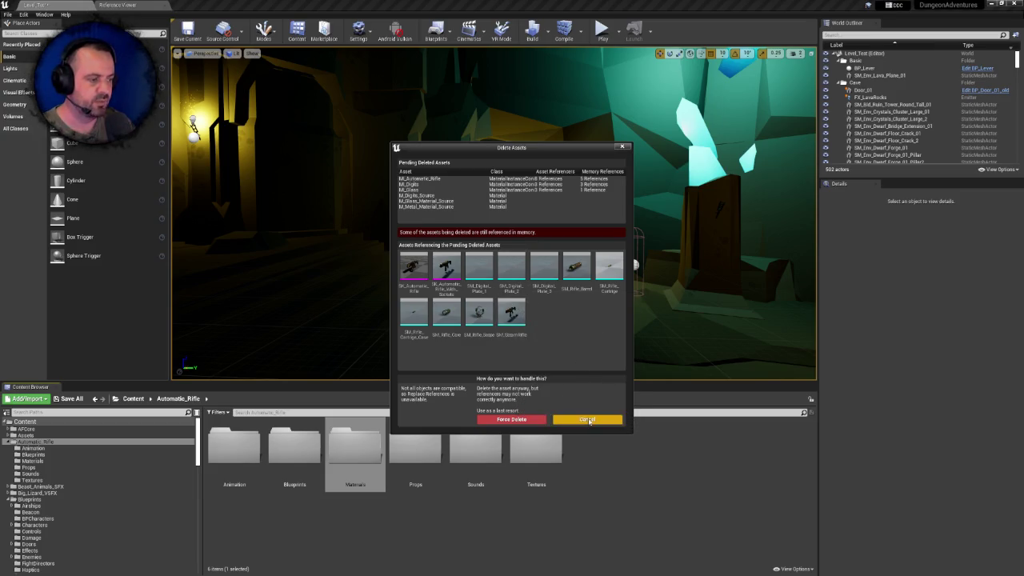
pyautogui.click(587, 419)
# Review the Props and Sounds folders, then select Props in Automatic_Rifle
pyautogui.doubleClick(417, 447)
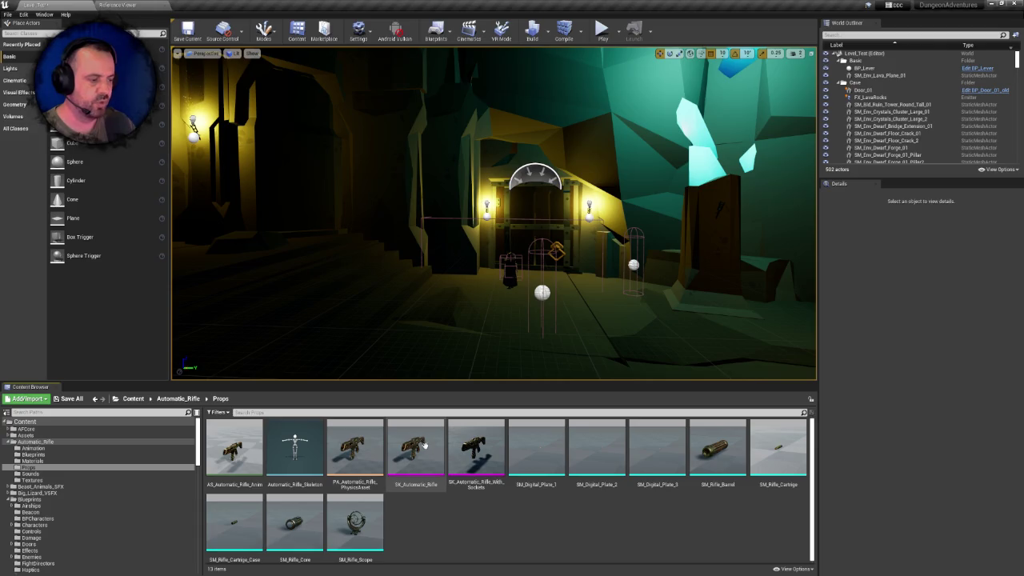
pyautogui.click(177, 398)
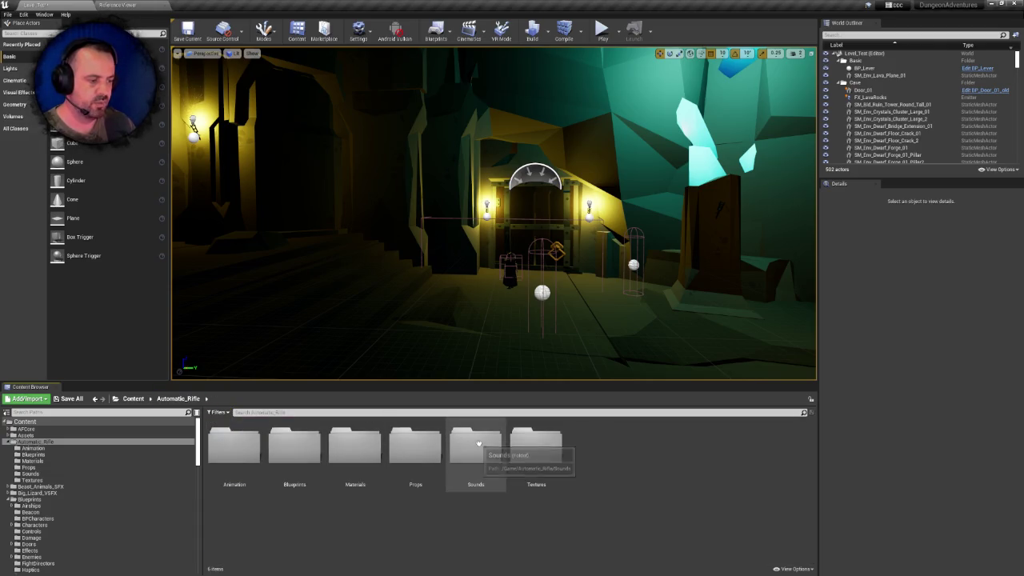
pyautogui.doubleClick(478, 442)
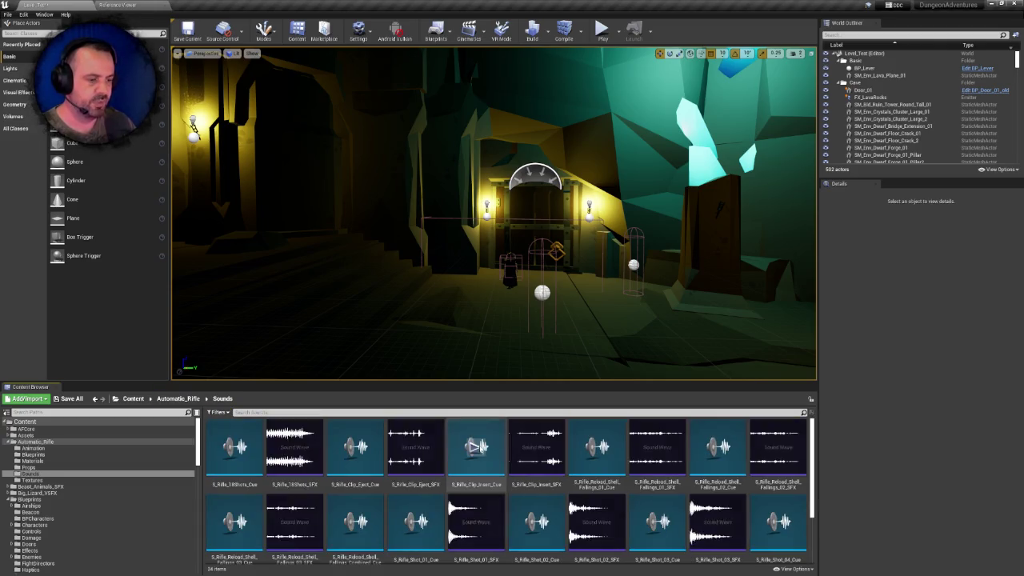
pyautogui.click(192, 399)
pyautogui.doubleClick(412, 445)
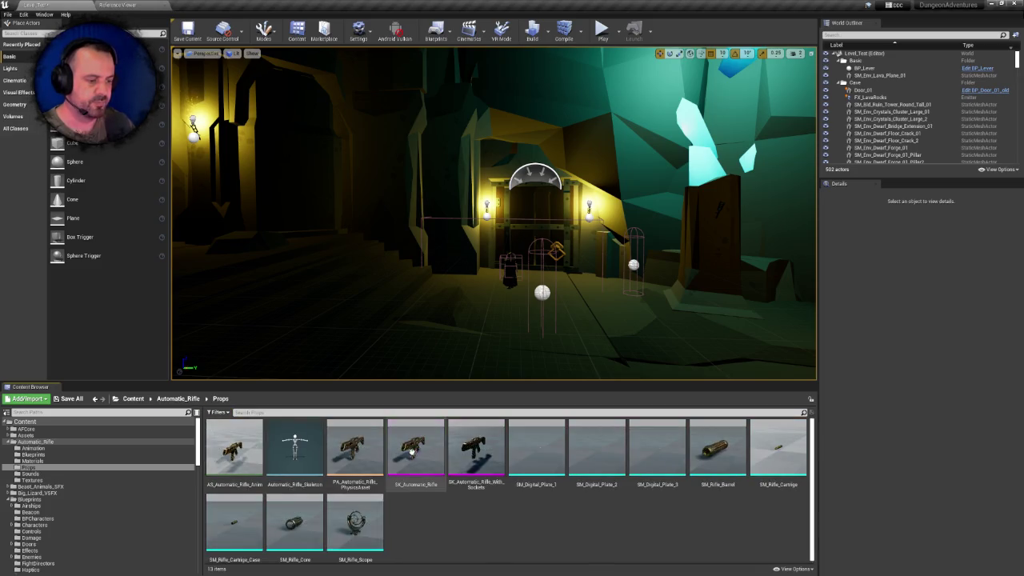
pyautogui.click(178, 399)
pyautogui.click(416, 444)
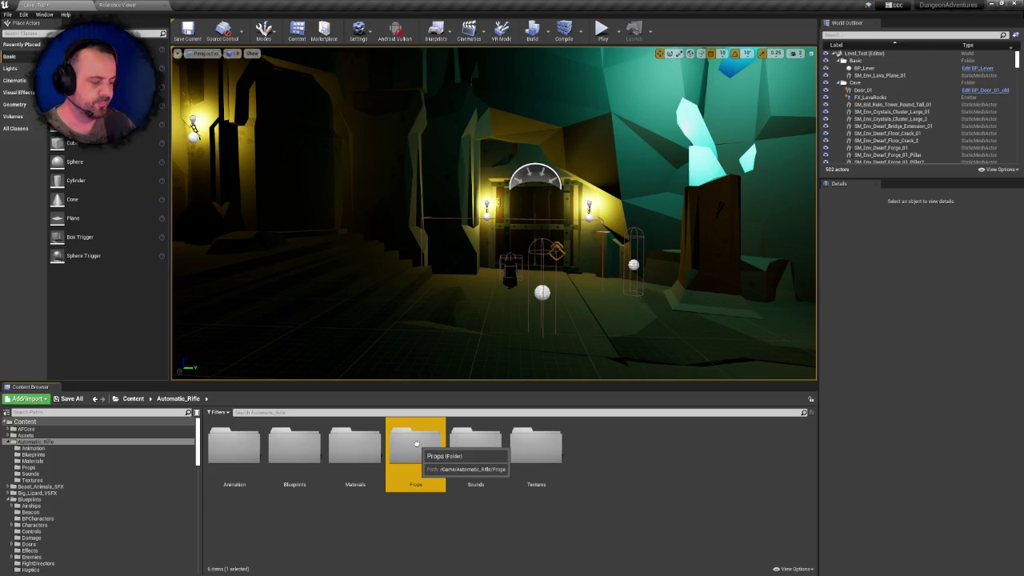
# Delete the Props folder, force-deleting its rifle assets despite remaining references
pyautogui.press('Delete')
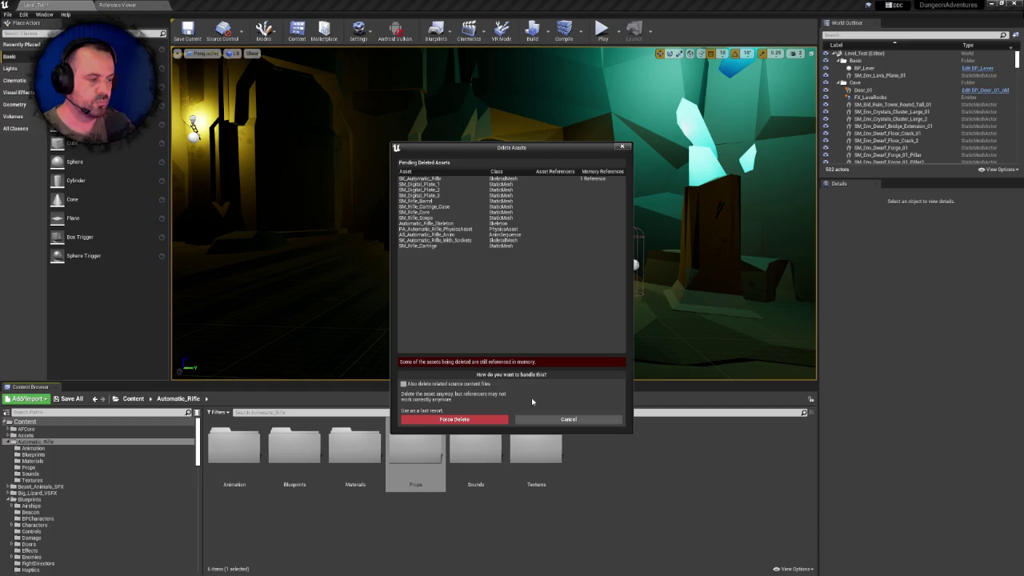
pyautogui.click(487, 419)
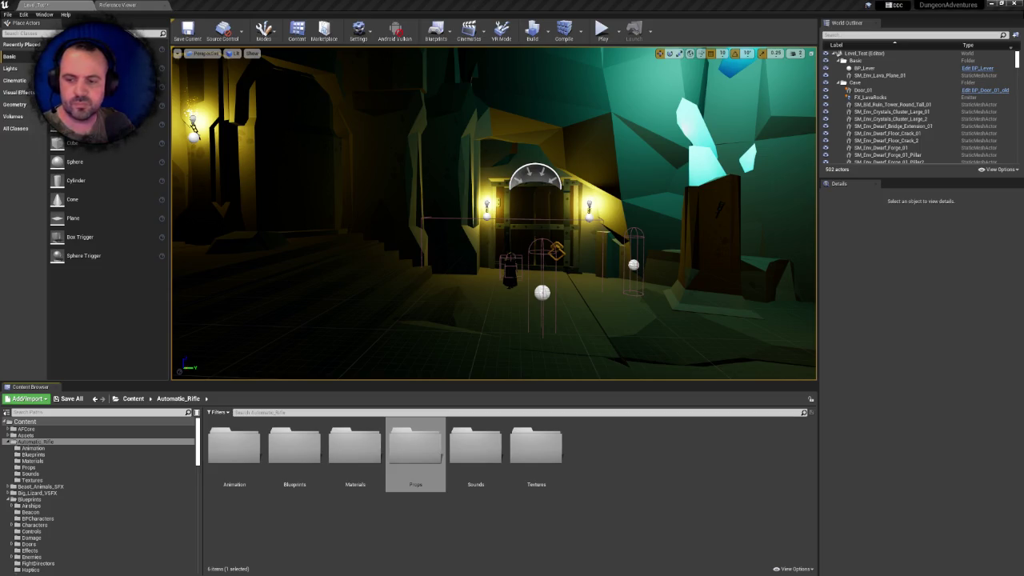
# Check that Props is now empty and look inside Sounds
pyautogui.doubleClick(431, 469)
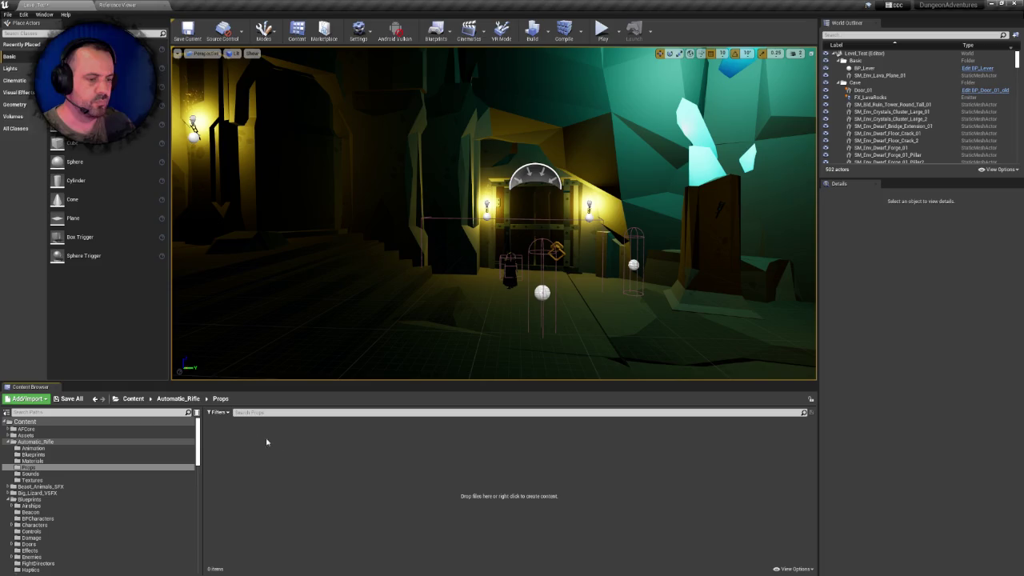
pyautogui.click(178, 398)
pyautogui.doubleClick(466, 449)
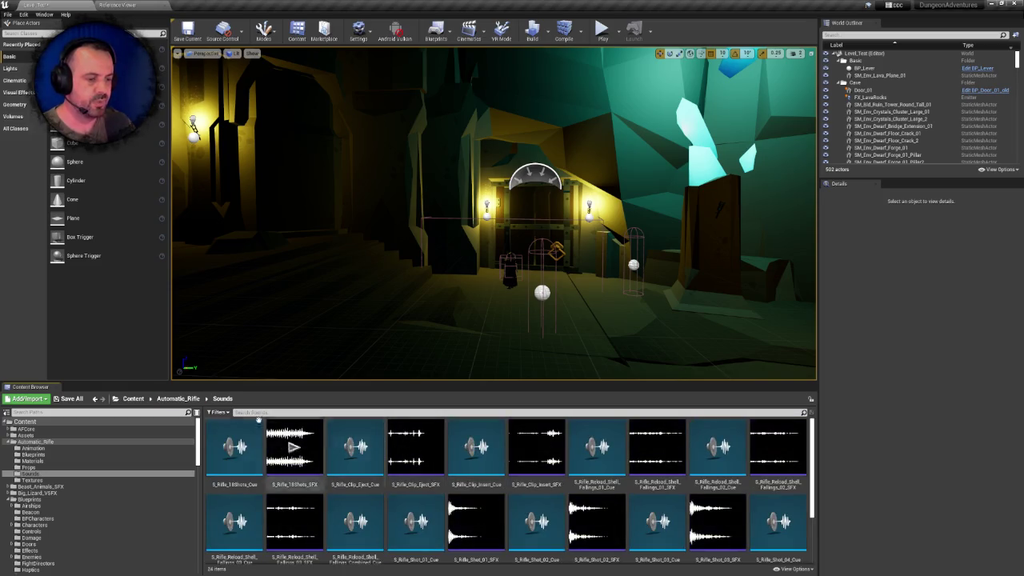
pyautogui.click(178, 399)
# Try deleting the Materials folder, see SM_SteamRifle still references it, and cancel
pyautogui.click(376, 438)
pyautogui.doubleClick(376, 438)
pyautogui.click(177, 398)
pyautogui.click(355, 440)
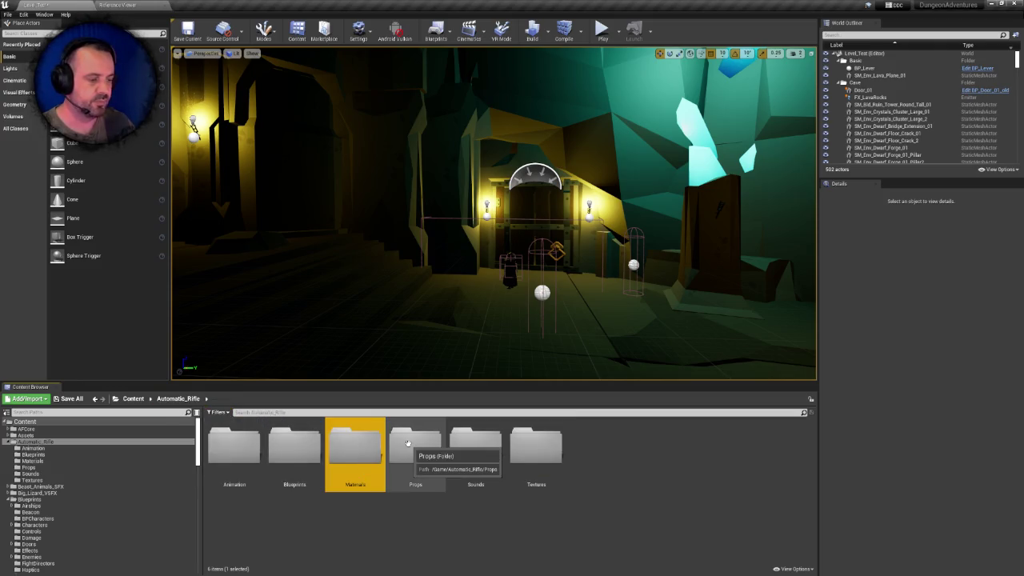
pyautogui.press('Delete')
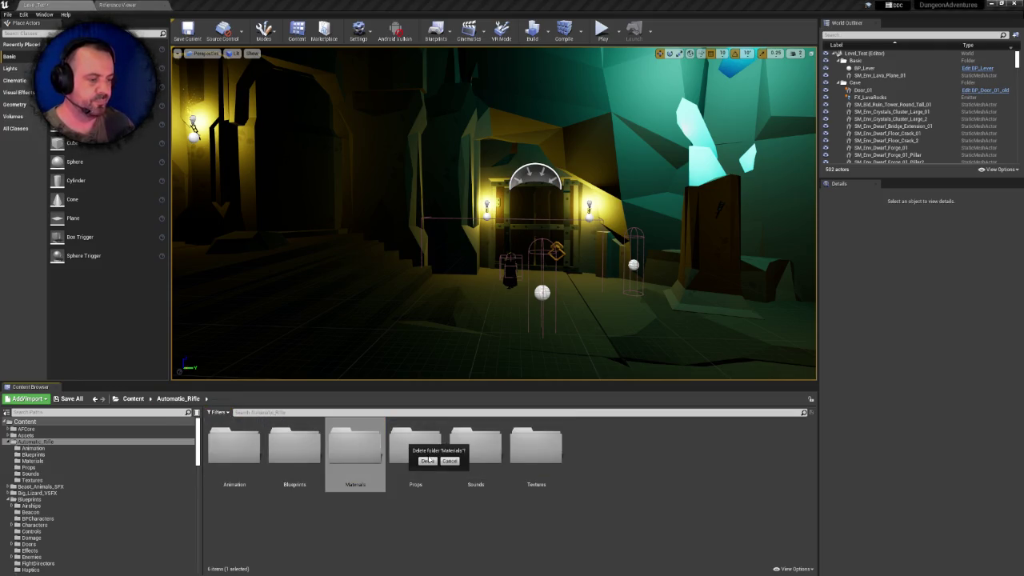
pyautogui.click(427, 460)
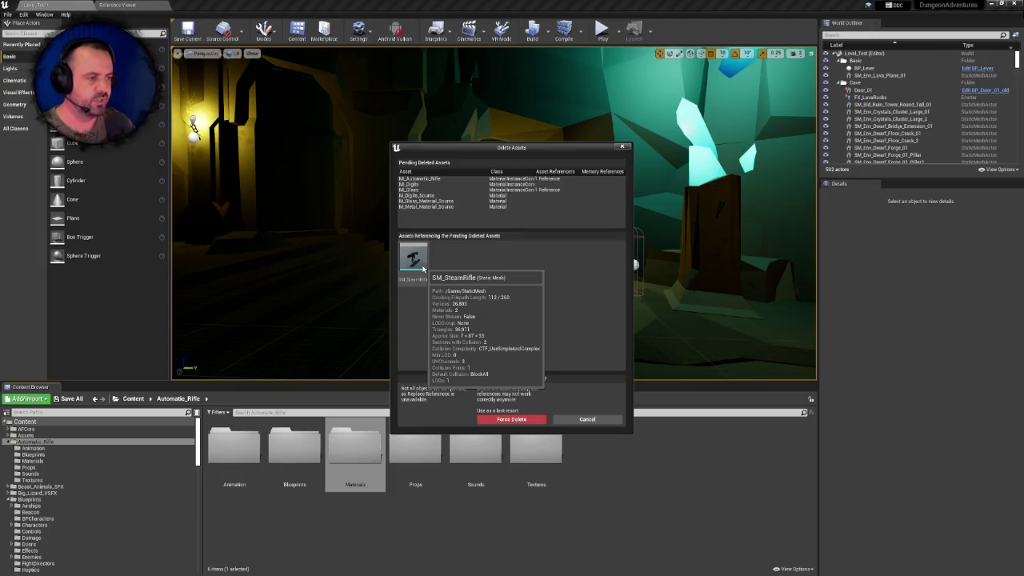
pyautogui.click(587, 419)
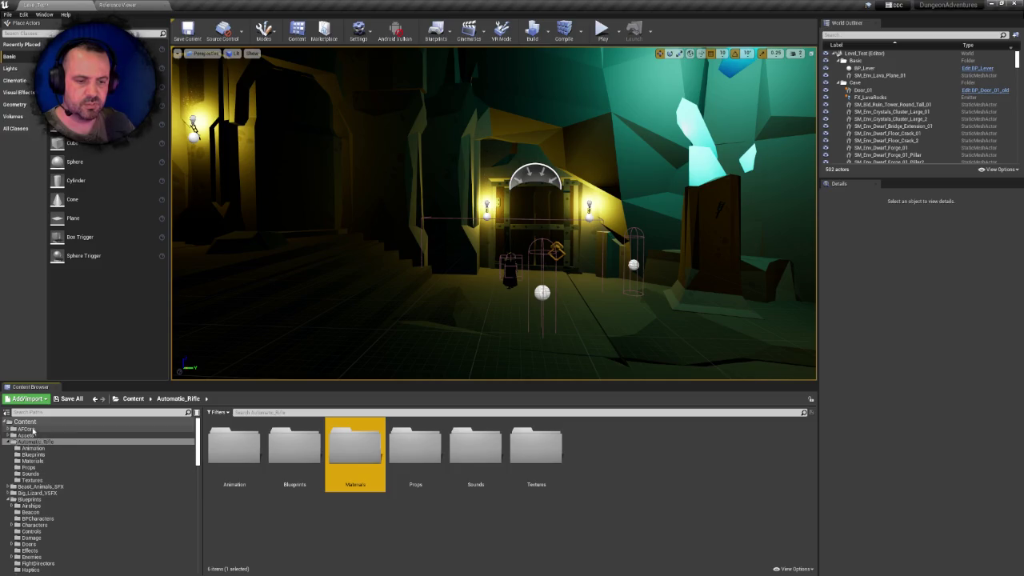
# Find the StaticMesh folder under Content, delete SM_SteamRifle, and return to Automatic_Rifle
pyautogui.click(25, 421)
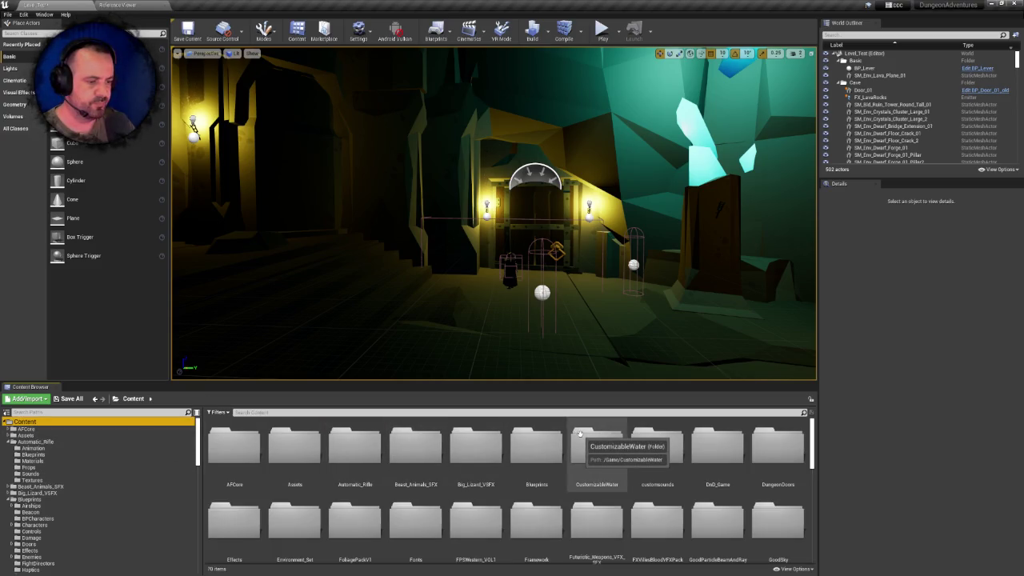
pyautogui.scroll(-3, 673, 439)
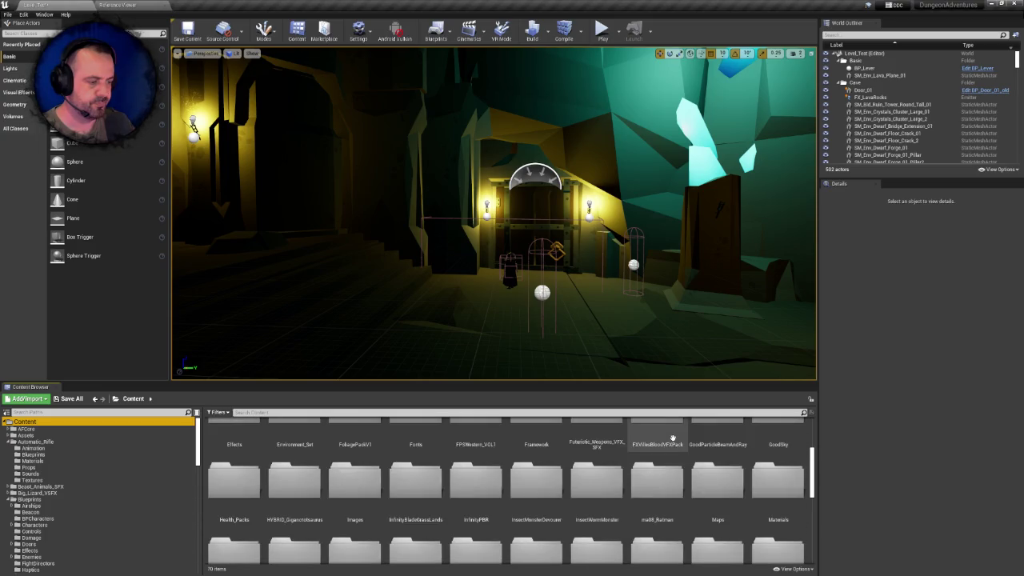
pyautogui.scroll(-2, 672, 438)
pyautogui.scroll(2, 672, 439)
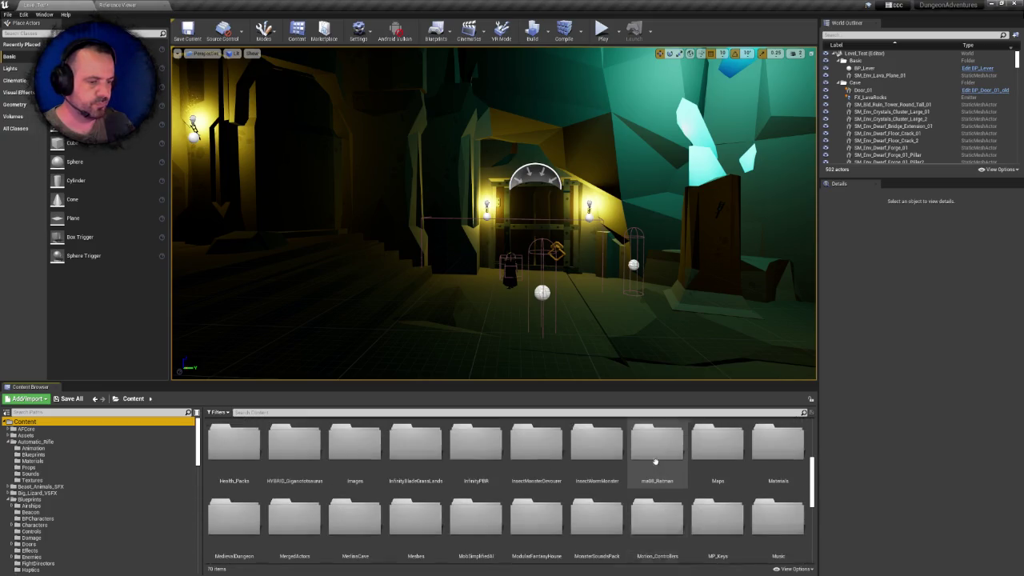
pyautogui.scroll(-10, 780, 465)
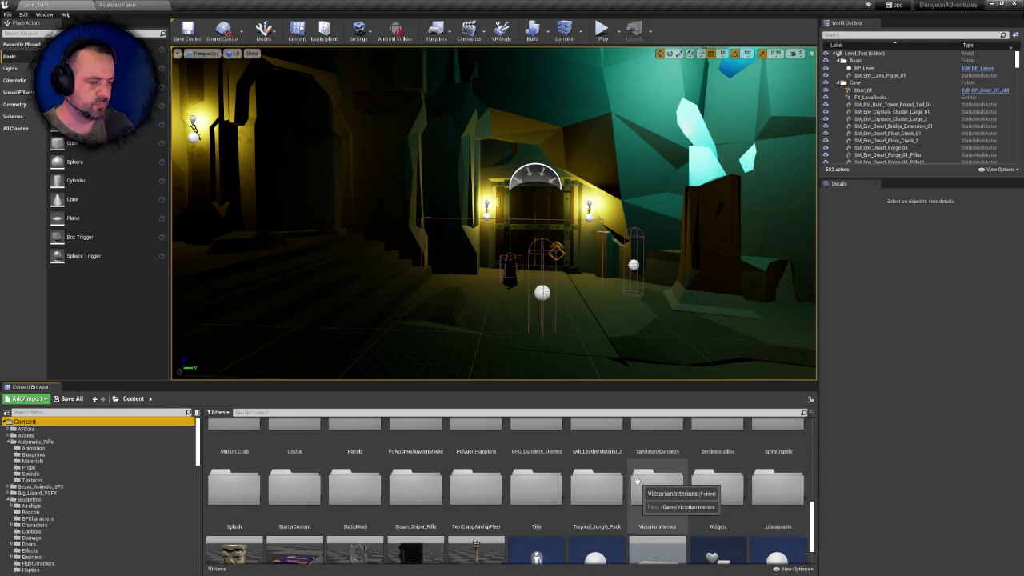
pyautogui.doubleClick(366, 492)
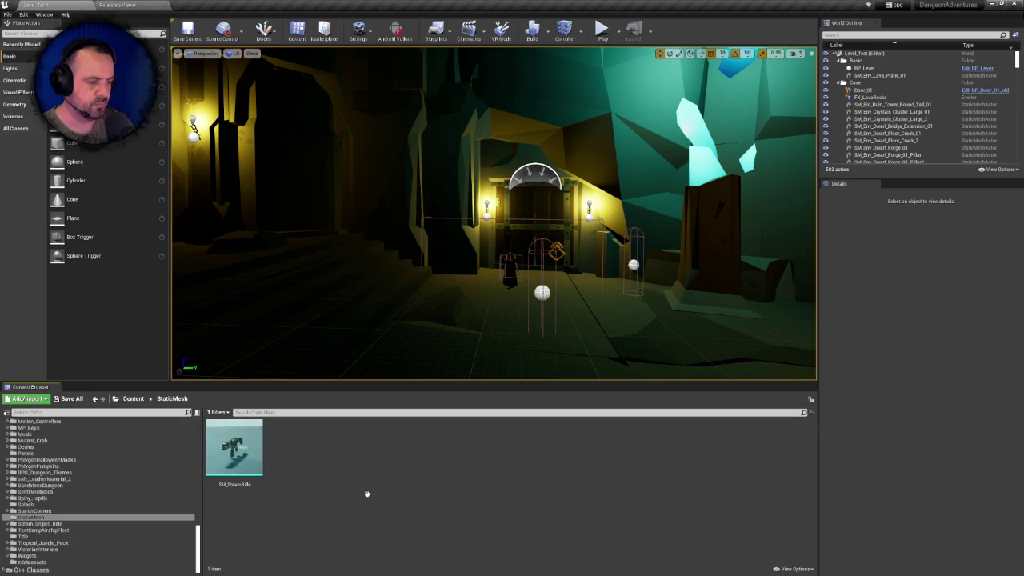
pyautogui.click(257, 454)
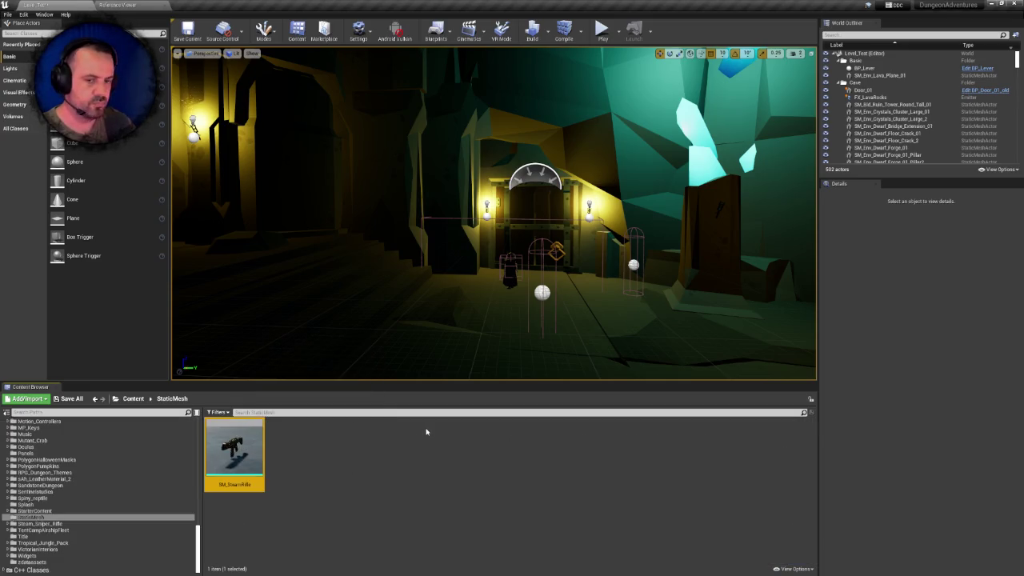
pyautogui.press('Delete')
pyautogui.click(454, 419)
pyautogui.moveTo(197, 535); pyautogui.dragTo(198, 426)
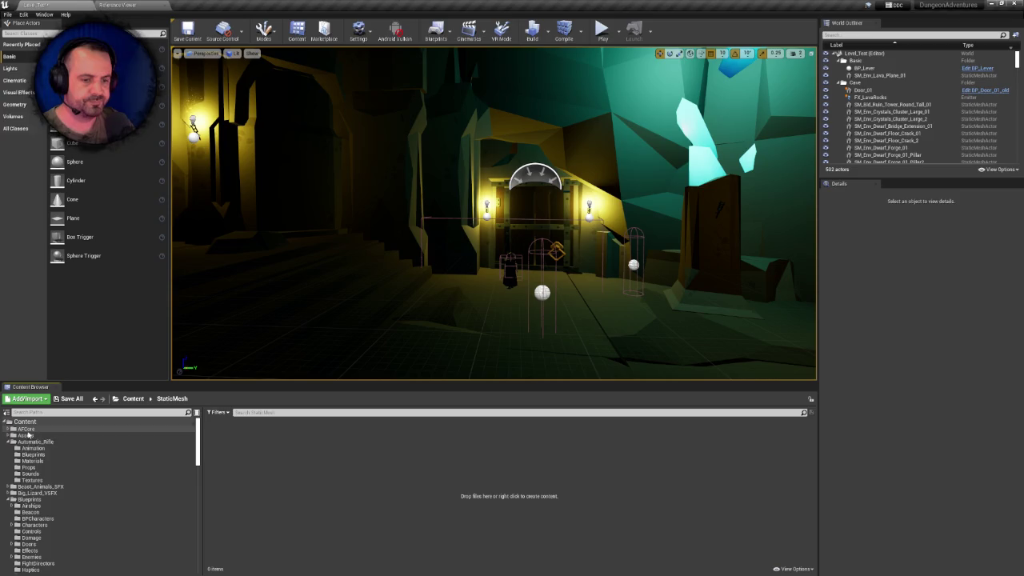
pyautogui.click(35, 442)
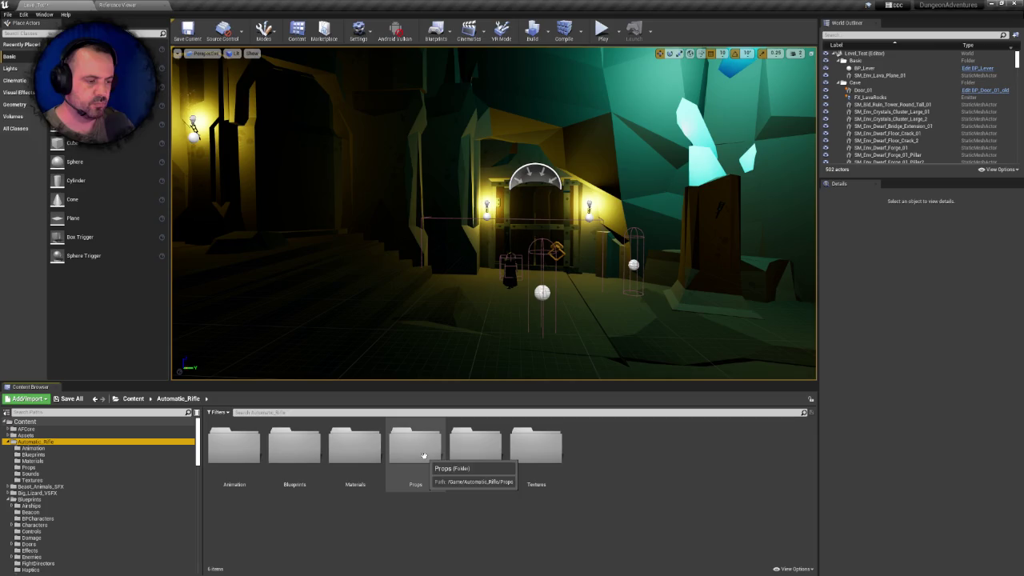
# Delete the Materials folder and its rifle materials
pyautogui.click(379, 453)
pyautogui.press('Delete')
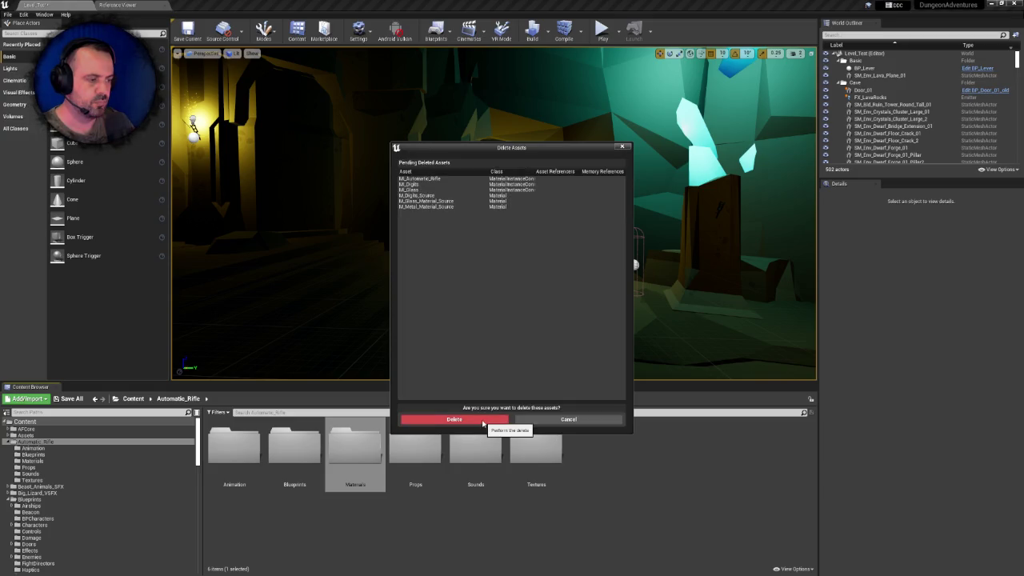
pyautogui.click(484, 419)
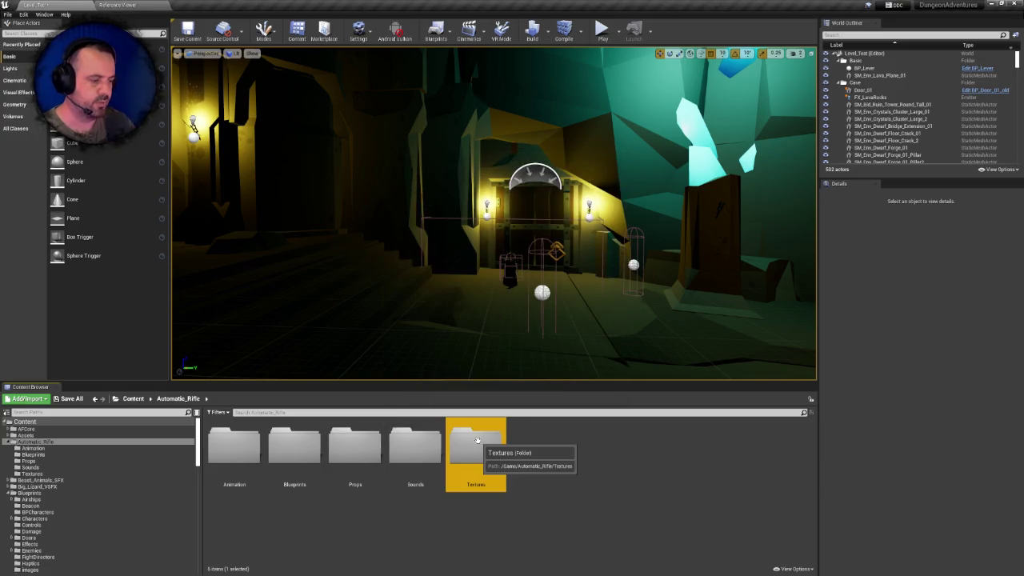
# Delete the Textures folder and its rifle textures
pyautogui.press('Delete')
pyautogui.click(496, 457)
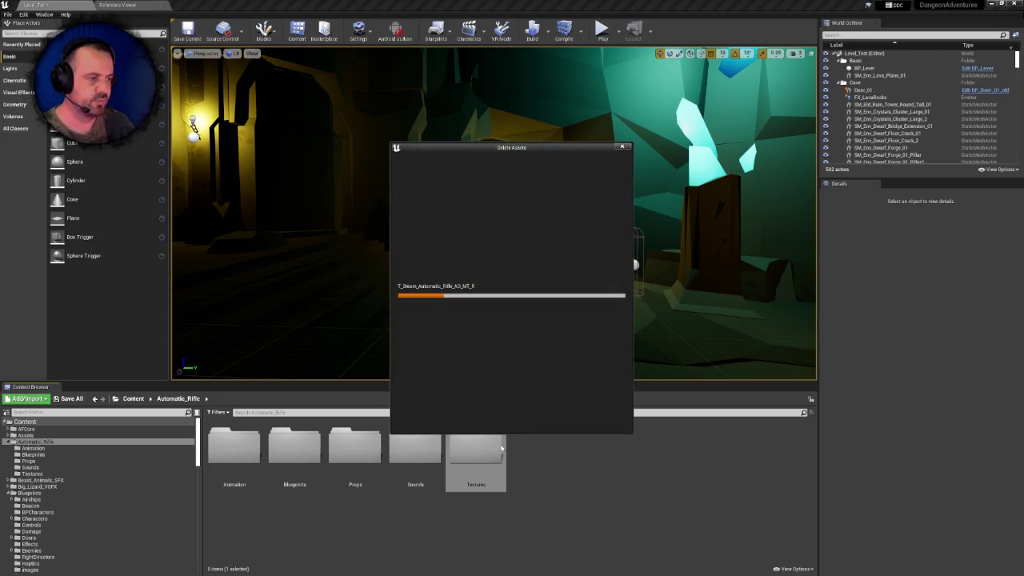
pyautogui.click(468, 419)
# Delete the Sounds folder and its rifle sound assets
pyautogui.click(416, 443)
pyautogui.press('Delete')
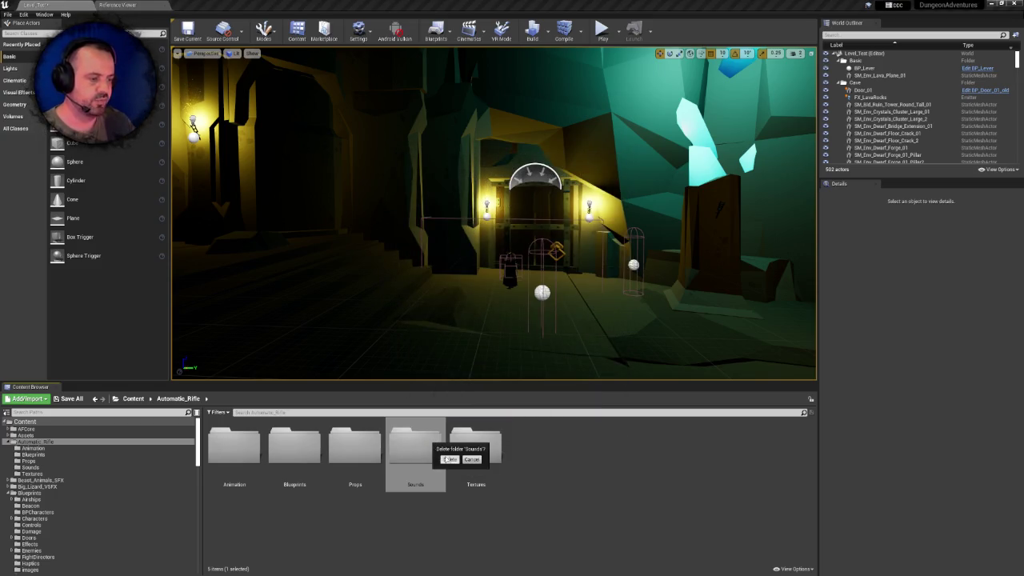
pyautogui.click(448, 459)
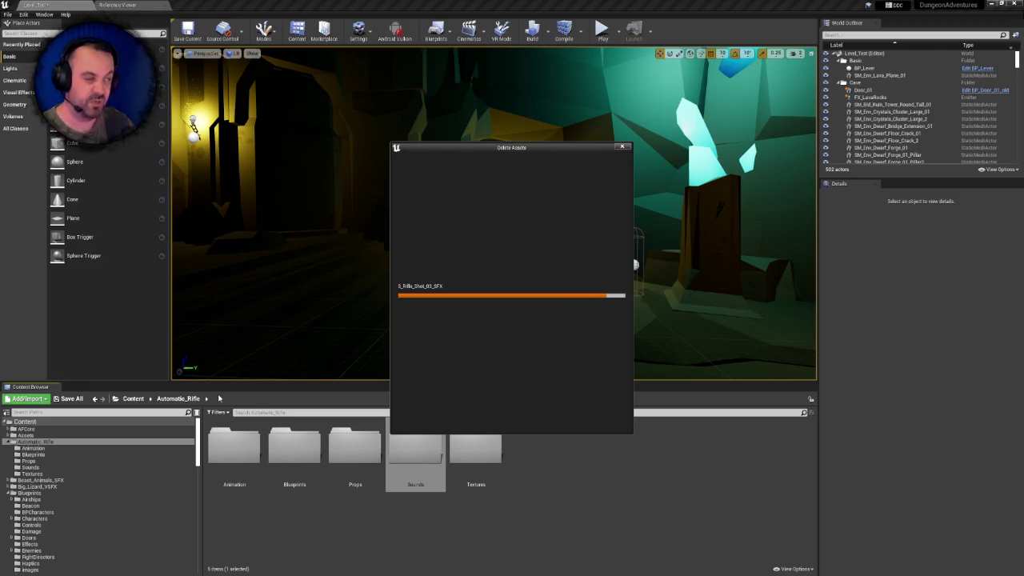
pyautogui.click(441, 422)
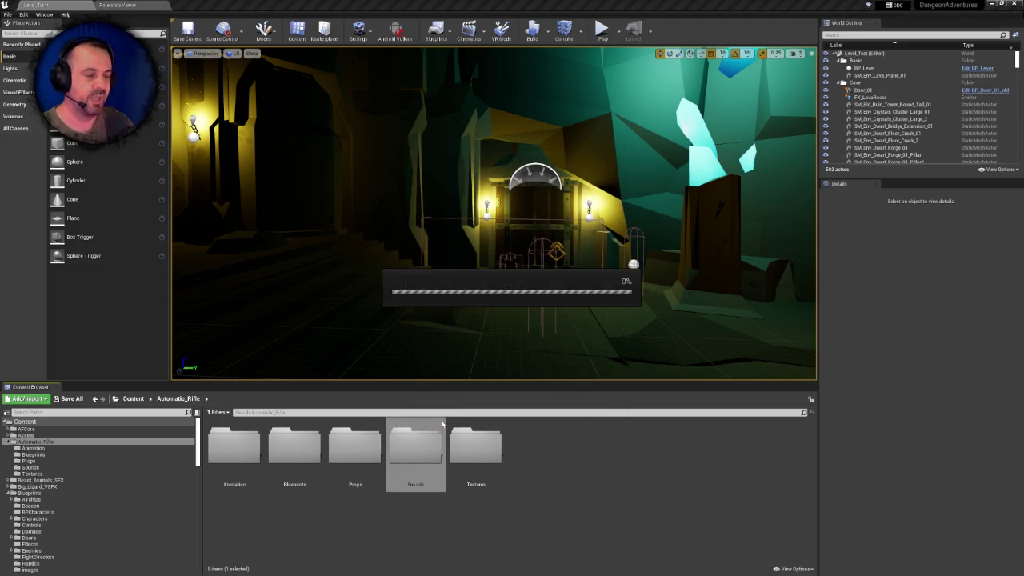
# From the Content root, delete the Automatic_Rifle folder and confirm
pyautogui.click(170, 399)
pyautogui.click(140, 401)
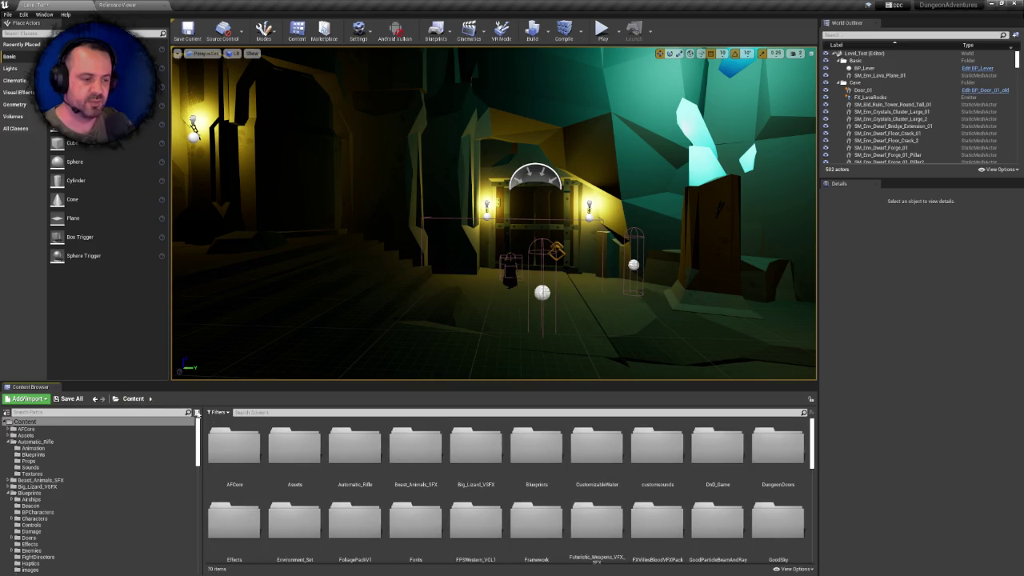
pyautogui.rightClick(368, 451)
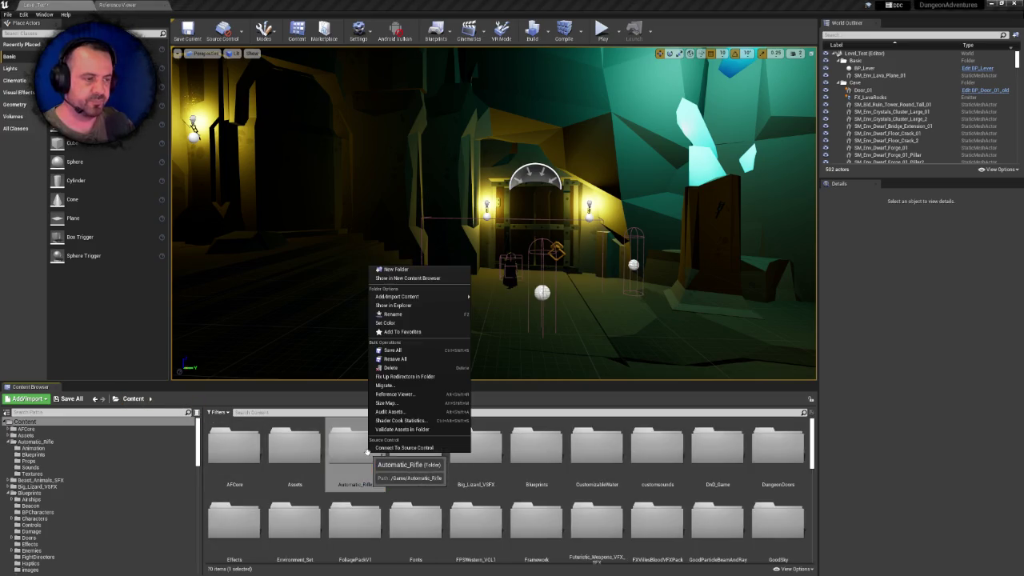
pyautogui.click(403, 375)
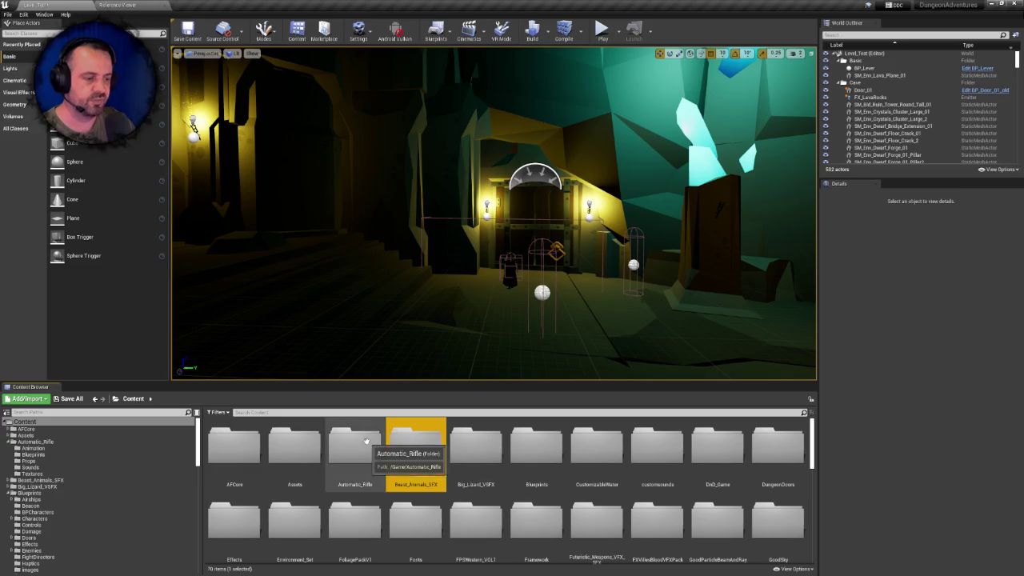
pyautogui.press('Delete')
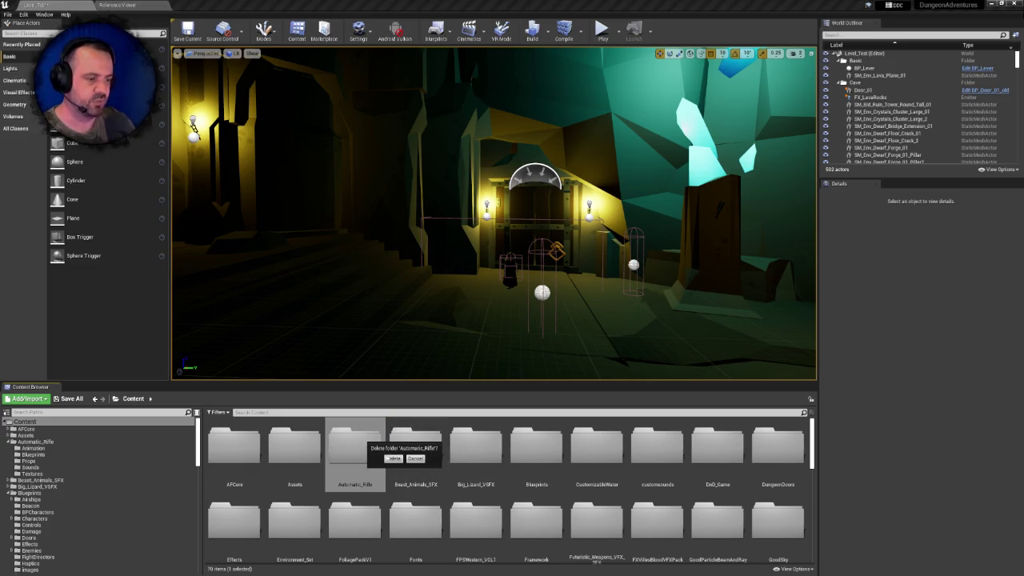
pyautogui.click(391, 457)
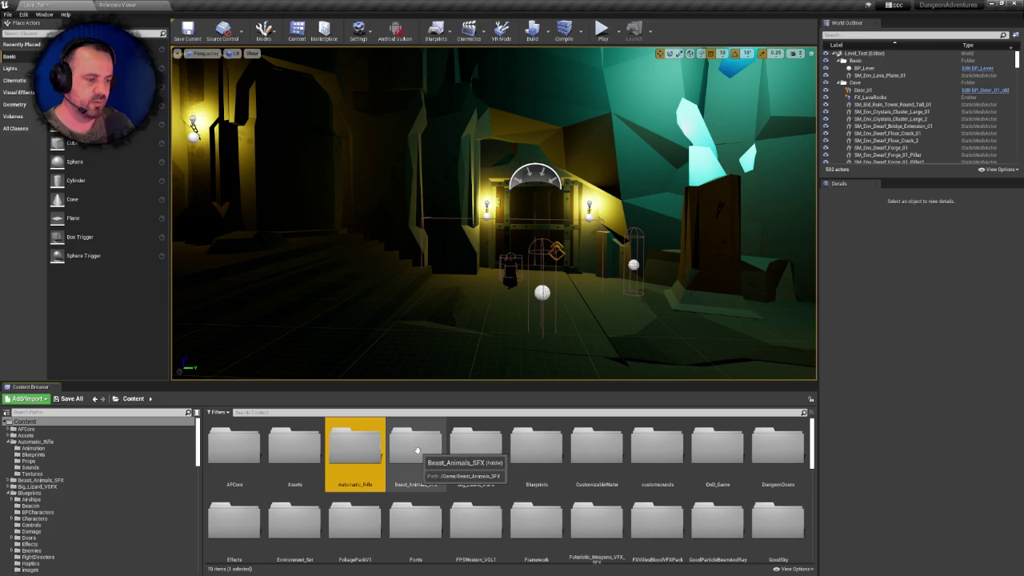
# Verify Automatic_Rifle's Props subfolder is empty, then return to the Content root
pyautogui.click(411, 448)
pyautogui.doubleClick(351, 446)
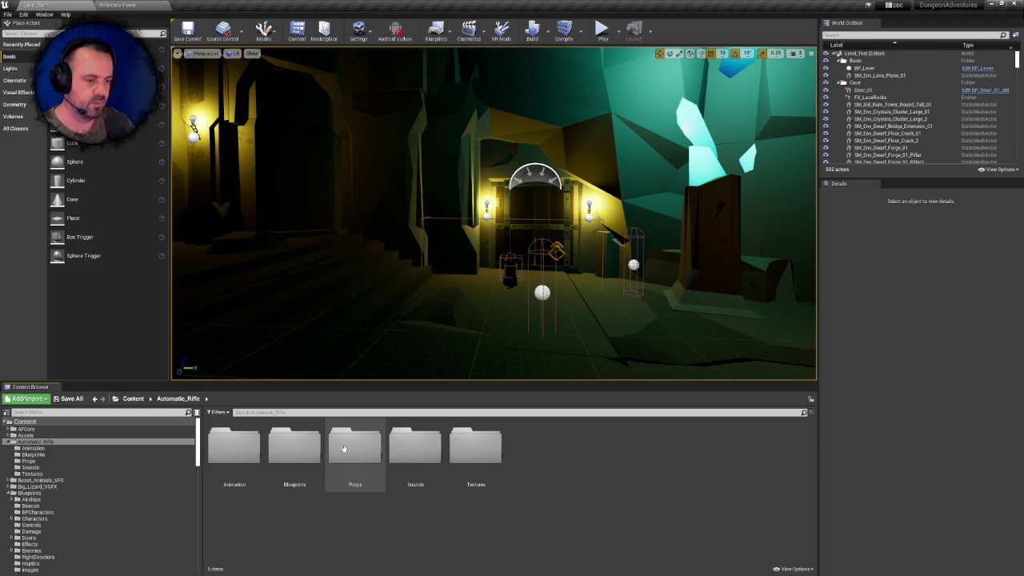
pyautogui.doubleClick(346, 448)
pyautogui.click(177, 398)
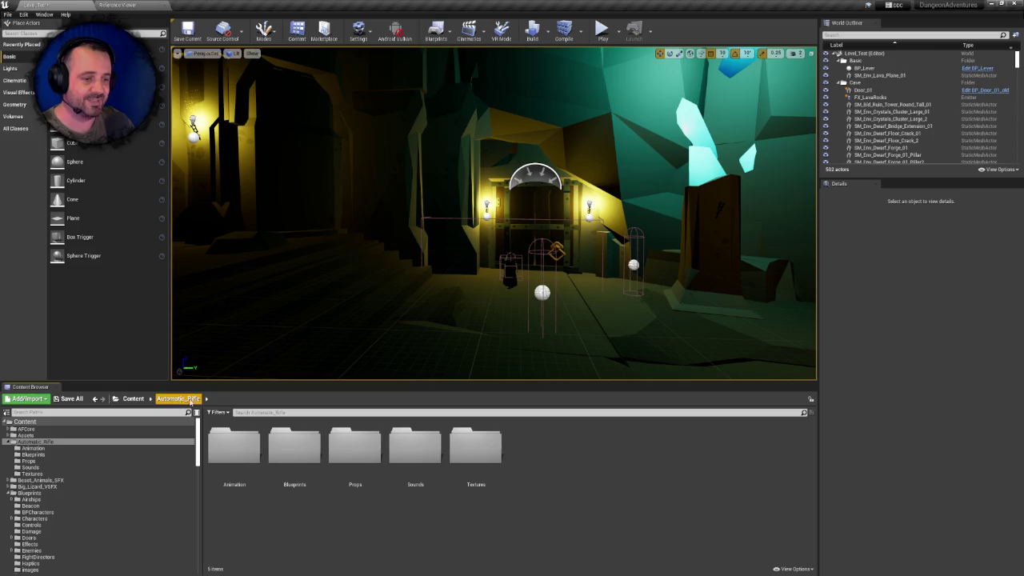
pyautogui.click(133, 398)
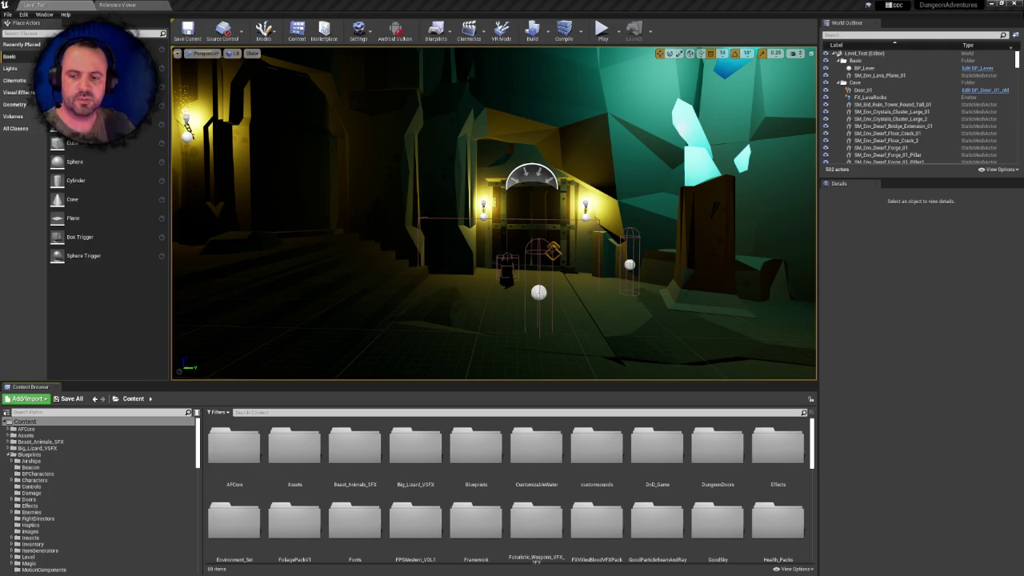
# Open Beast_Animals_SFX > Cues and preview the Pig_Attack_01, Pig_Attack_04 and Pig_Aware cues
pyautogui.doubleClick(366, 442)
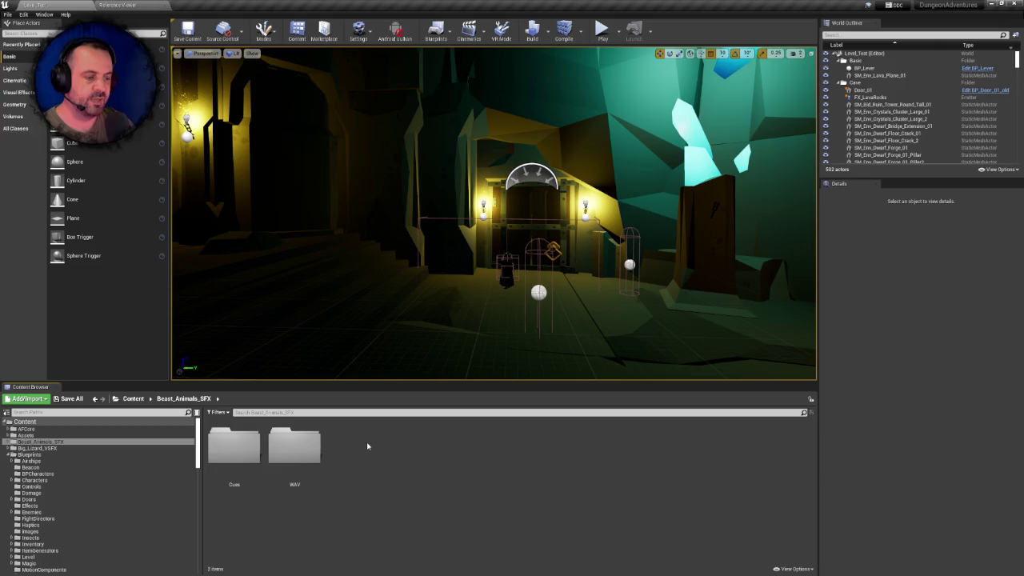
pyautogui.doubleClick(218, 432)
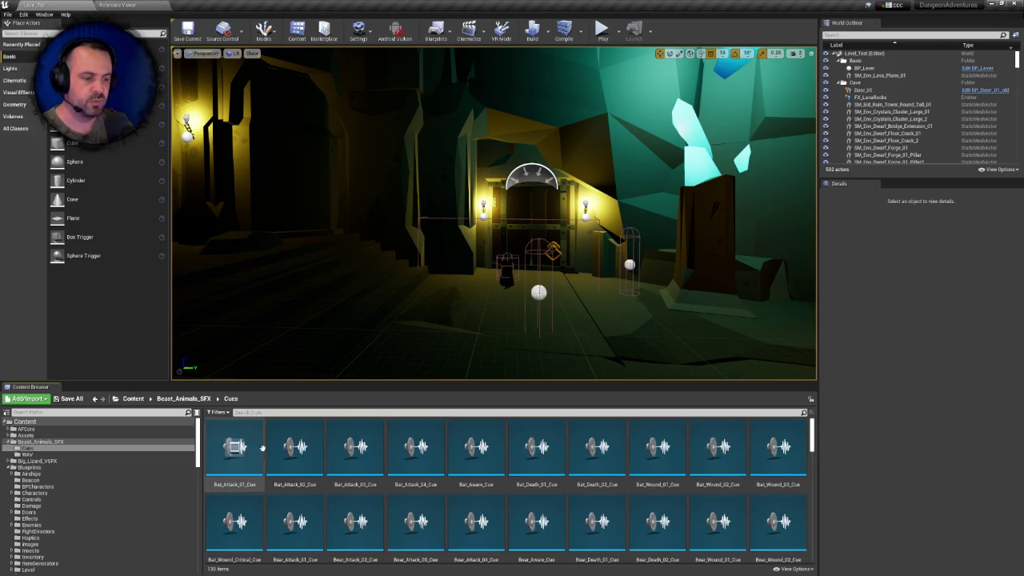
pyautogui.scroll(-2, 552, 463)
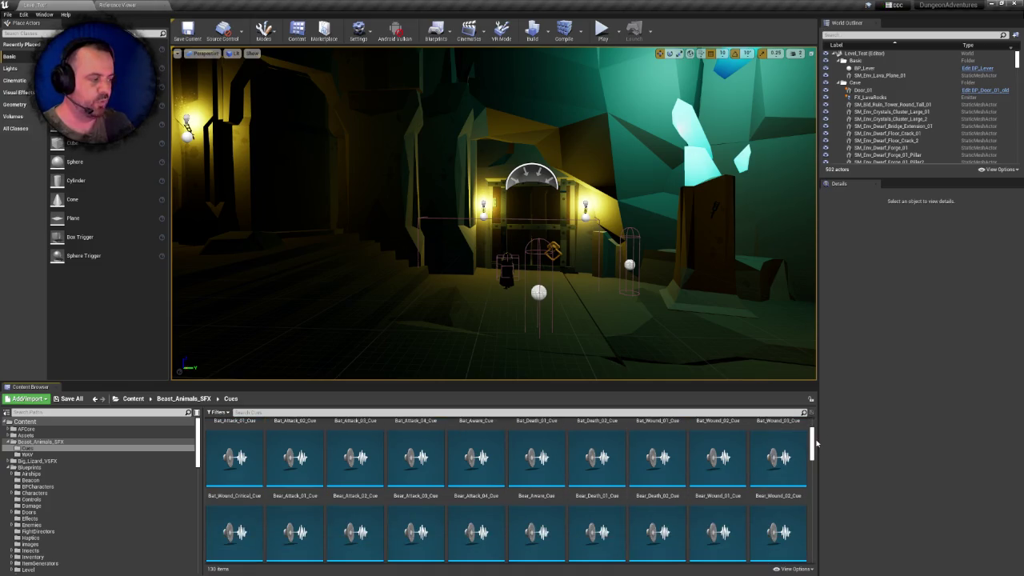
pyautogui.moveTo(818, 458); pyautogui.dragTo(826, 503)
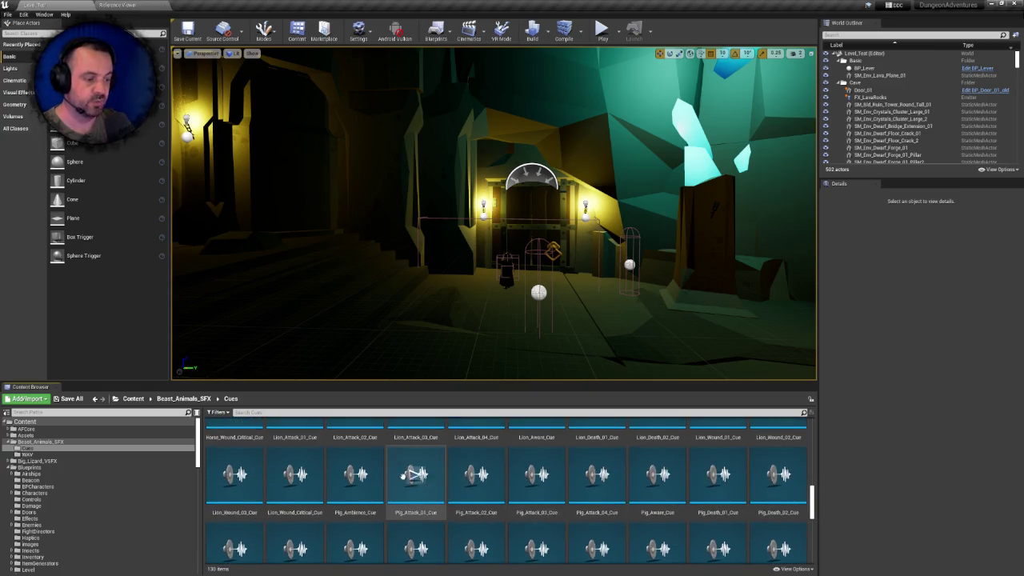
pyautogui.click(415, 475)
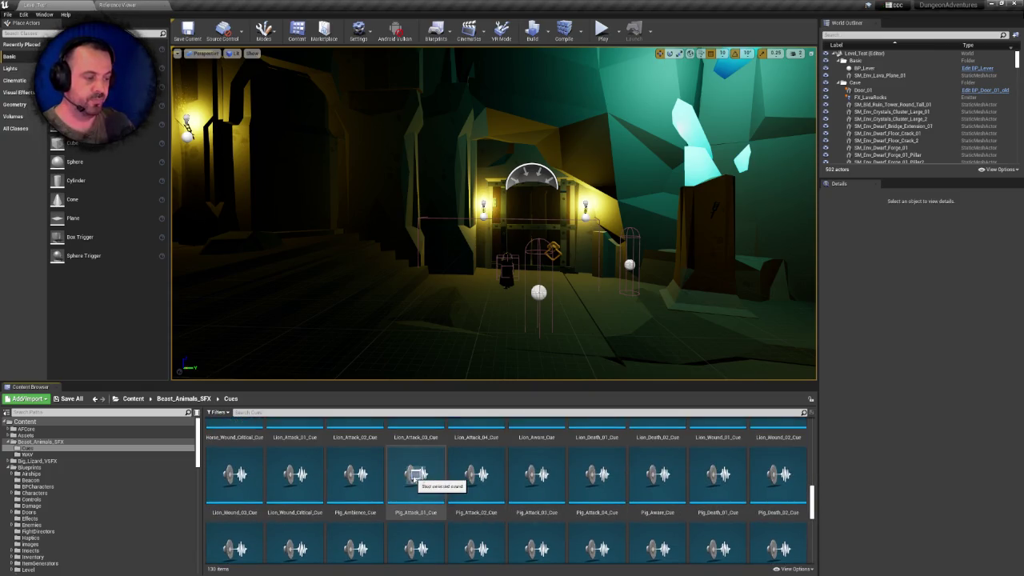
pyautogui.click(597, 475)
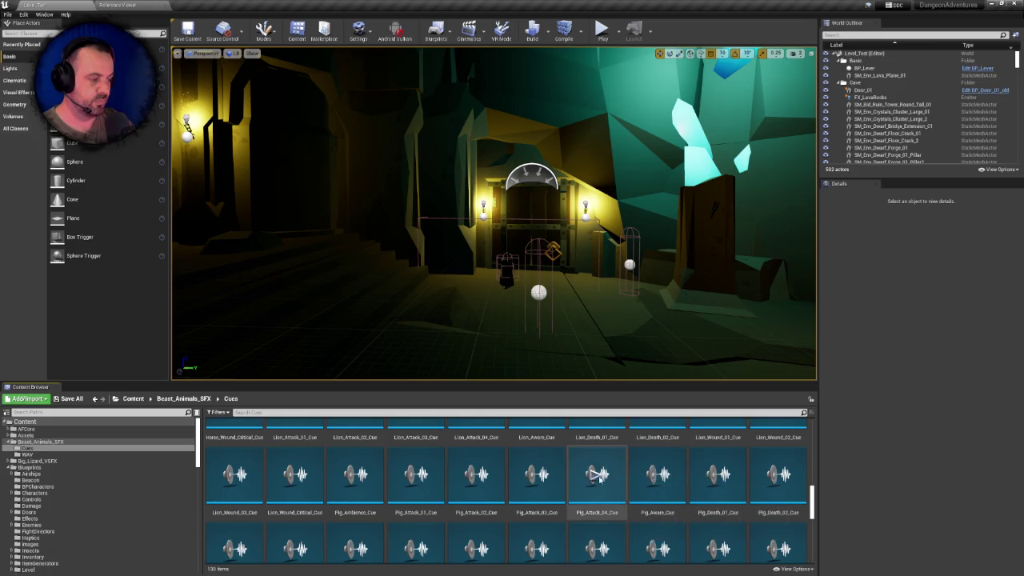
pyautogui.click(657, 475)
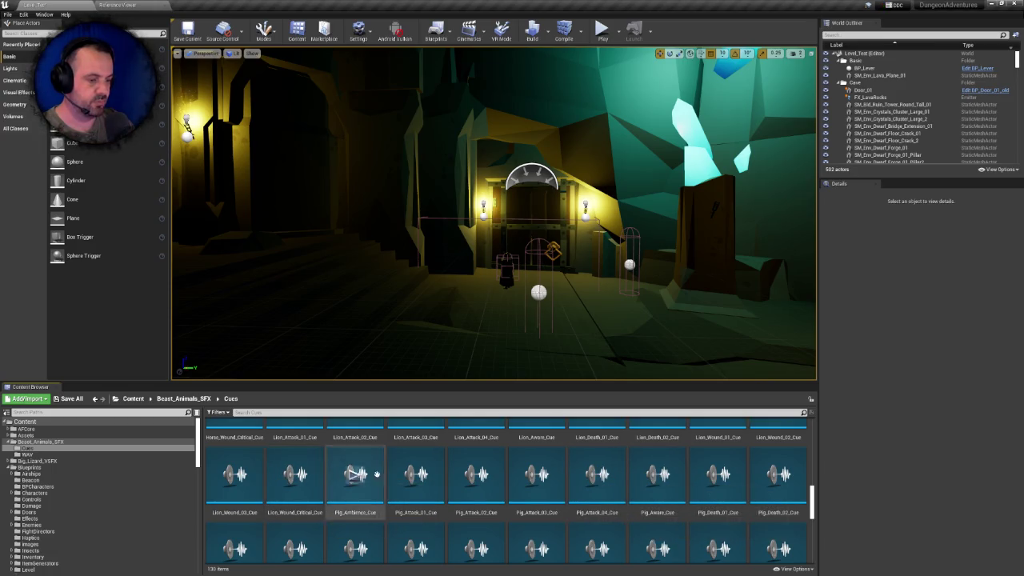
# Preview the Lion_Wound_Critical, Spider_Attack_02, Serpent_Attack_03 and Wolf_Wound_03 cues, then return to Assets
pyautogui.click(295, 475)
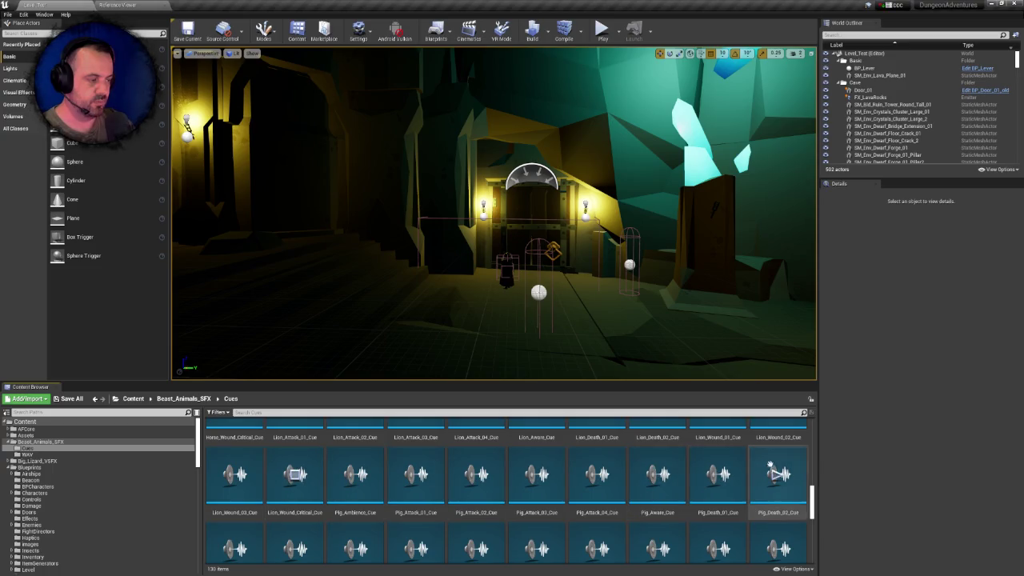
pyautogui.scroll(1, 744, 468)
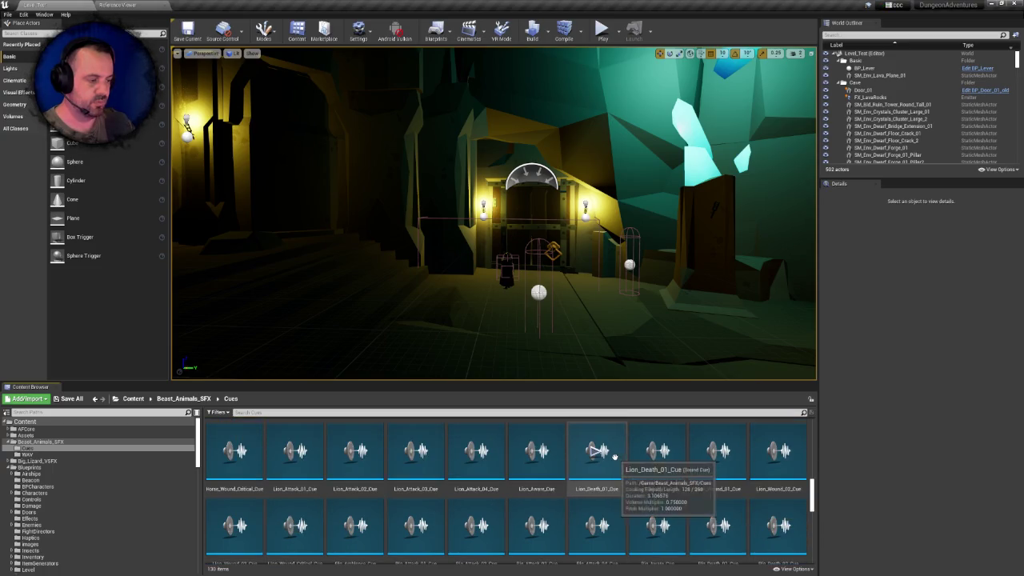
pyautogui.scroll(-4, 812, 512)
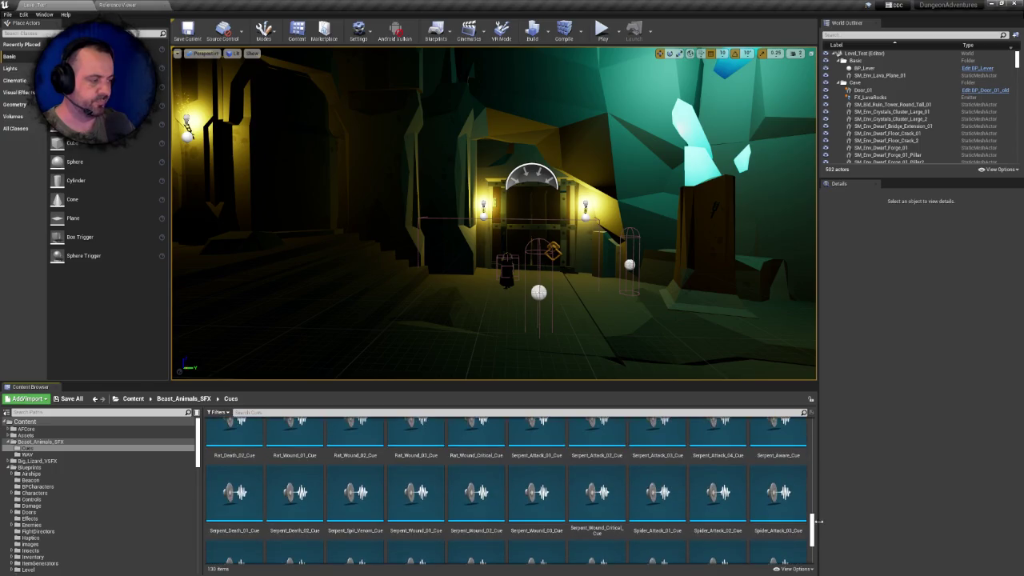
pyautogui.click(718, 492)
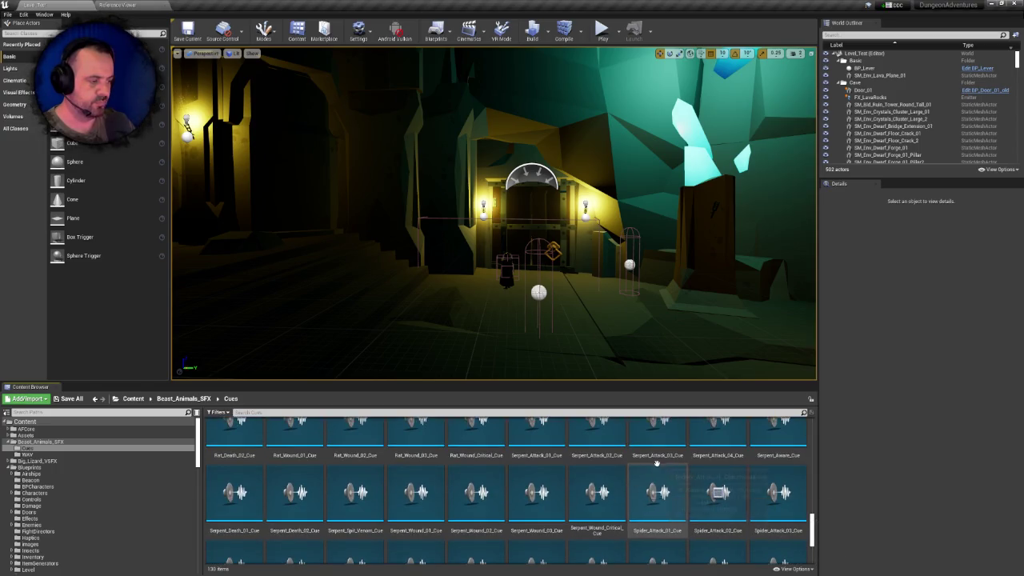
pyautogui.scroll(1, 658, 463)
pyautogui.click(657, 444)
pyautogui.moveTo(811, 518); pyautogui.dragTo(817, 554)
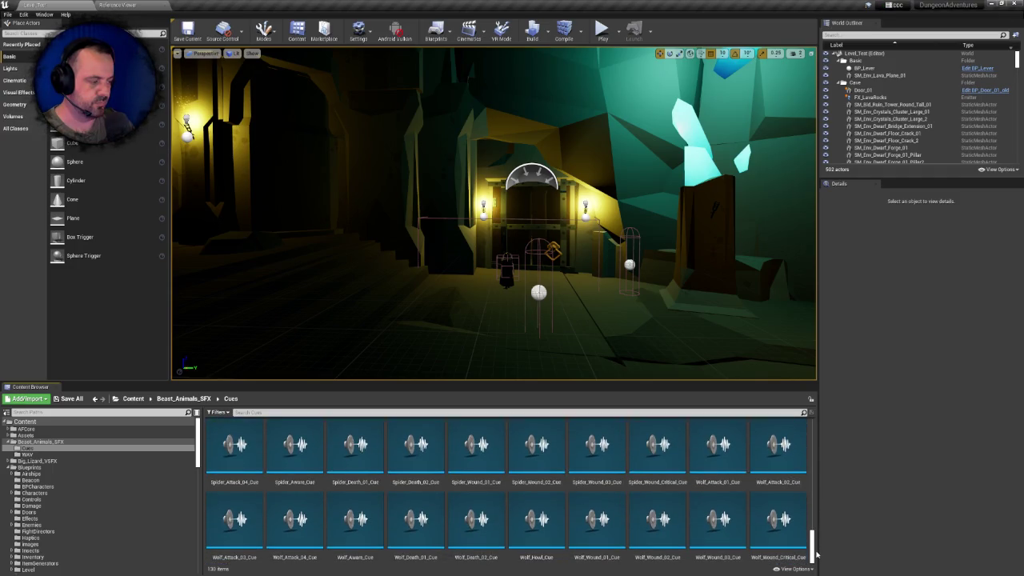
pyautogui.click(718, 519)
pyautogui.moveTo(813, 544); pyautogui.dragTo(812, 420)
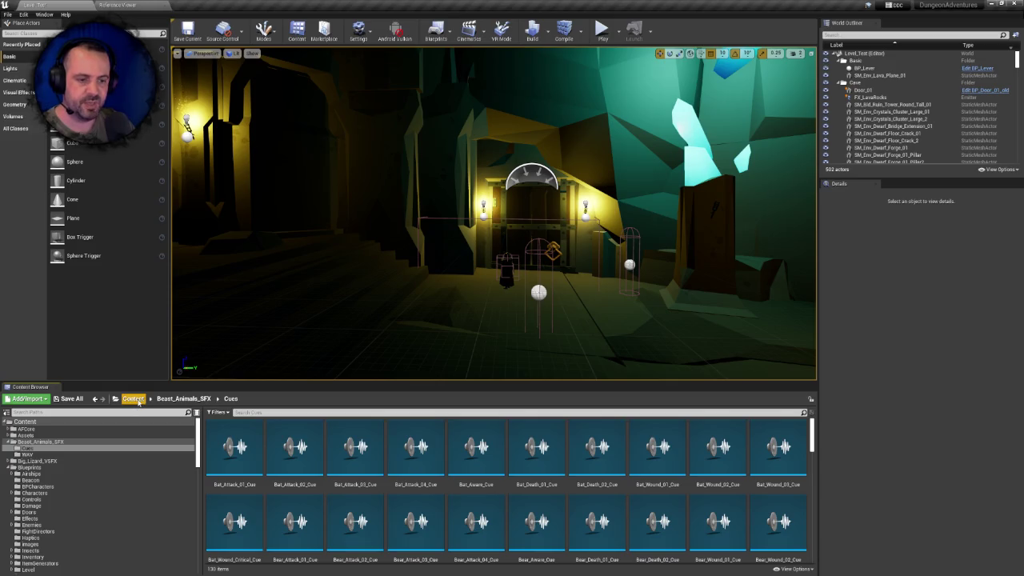
pyautogui.click(27, 435)
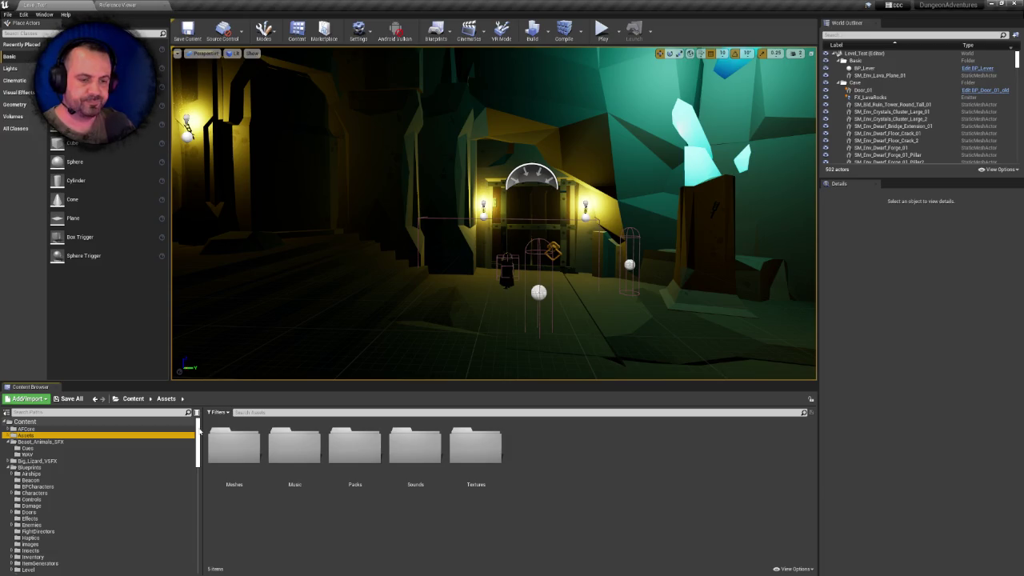
# Browse the Packs folder under Assets and the Beast_Animals_SFX folder
pyautogui.doubleClick(346, 448)
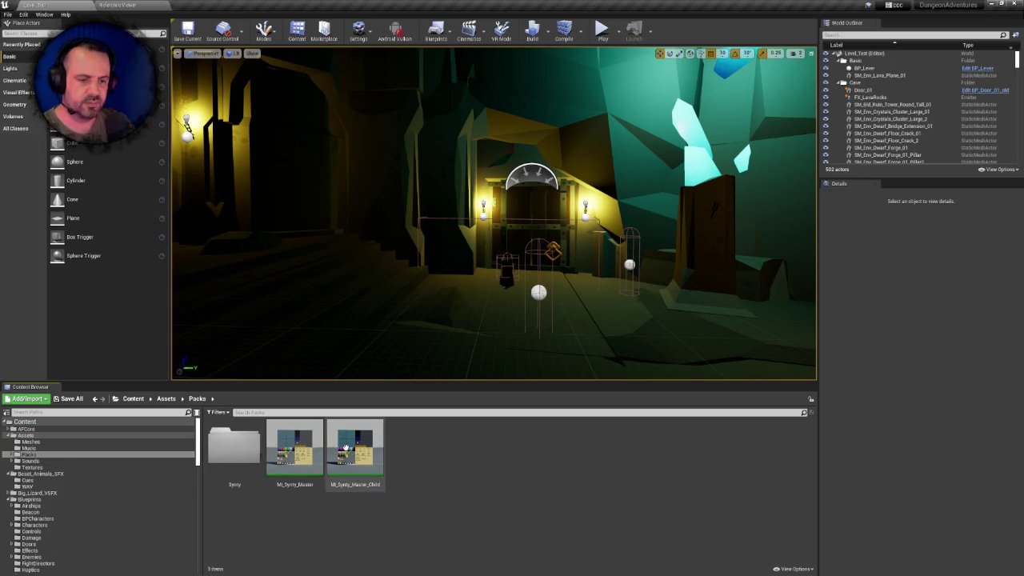
pyautogui.click(35, 475)
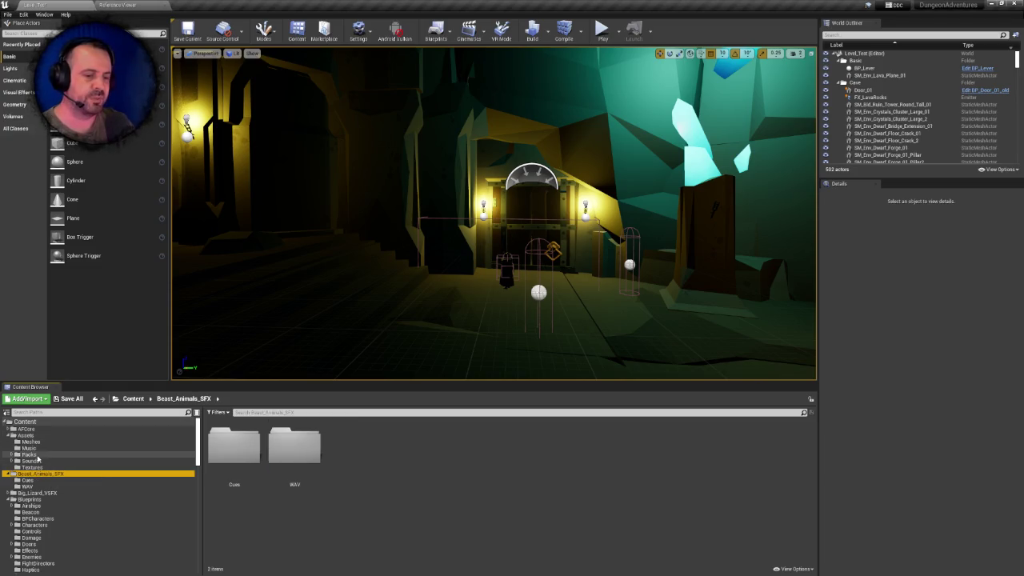
pyautogui.click(34, 461)
pyautogui.click(29, 455)
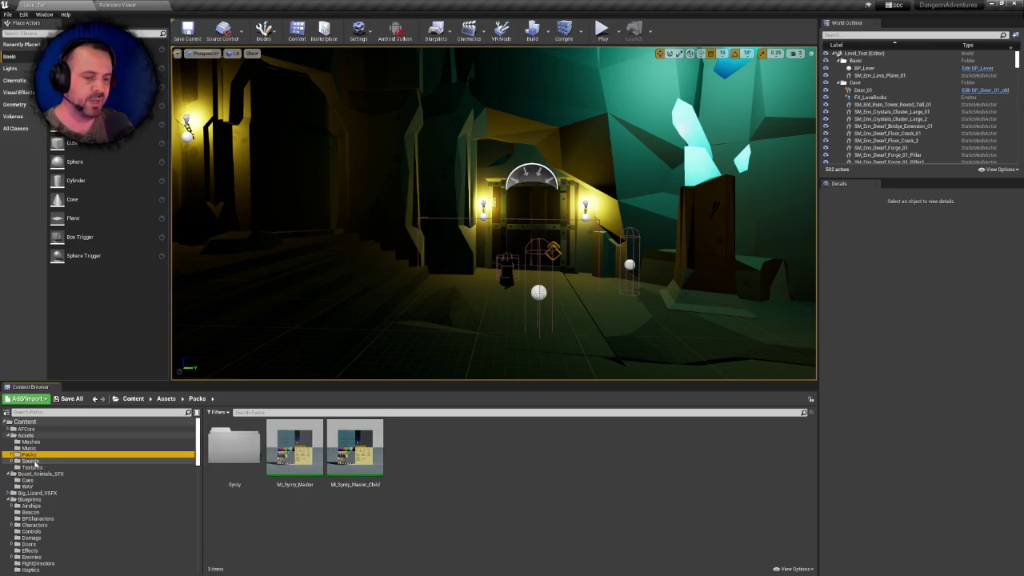
# Open Assets/Sounds and its Weapons folder, then open Big_Lizard_VSFX
pyautogui.click(32, 461)
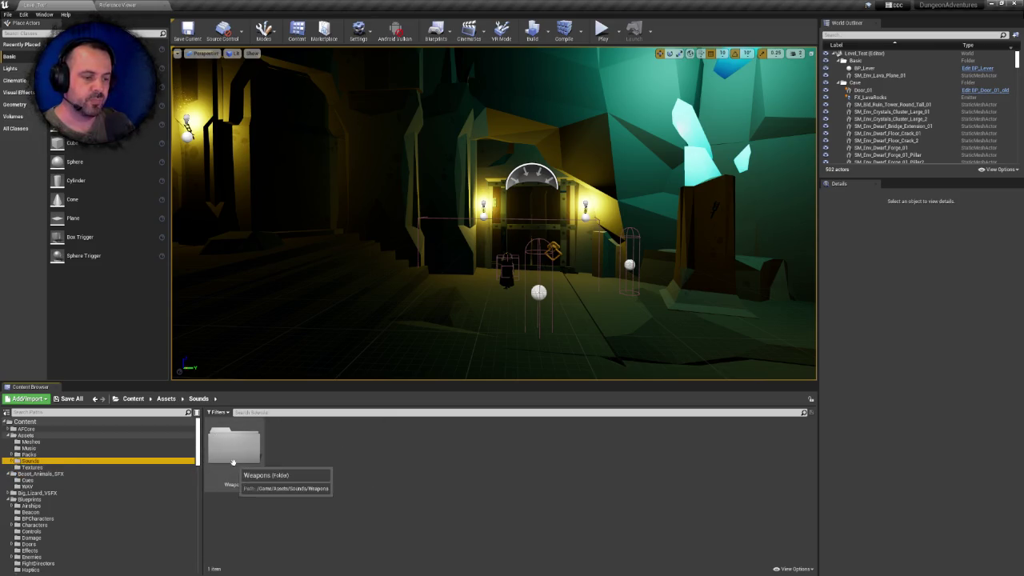
pyautogui.rightClick(339, 452)
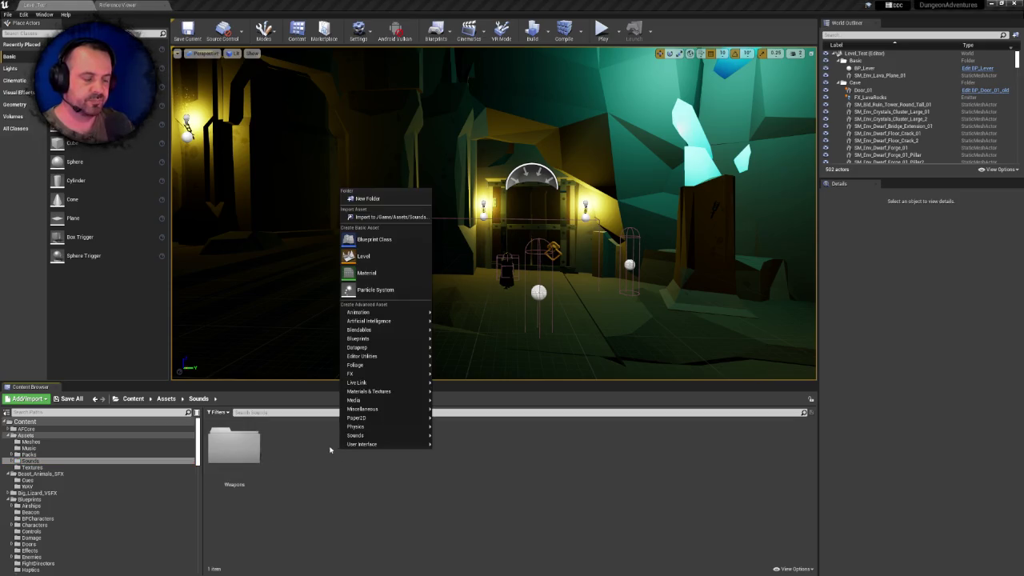
pyautogui.doubleClick(238, 446)
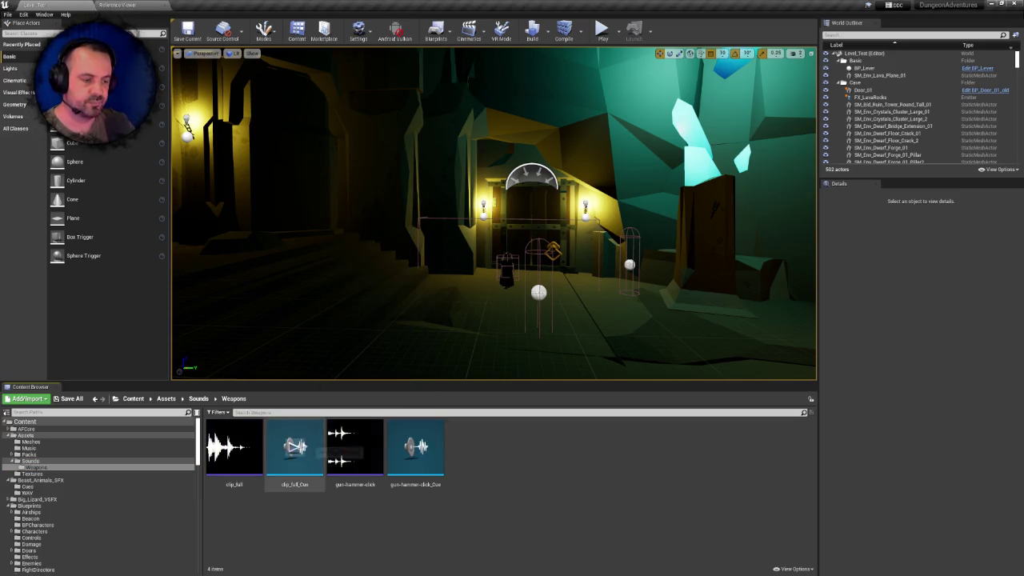
pyautogui.click(199, 398)
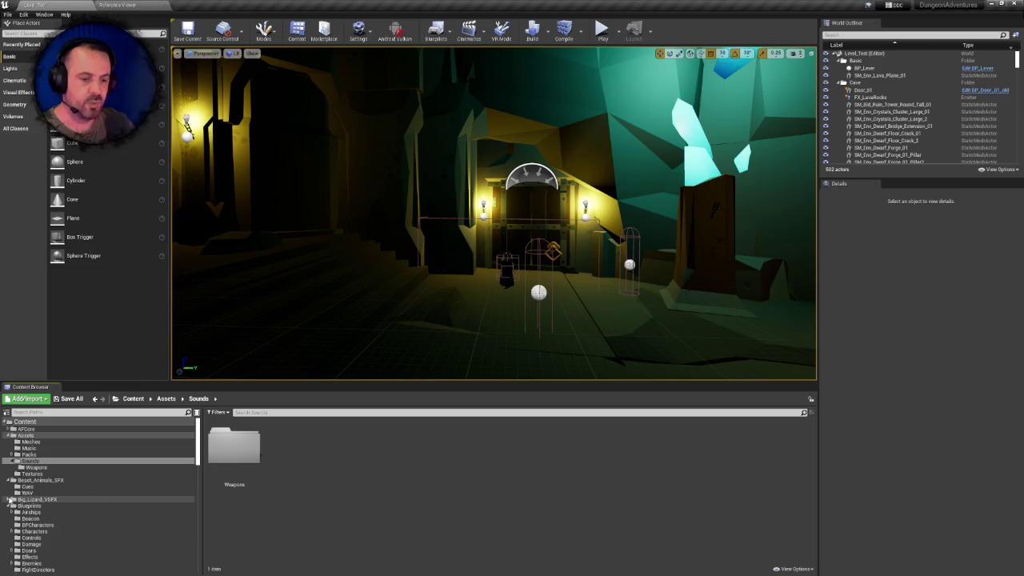
pyautogui.doubleClick(32, 499)
pyautogui.click(244, 445)
# Open the Big_Lizard_VSFX Cues and preview three lizard attack cues, then view Packs
pyautogui.doubleClick(244, 446)
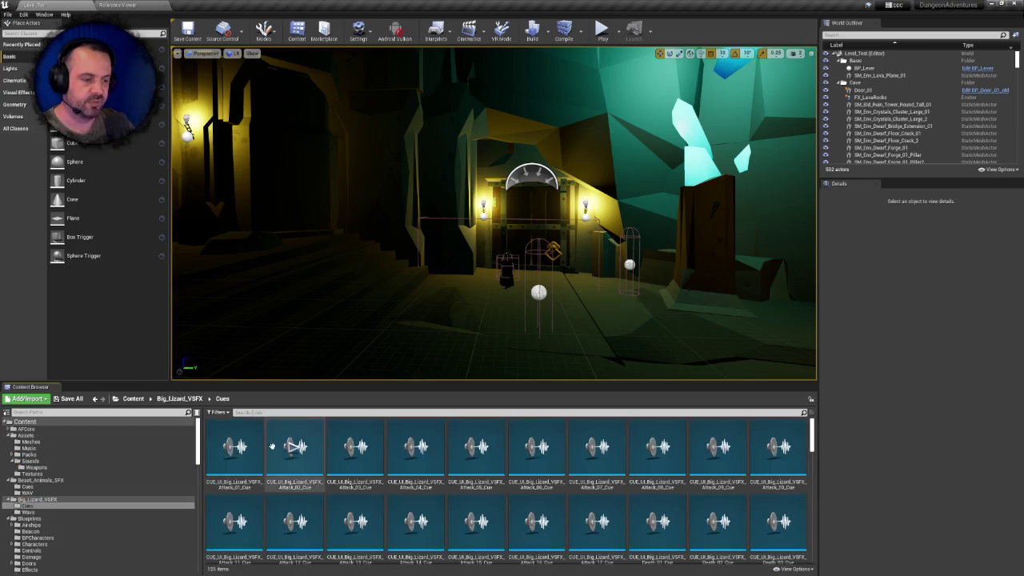
pyautogui.click(414, 446)
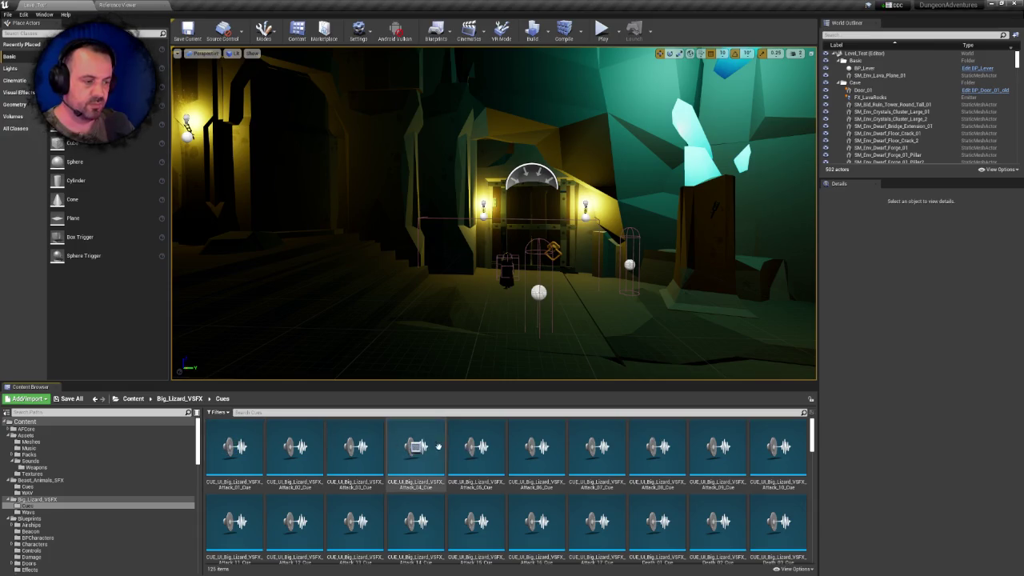
pyautogui.click(474, 448)
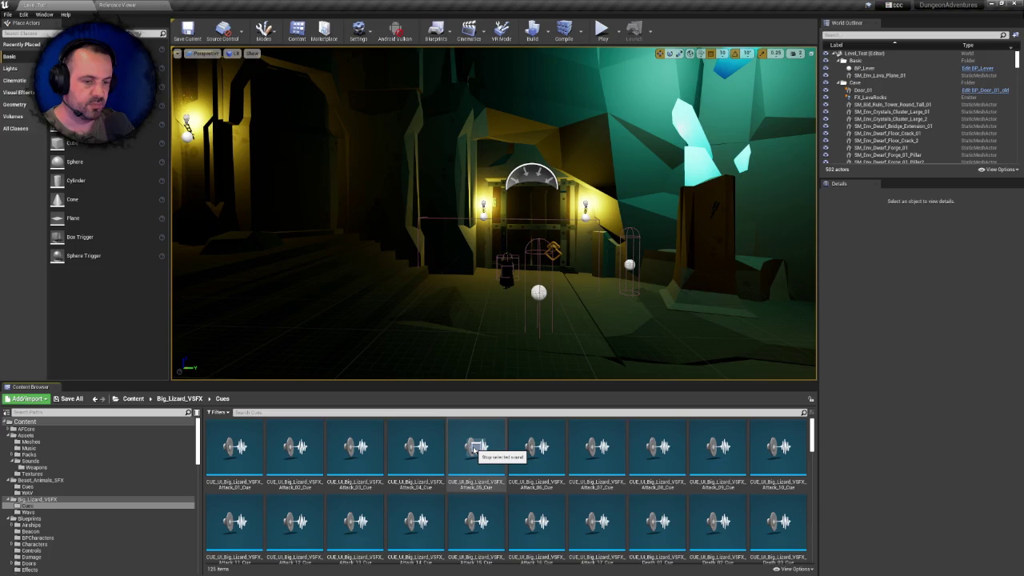
pyautogui.click(535, 448)
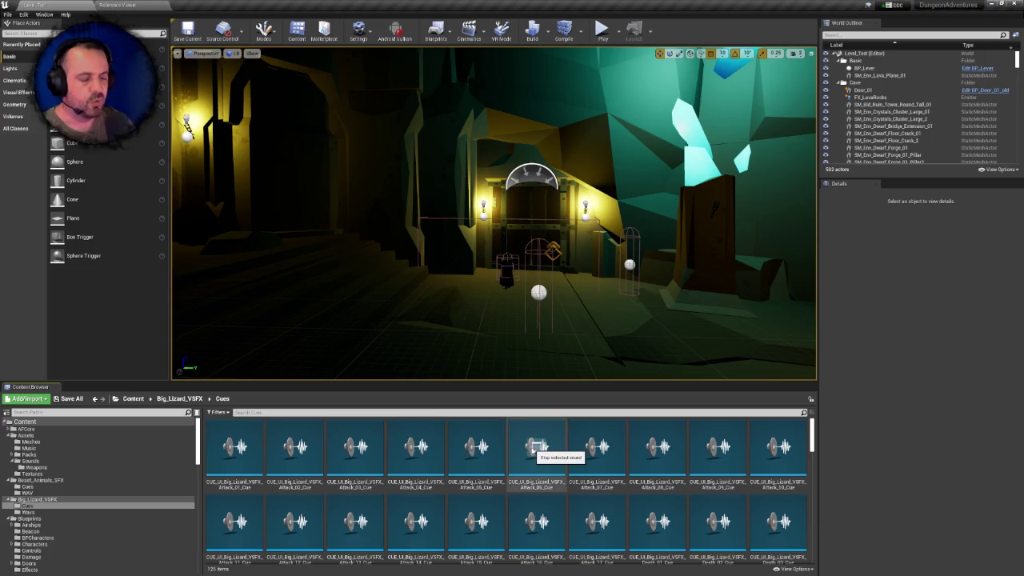
pyautogui.click(30, 454)
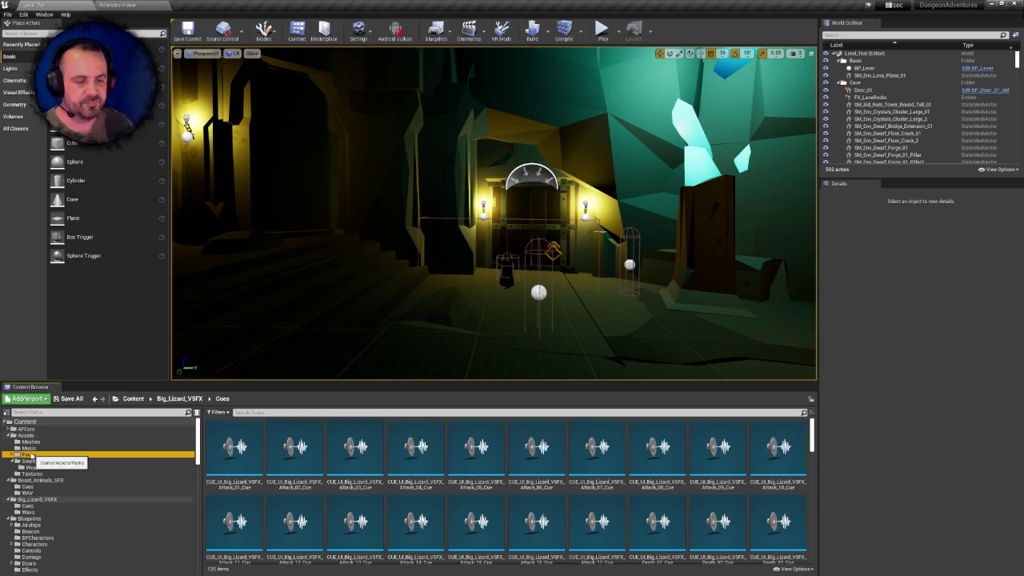
# Browse Synty > PolygonDungeonMap > Materials, then go back to the Fantasy_Synty pack list
pyautogui.doubleClick(237, 449)
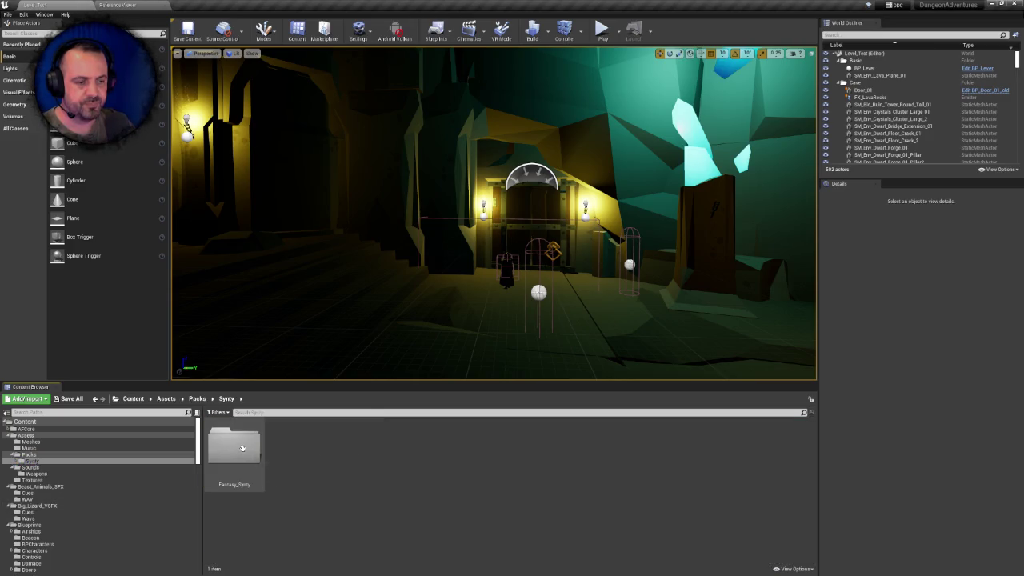
pyautogui.doubleClick(242, 448)
pyautogui.doubleClick(293, 445)
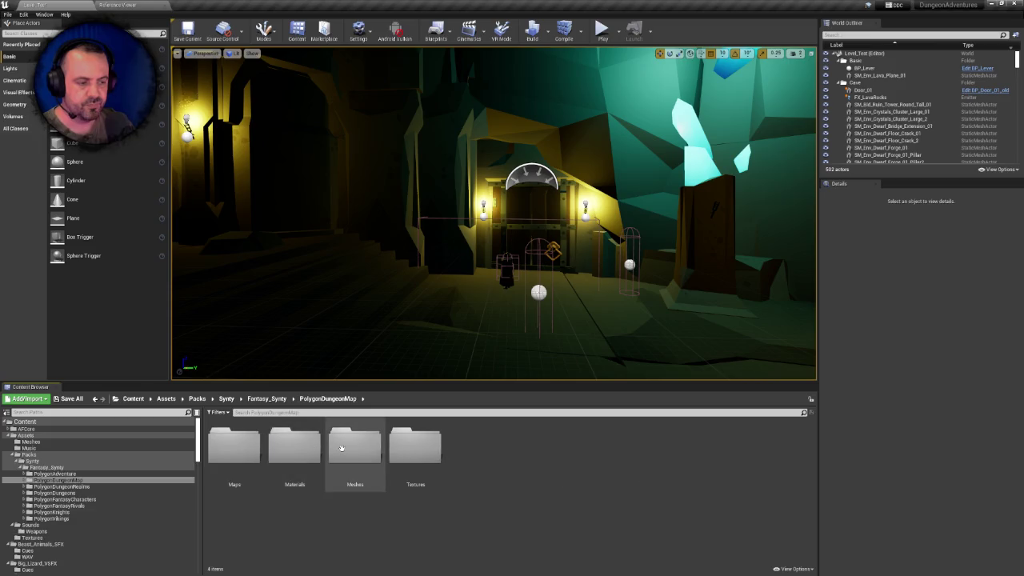
pyautogui.click(312, 448)
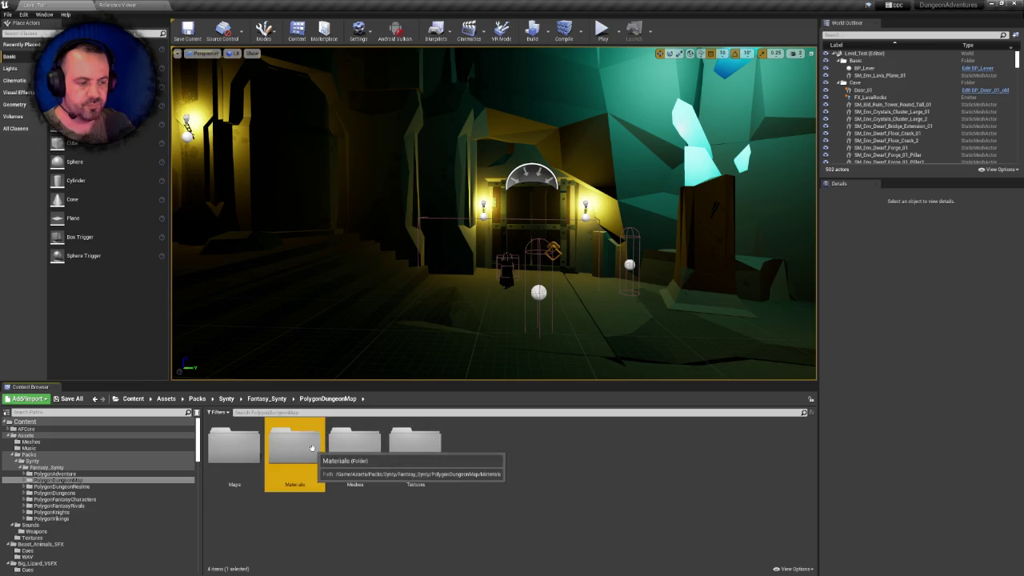
pyautogui.doubleClick(312, 448)
pyautogui.click(267, 399)
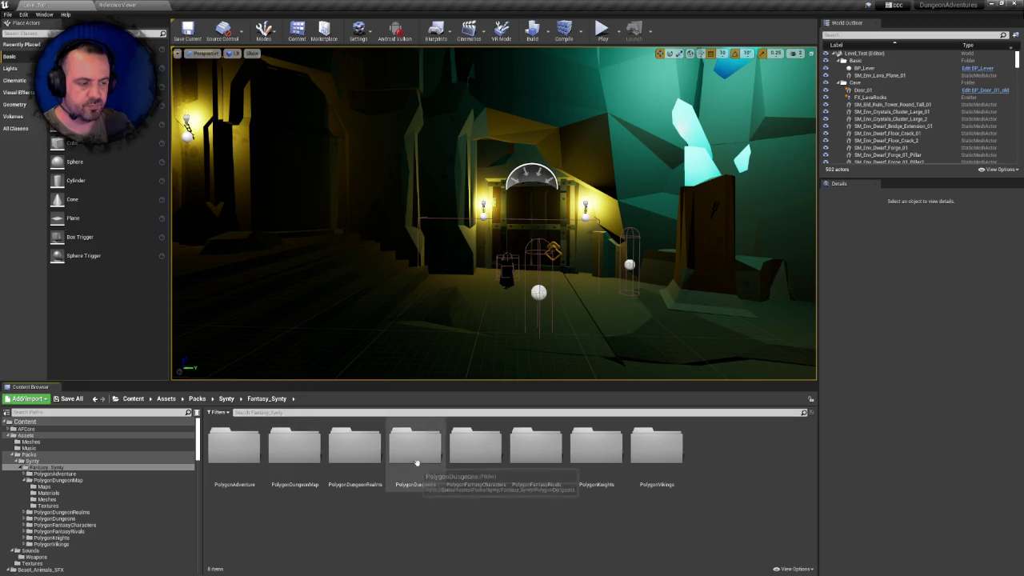
# Look through the PolygonFantasyCharacters Textures and Items folders
pyautogui.doubleClick(477, 451)
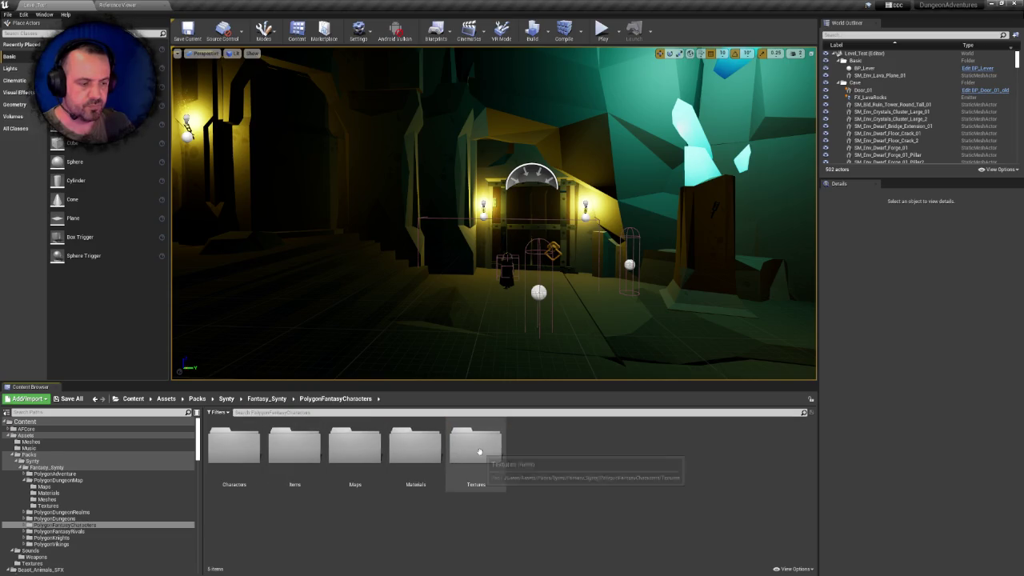
pyautogui.doubleClick(478, 451)
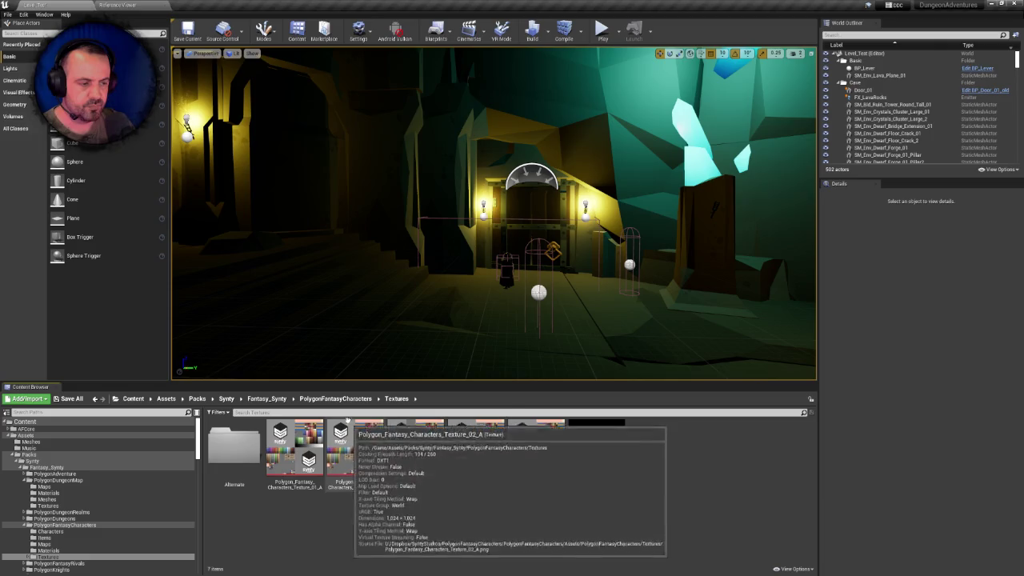
pyautogui.click(336, 399)
pyautogui.doubleClick(296, 446)
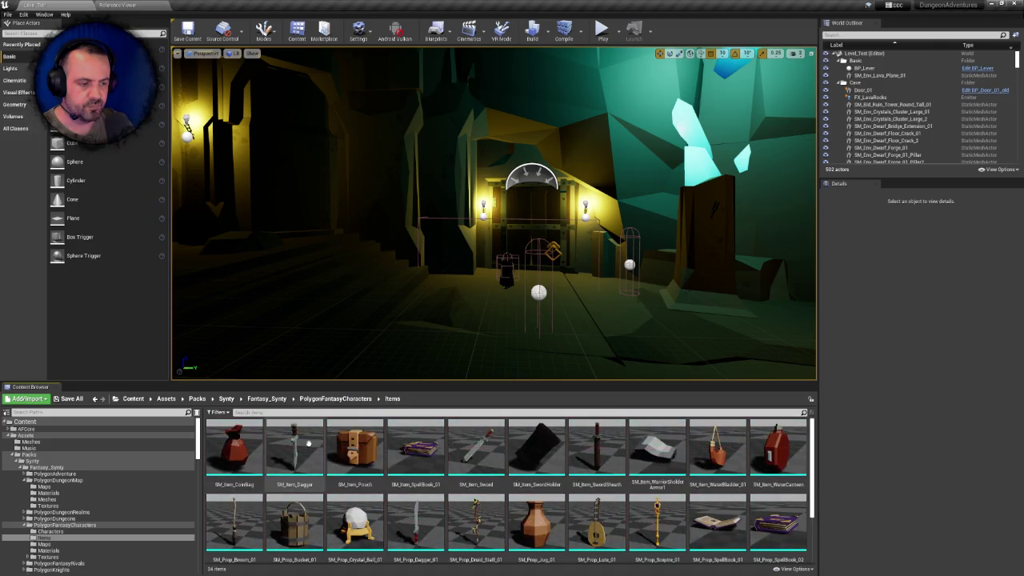
pyautogui.scroll(-1, 480, 448)
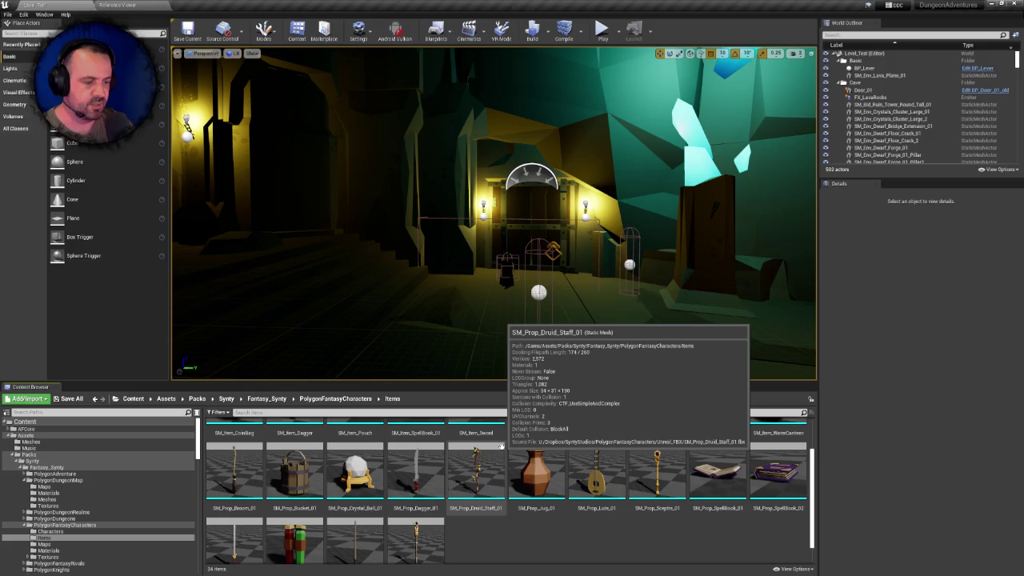
pyautogui.scroll(1, 501, 445)
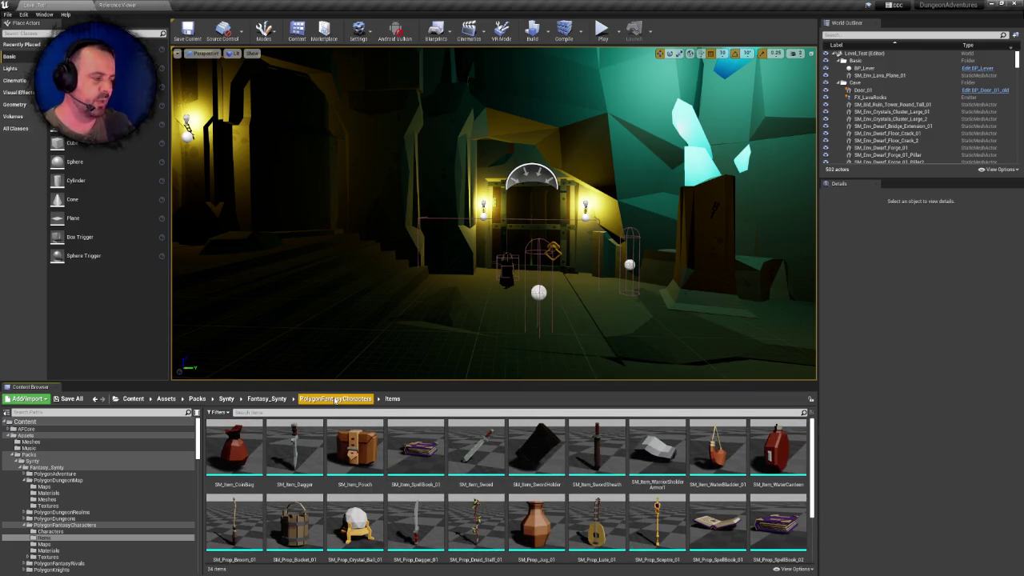
pyautogui.click(267, 398)
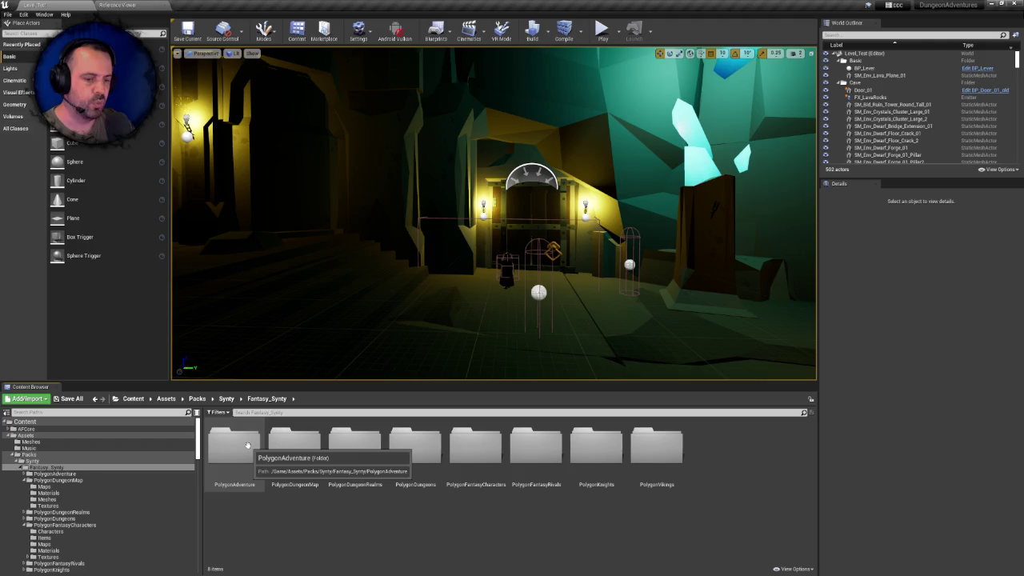
# Check the PolygonDungeonRealms Maps folder and return to the Fantasy_Synty list
pyautogui.doubleClick(352, 444)
pyautogui.click(296, 451)
pyautogui.doubleClick(296, 450)
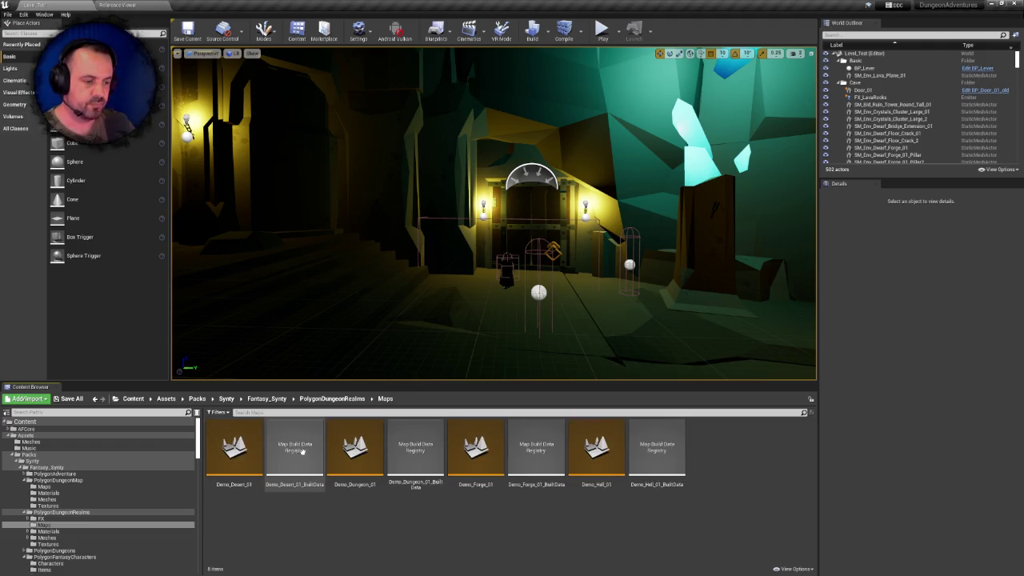
pyautogui.click(266, 398)
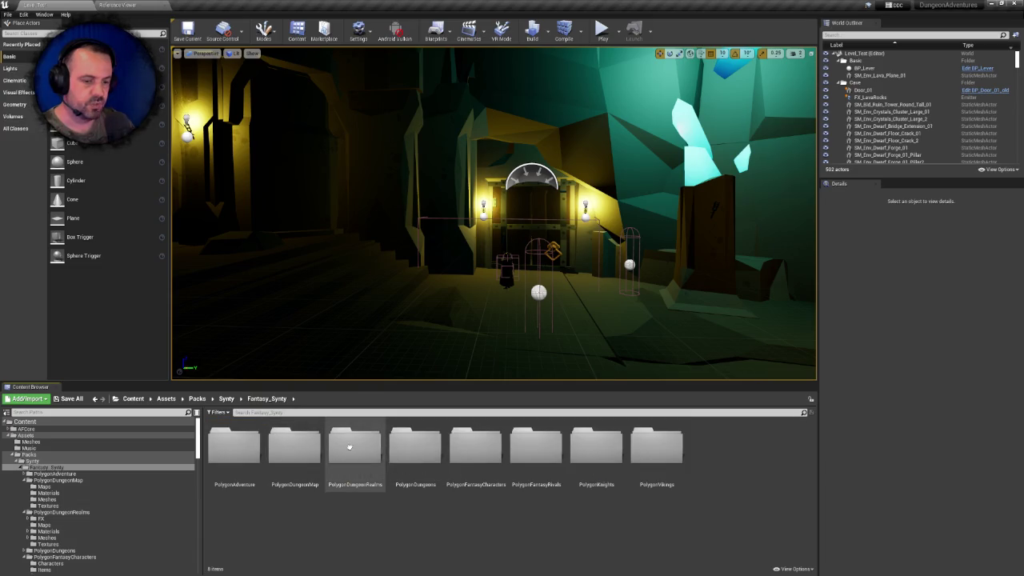
# Collapse and re-expand the Packs subtree, reopen Synty, then show the Sounds folder
pyautogui.click(34, 454)
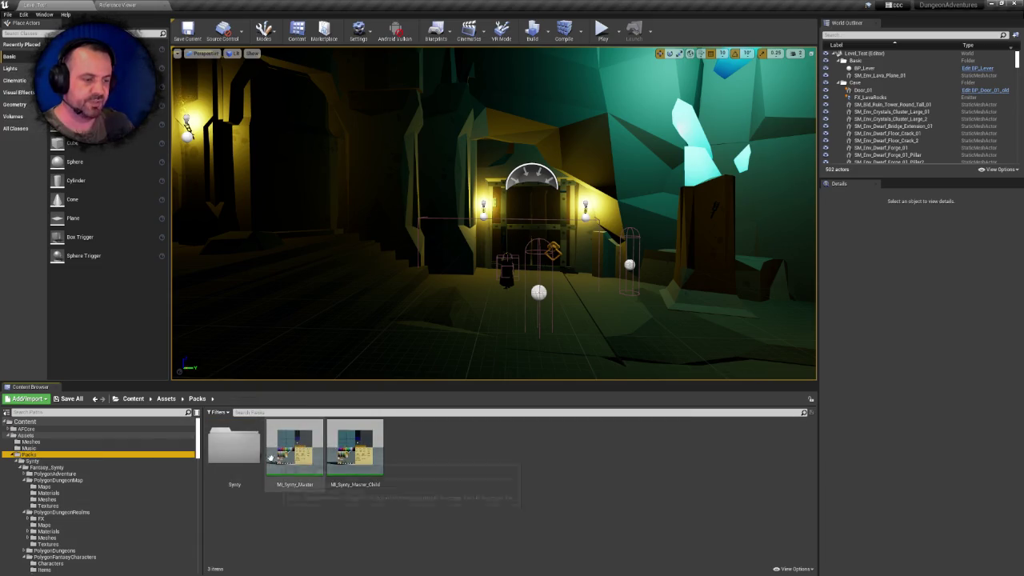
pyautogui.doubleClick(28, 456)
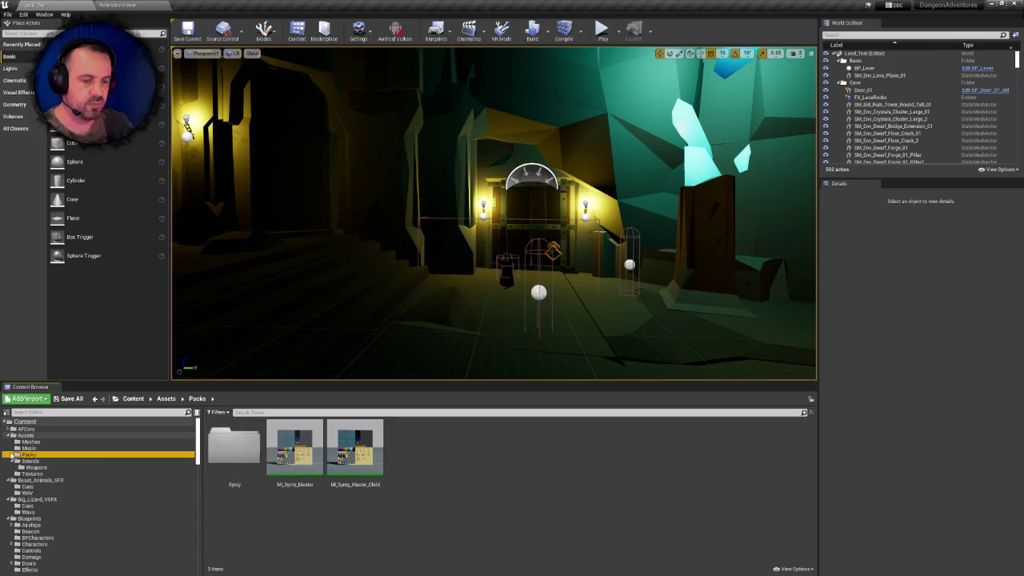
pyautogui.click(16, 455)
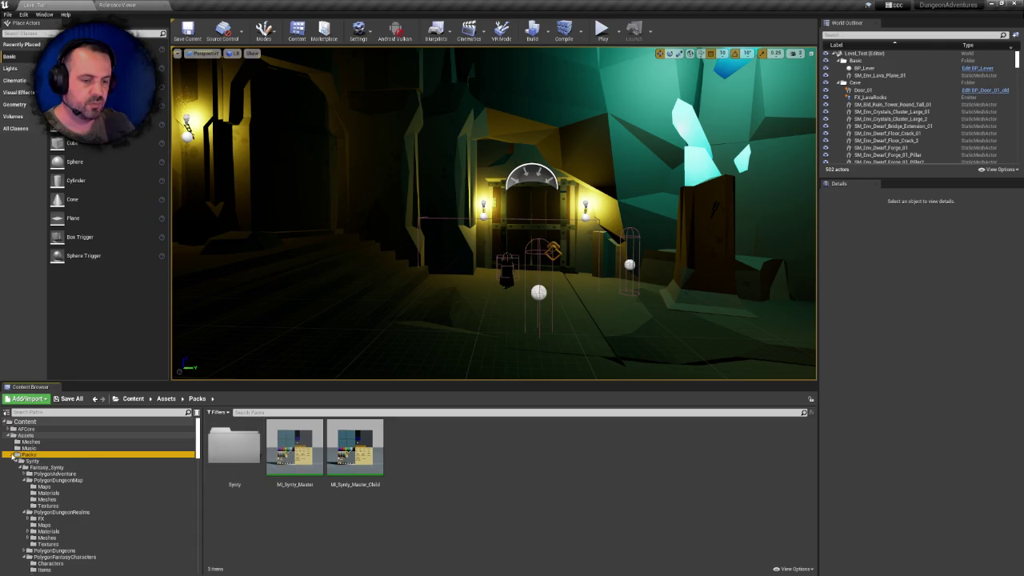
pyautogui.doubleClick(235, 450)
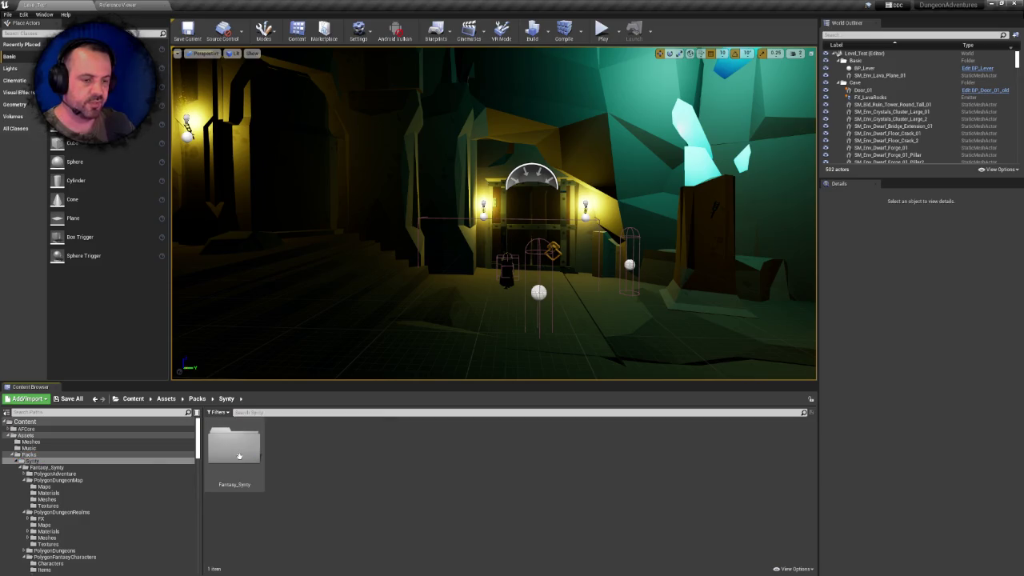
pyautogui.click(12, 456)
pyautogui.click(31, 462)
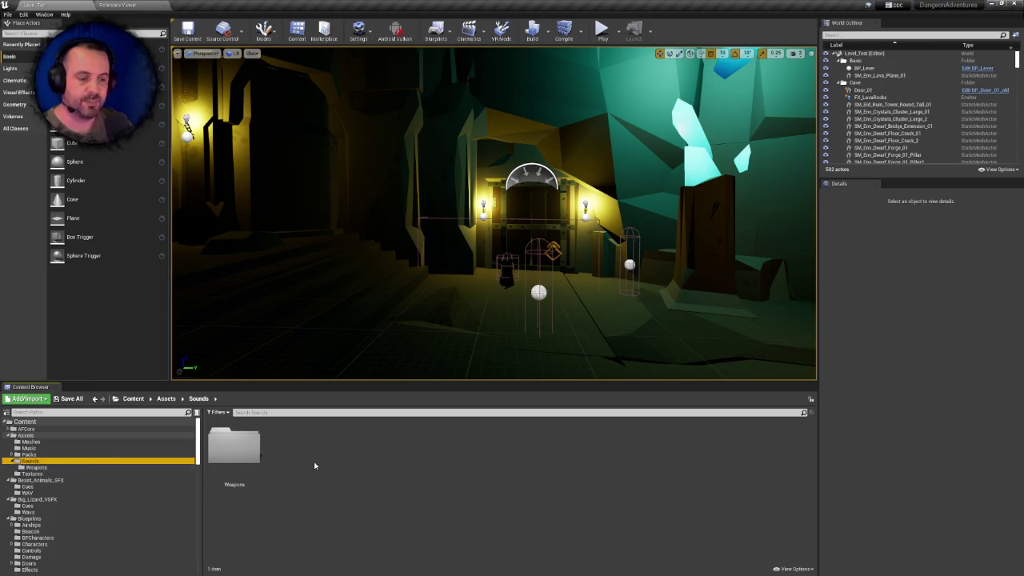
# View the Beast_Animals_SFX cues, then return to the Sounds folder
pyautogui.click(53, 481)
pyautogui.doubleClick(234, 446)
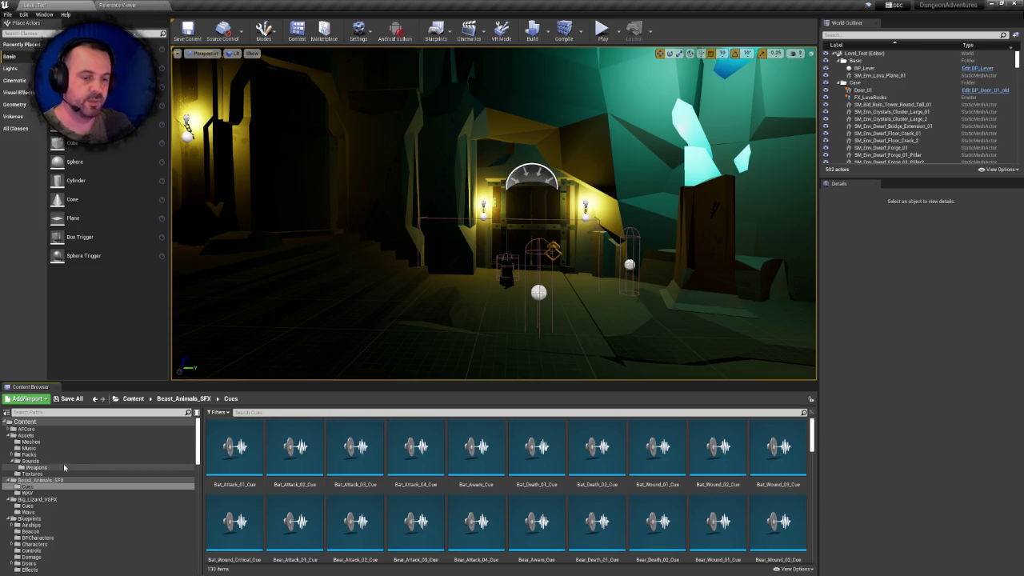
pyautogui.click(40, 461)
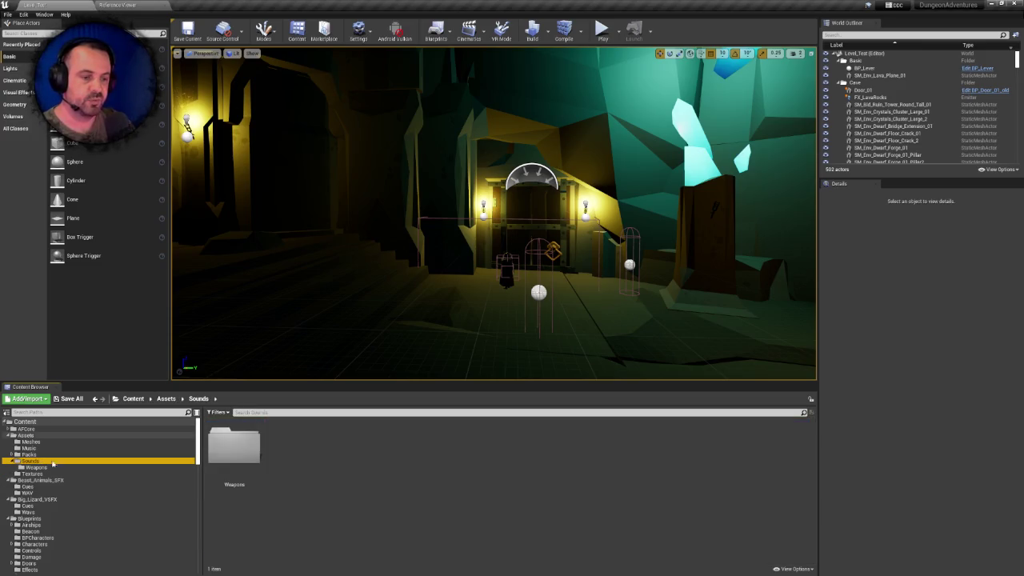
# Dismiss the Sounds context menu without creating anything, collapse Sounds and show Packs
pyautogui.rightClick(379, 478)
pyautogui.rightClick(343, 464)
pyautogui.click(295, 447)
pyautogui.rightClick(295, 445)
pyautogui.click(274, 445)
pyautogui.rightClick(274, 444)
pyautogui.rightClick(451, 457)
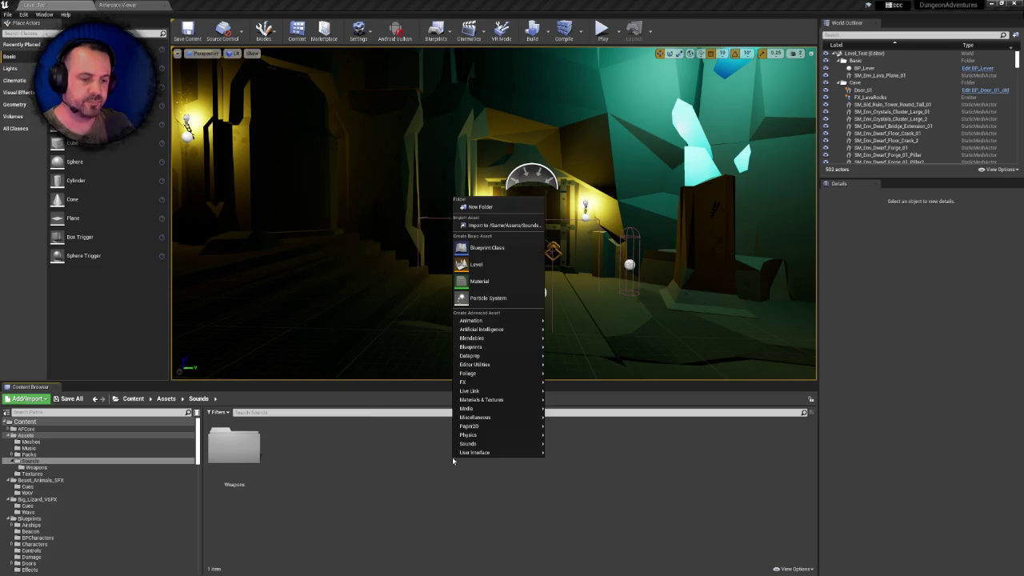
pyautogui.click(389, 447)
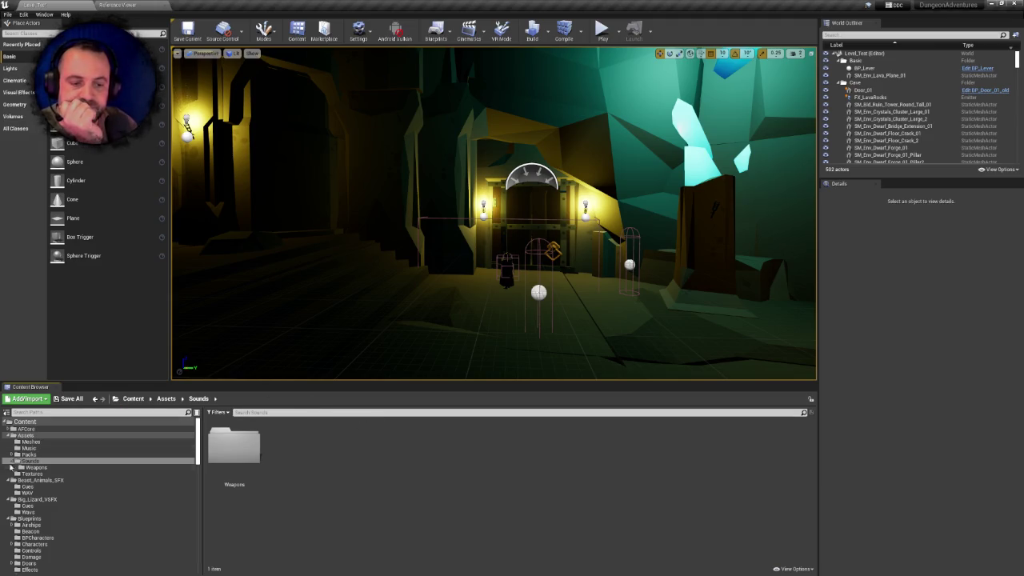
pyautogui.click(12, 462)
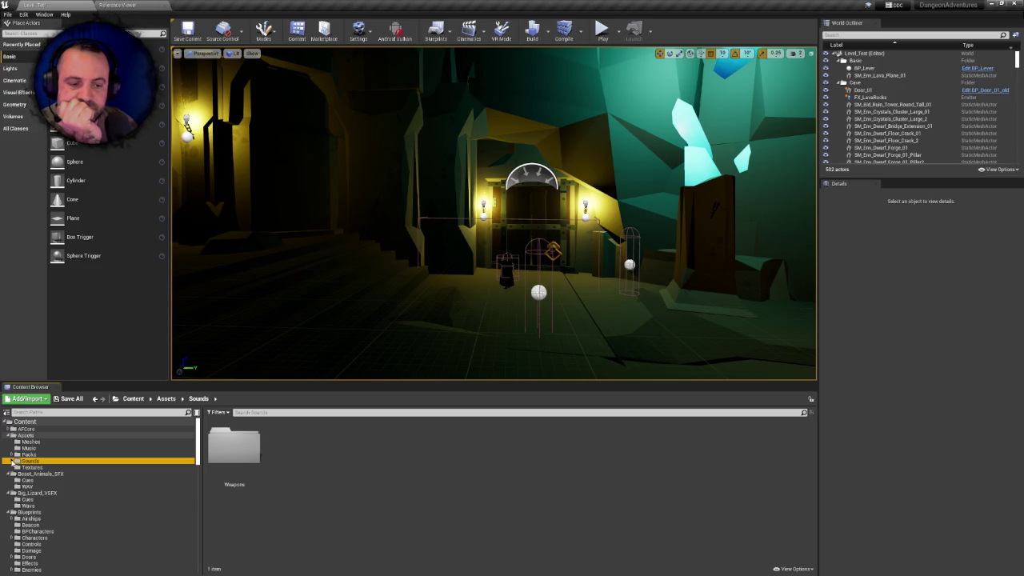
pyautogui.click(24, 455)
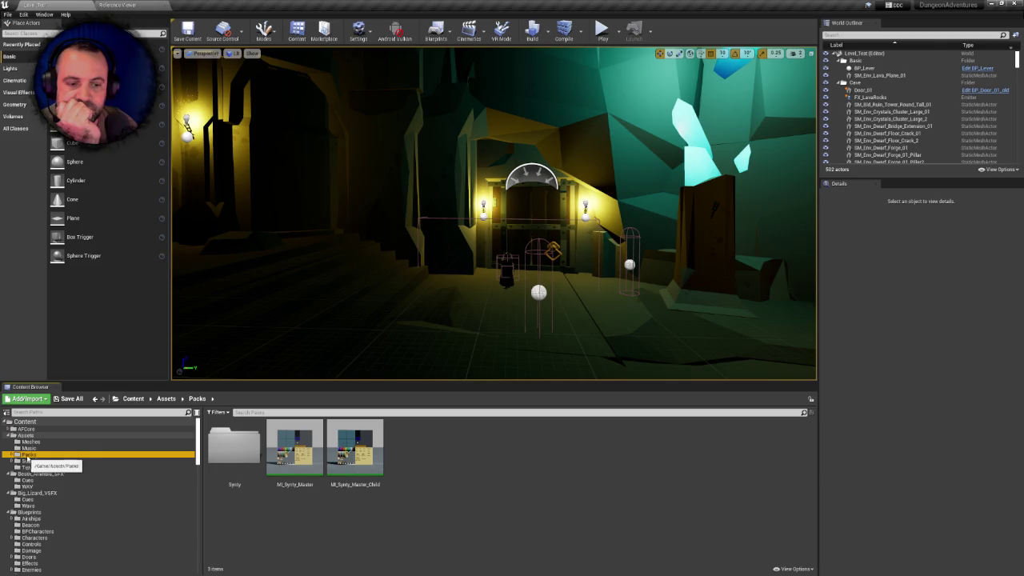
# Browse Meshes, then Packs > Synty > Fantasy_Synty > PolygonDungeonRealms > FX
pyautogui.click(29, 442)
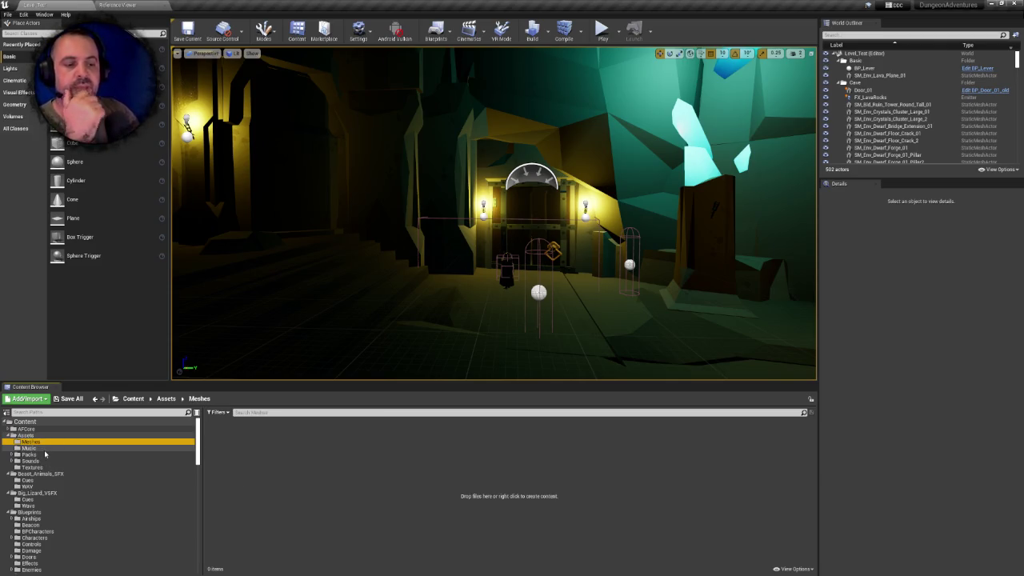
pyautogui.click(30, 454)
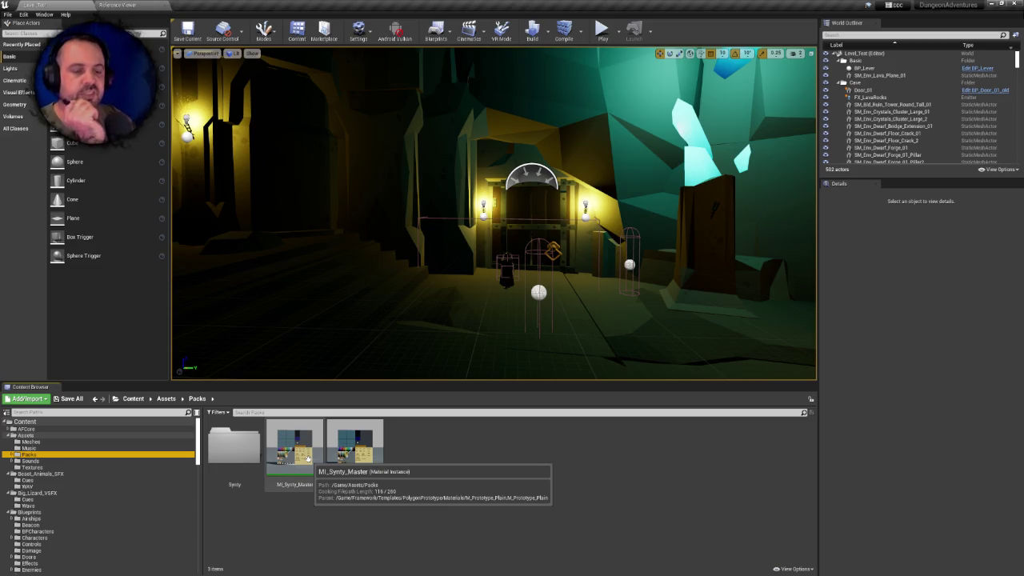
pyautogui.doubleClick(233, 446)
pyautogui.doubleClick(233, 446)
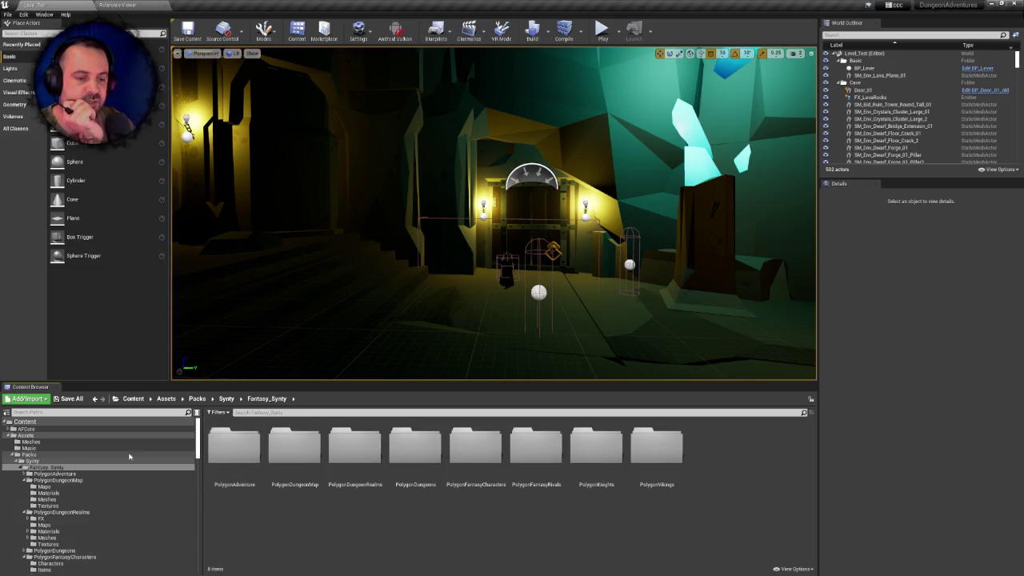
pyautogui.click(295, 444)
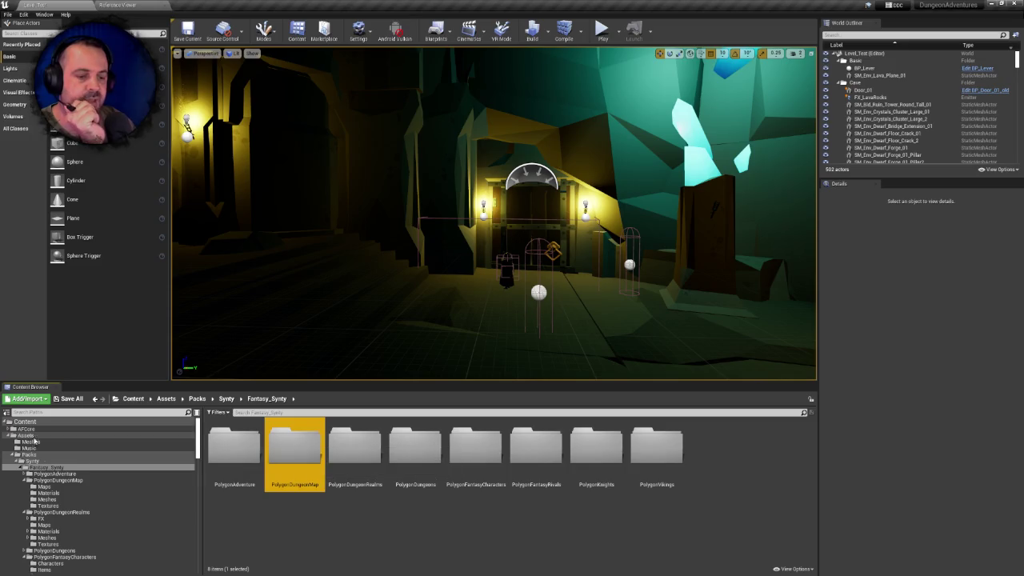
pyautogui.doubleClick(354, 446)
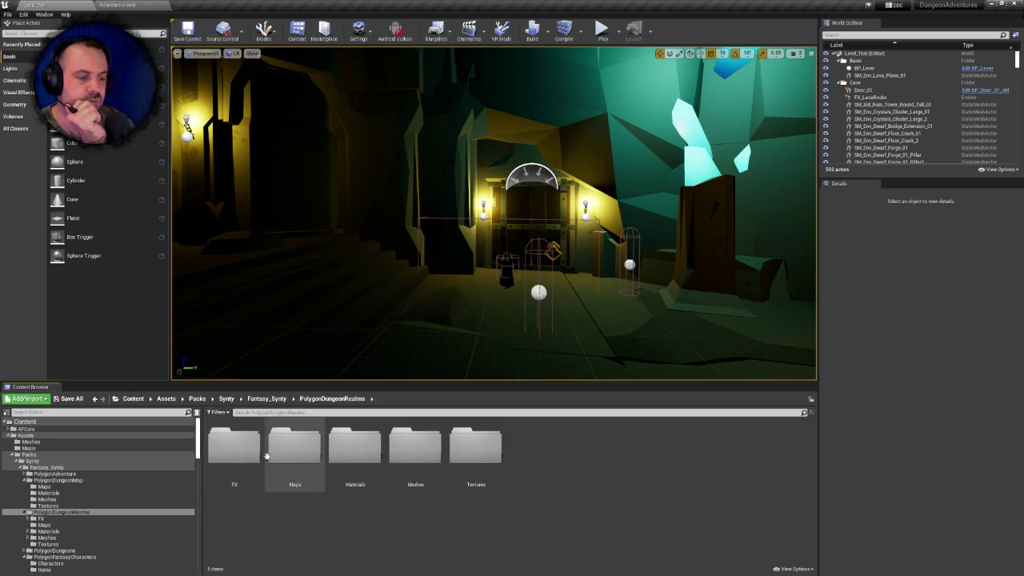
pyautogui.doubleClick(234, 446)
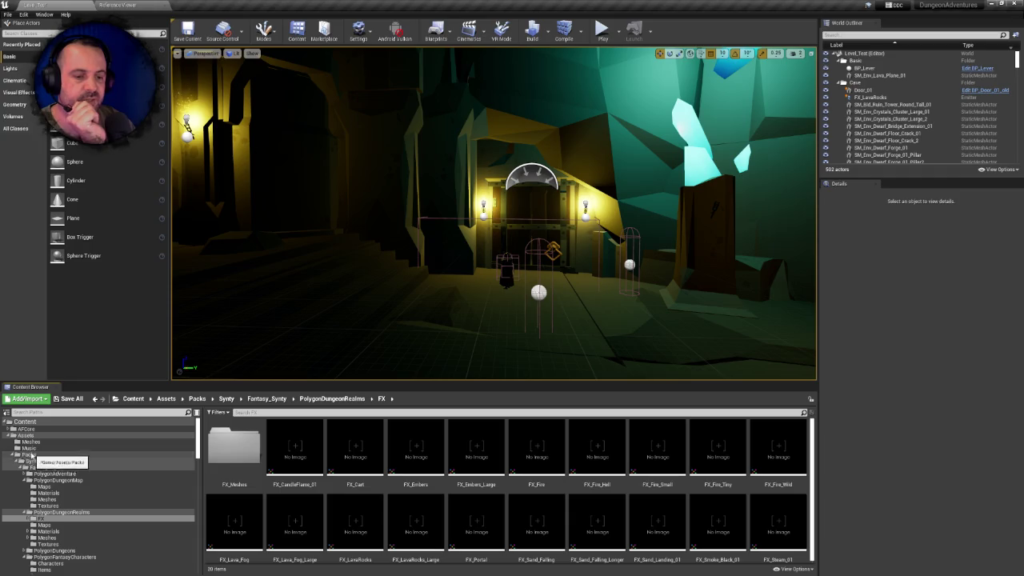
# Collapse Packs and step through Sounds and Beast_Animals_SFX to Big_Lizard_VSFX
pyautogui.click(32, 454)
pyautogui.click(15, 454)
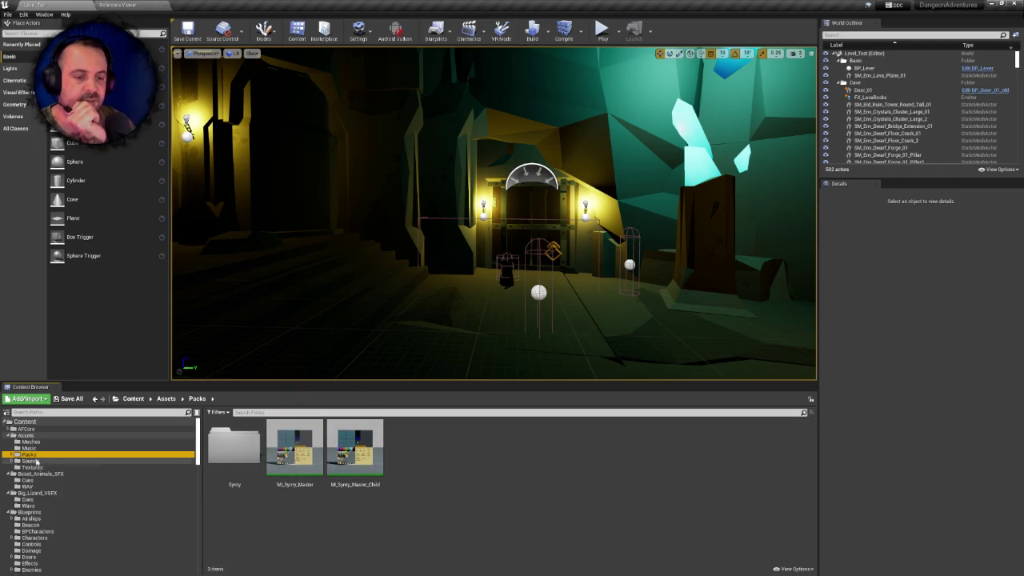
pyautogui.click(30, 461)
pyautogui.click(36, 474)
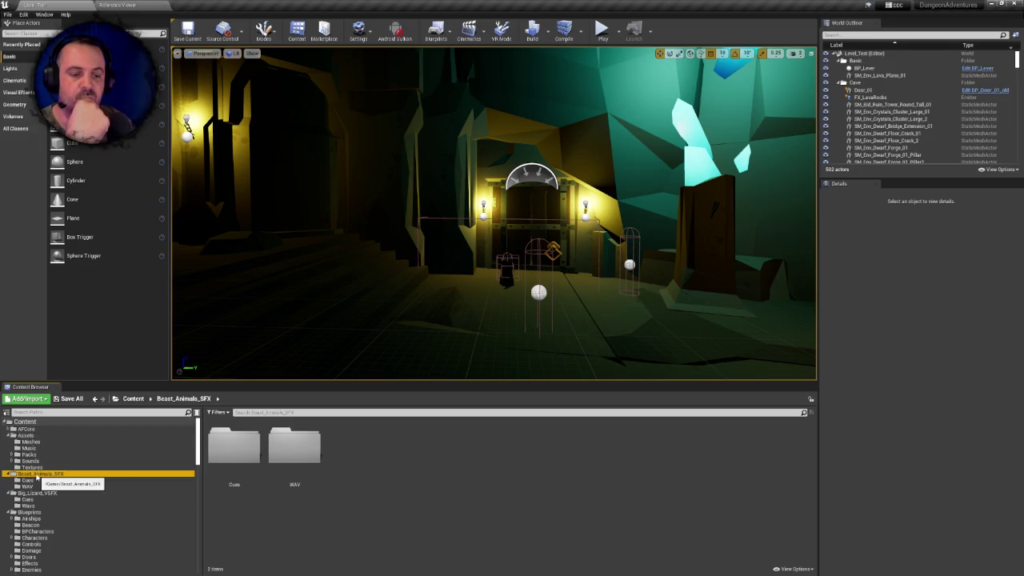
pyautogui.click(46, 493)
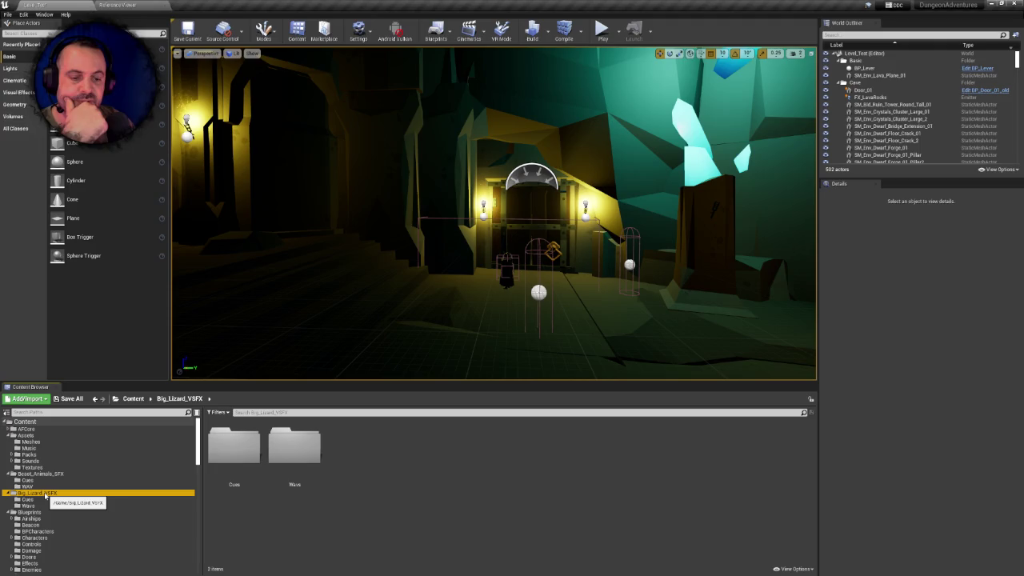
# Look inside the Big_Lizard_VSFX Cues and Wavs folders
pyautogui.doubleClick(233, 446)
pyautogui.click(191, 400)
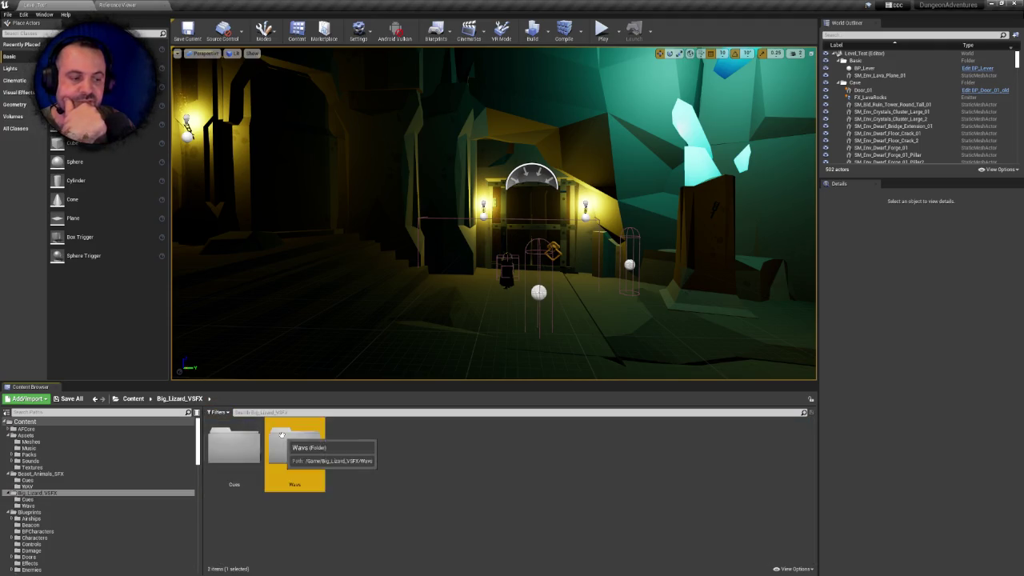
pyautogui.doubleClick(294, 446)
# Open Sounds > Weapons, dismiss its context menu, and return to Sounds
pyautogui.click(32, 467)
pyautogui.click(28, 462)
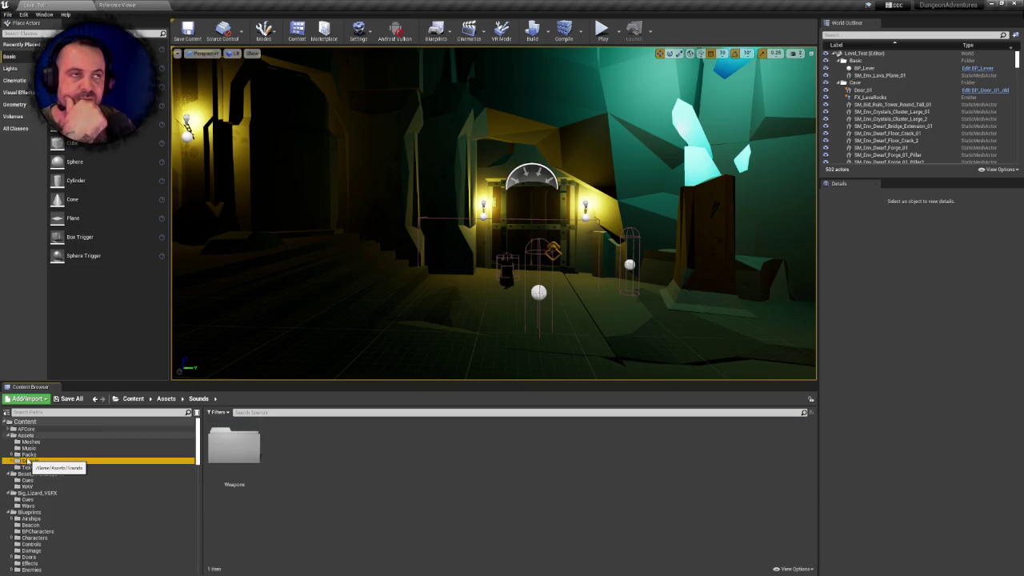
pyautogui.doubleClick(234, 446)
pyautogui.rightClick(478, 491)
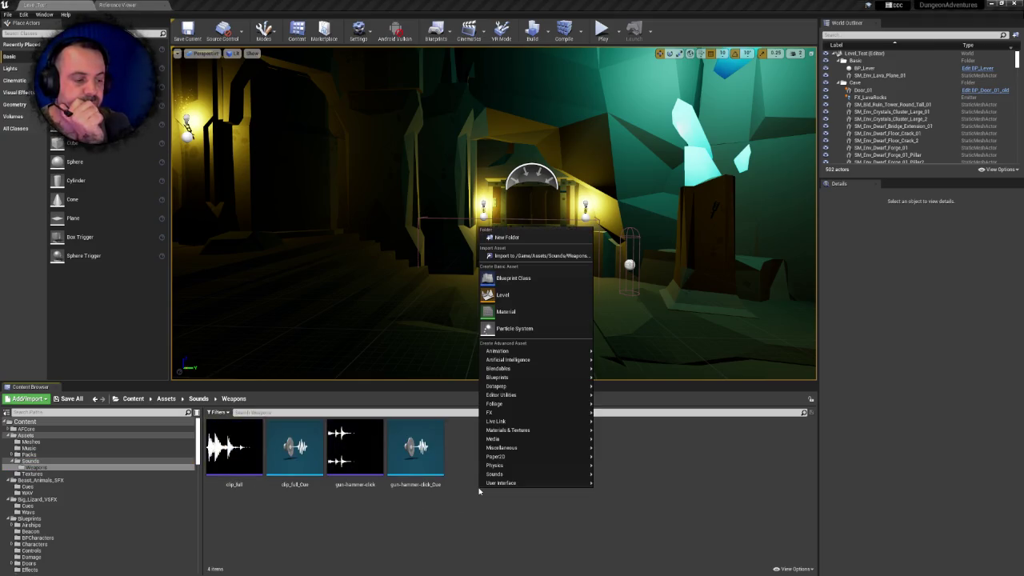
pyautogui.click(331, 517)
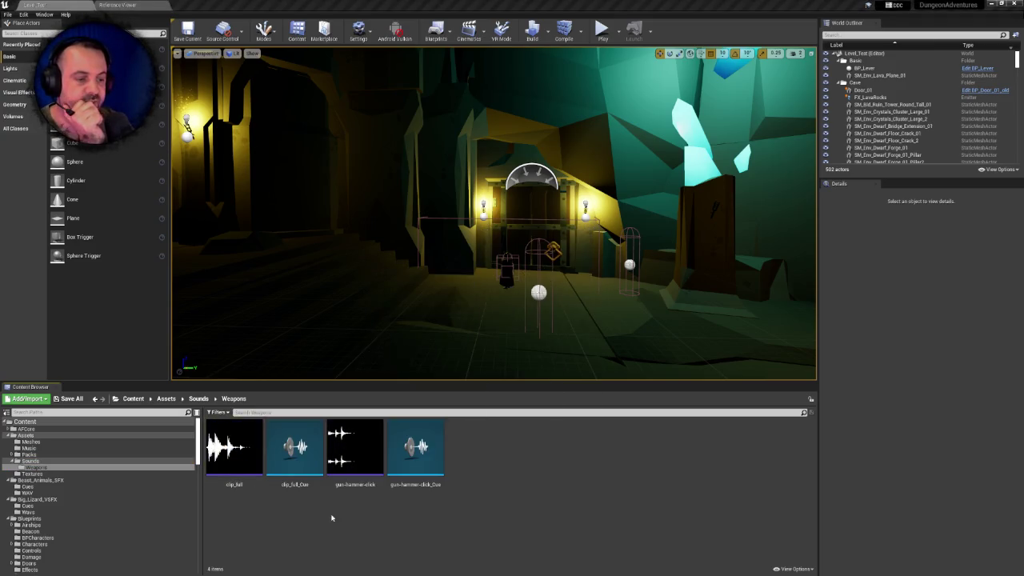
pyautogui.click(190, 399)
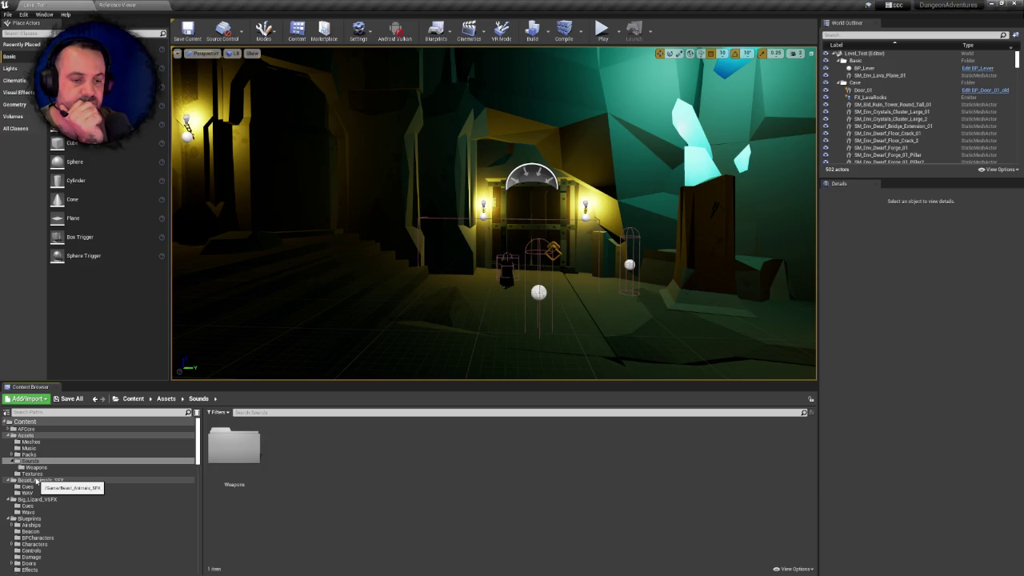
# View Beast_Animals_SFX, collapse Blueprints, and show the CustomizableWater folder
pyautogui.click(36, 480)
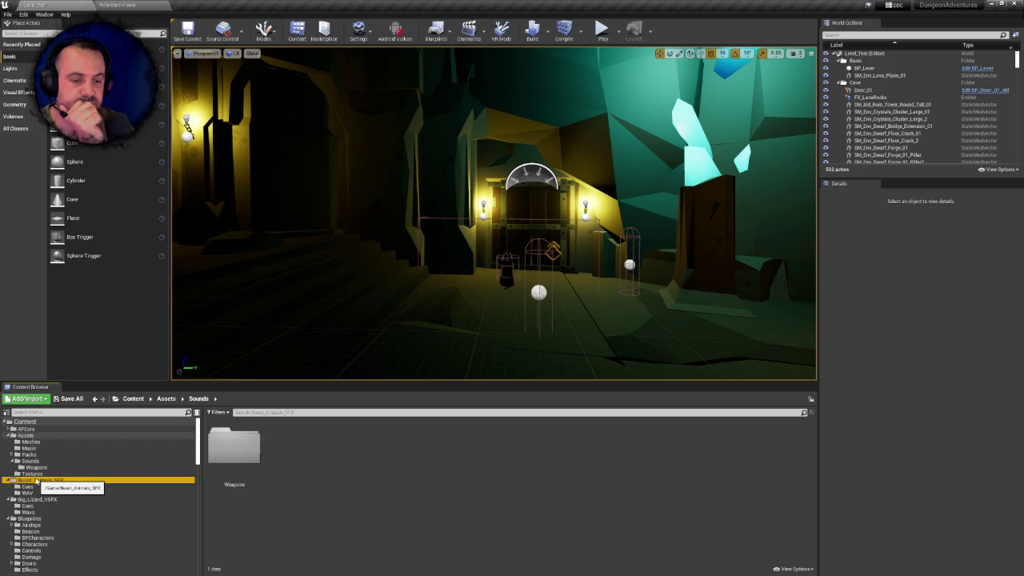
pyautogui.click(9, 519)
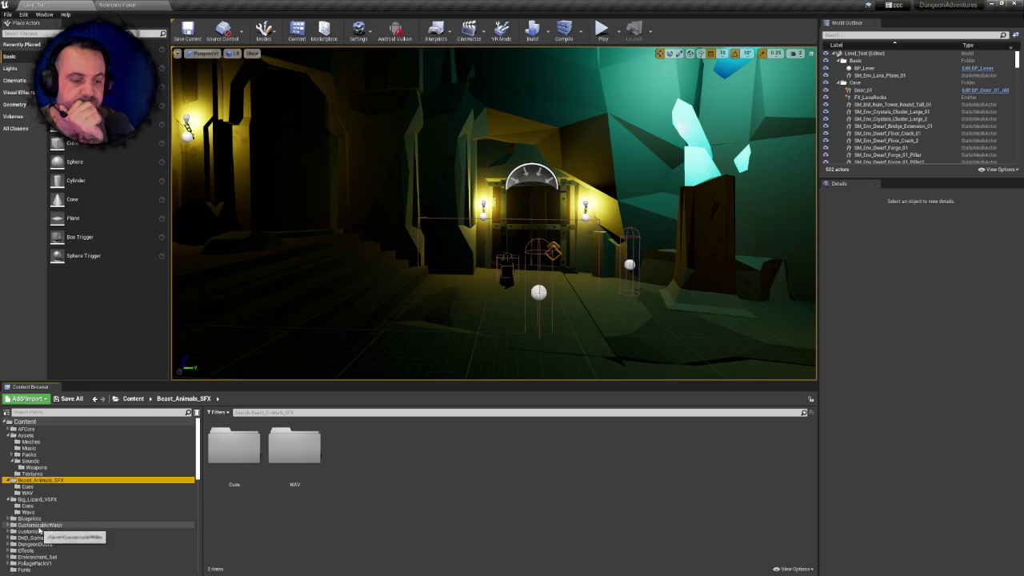
pyautogui.click(36, 524)
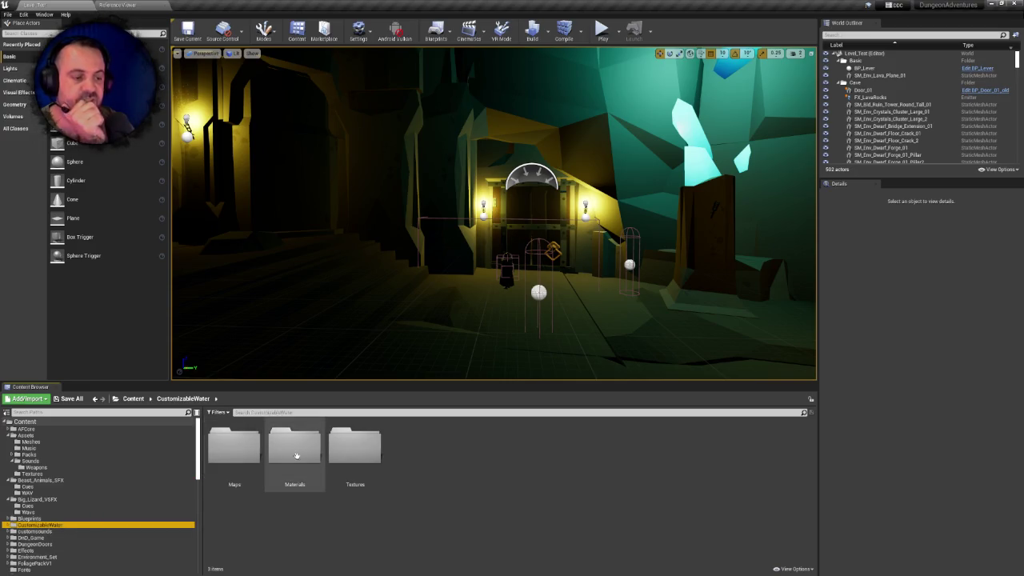
# Check CustomizableWater's Maps, Materials and Textures folders, then return to Content
pyautogui.doubleClick(228, 445)
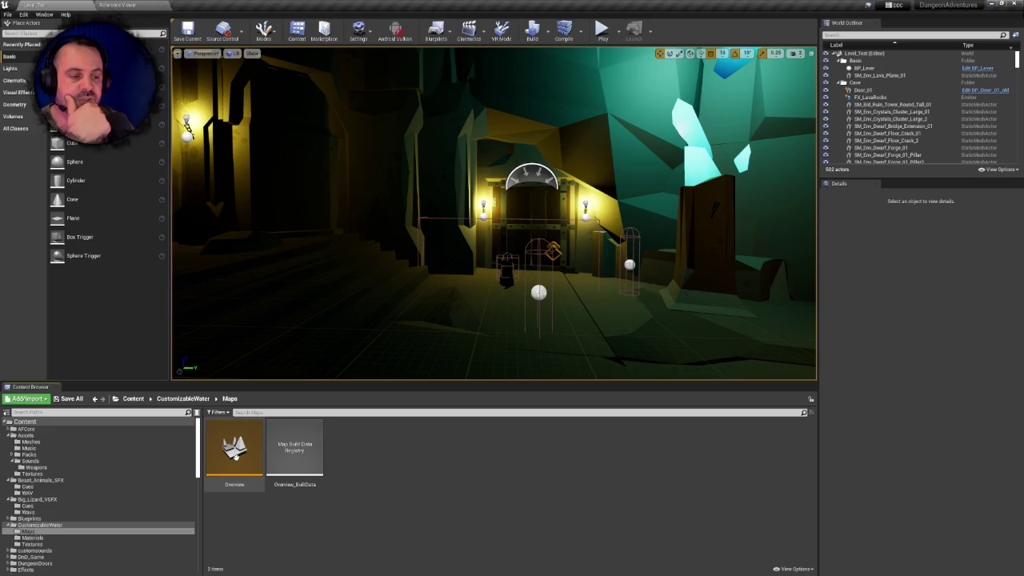
pyautogui.click(183, 398)
pyautogui.doubleClick(294, 445)
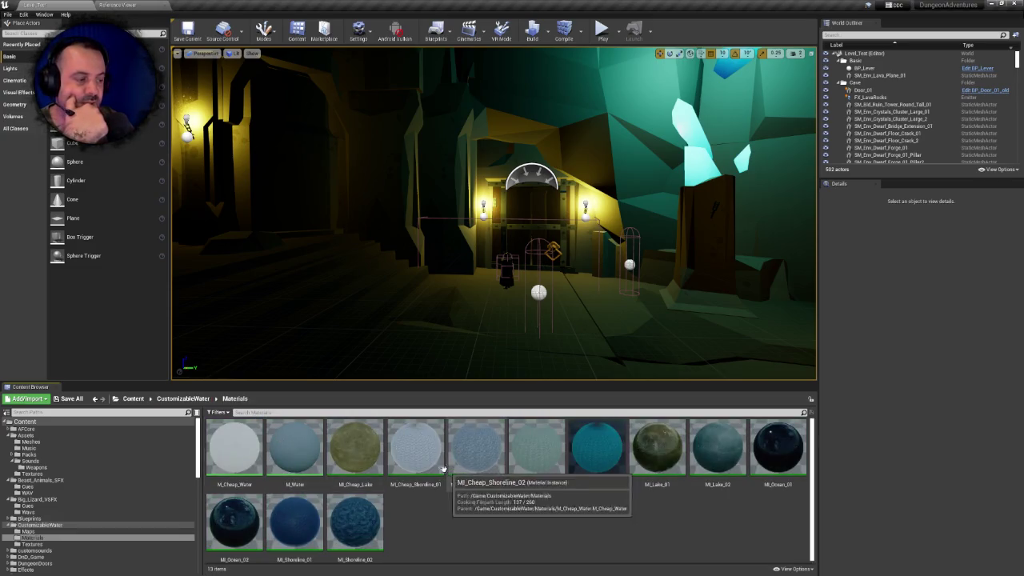
pyautogui.click(185, 399)
pyautogui.doubleClick(370, 450)
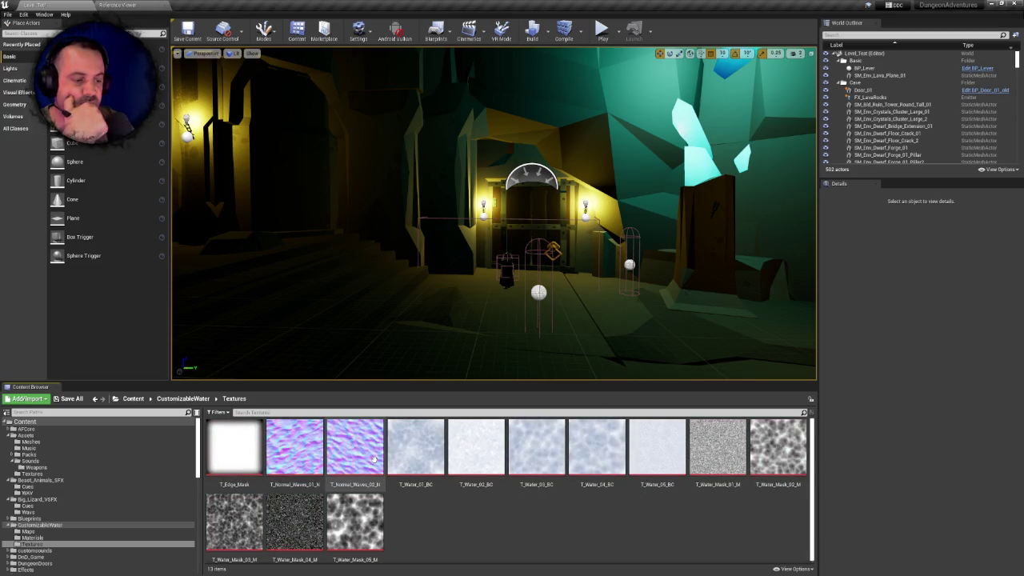
pyautogui.click(133, 399)
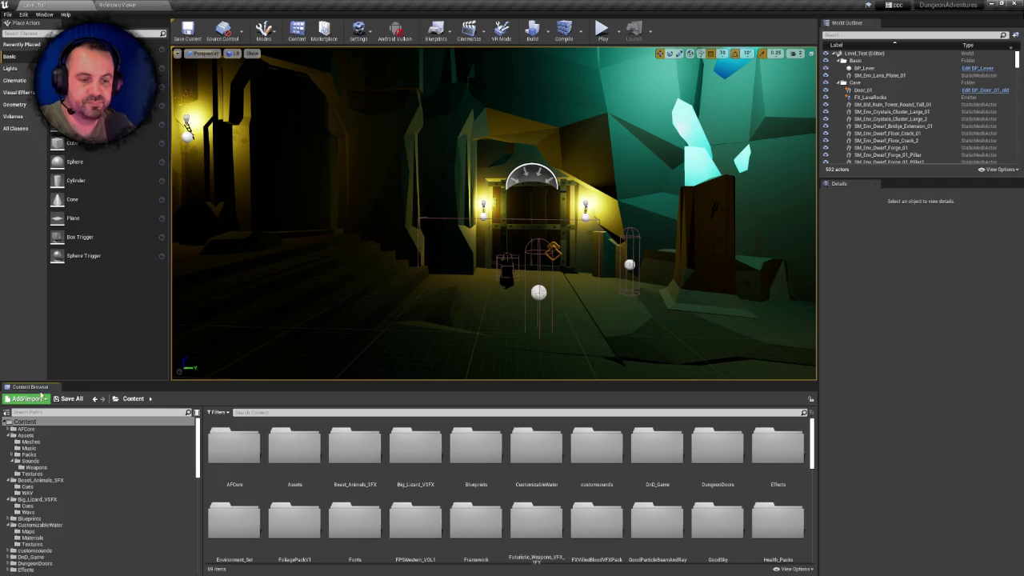
# Compare the Packs and Sounds folders, glance at Beast_Animals_SFX, and end in Sounds
pyautogui.click(35, 456)
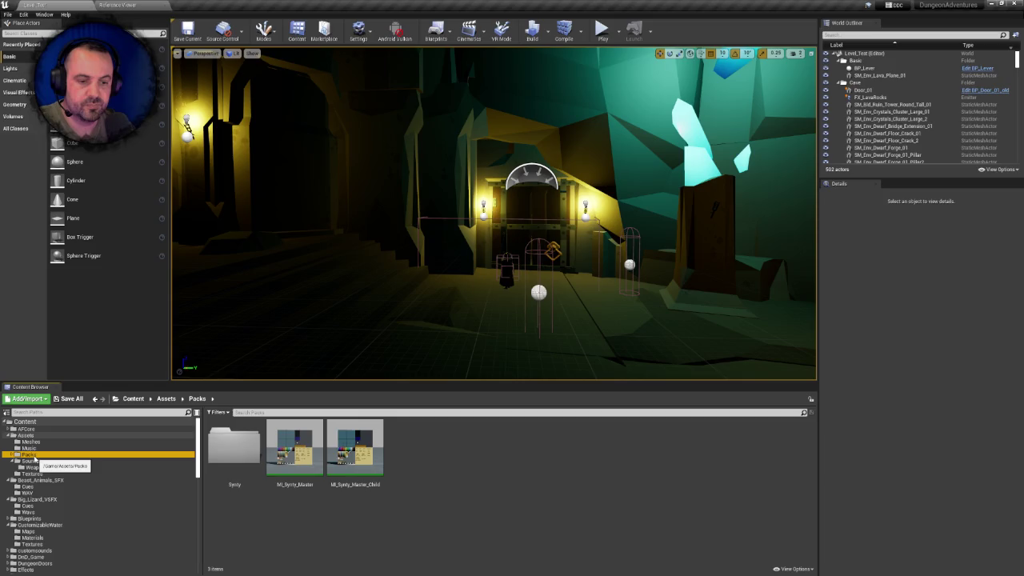
pyautogui.click(35, 461)
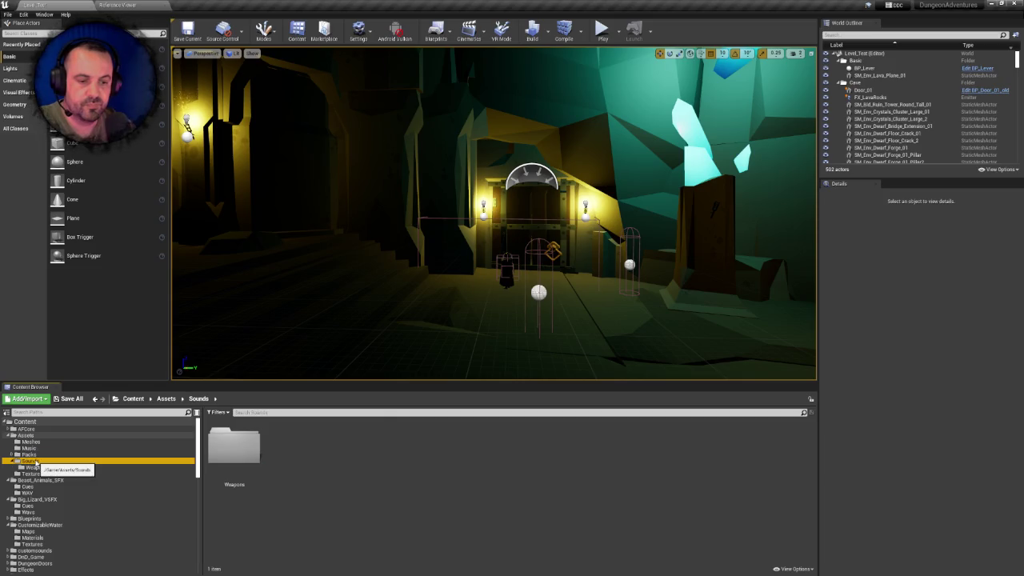
pyautogui.click(31, 455)
pyautogui.click(32, 461)
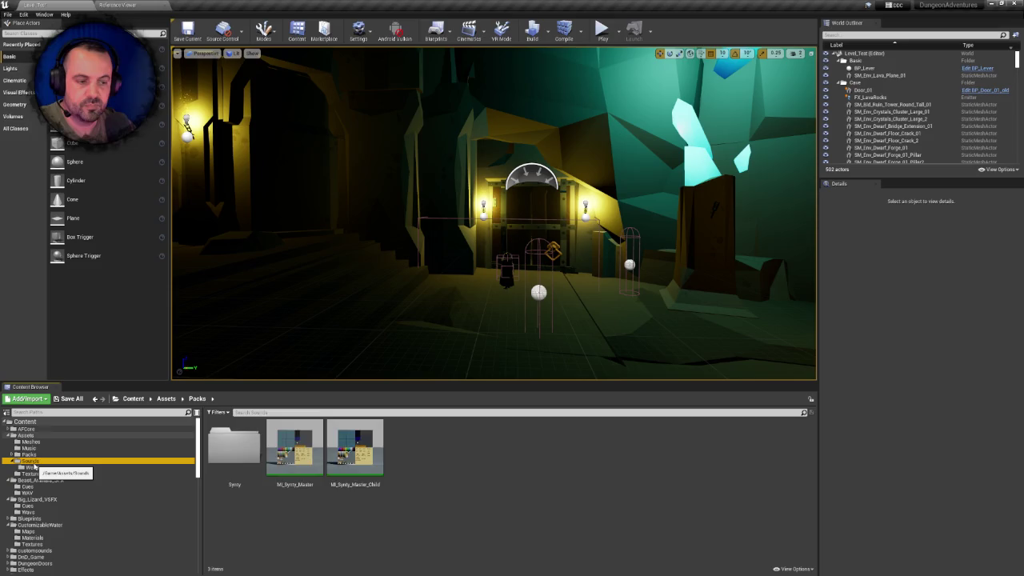
pyautogui.click(29, 454)
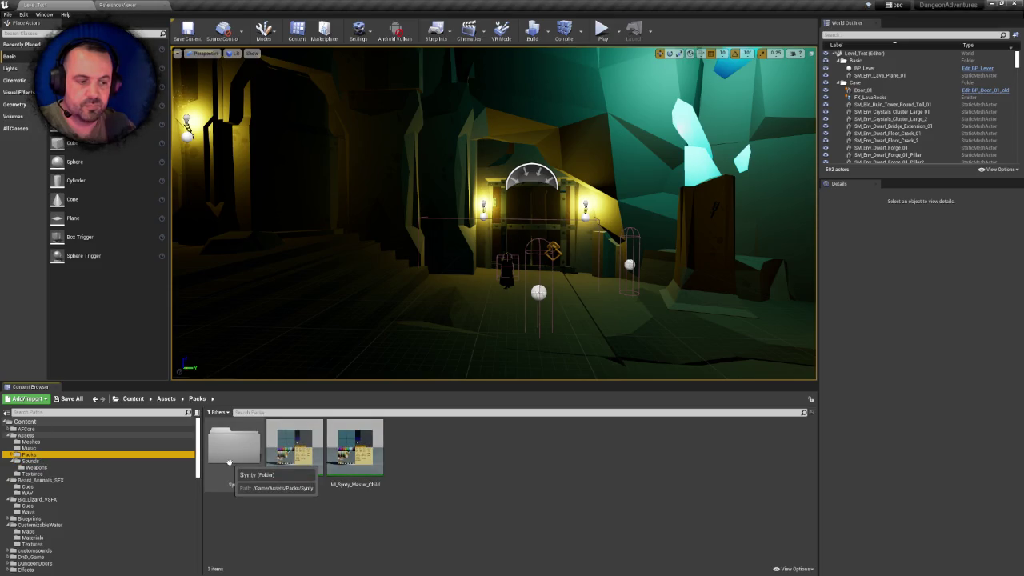
pyautogui.click(30, 462)
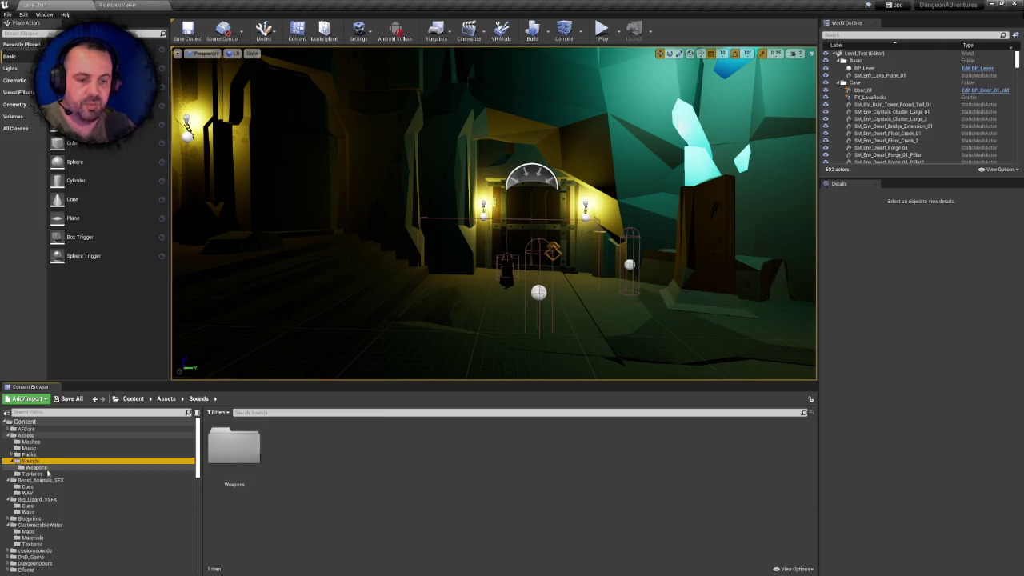
pyautogui.click(44, 480)
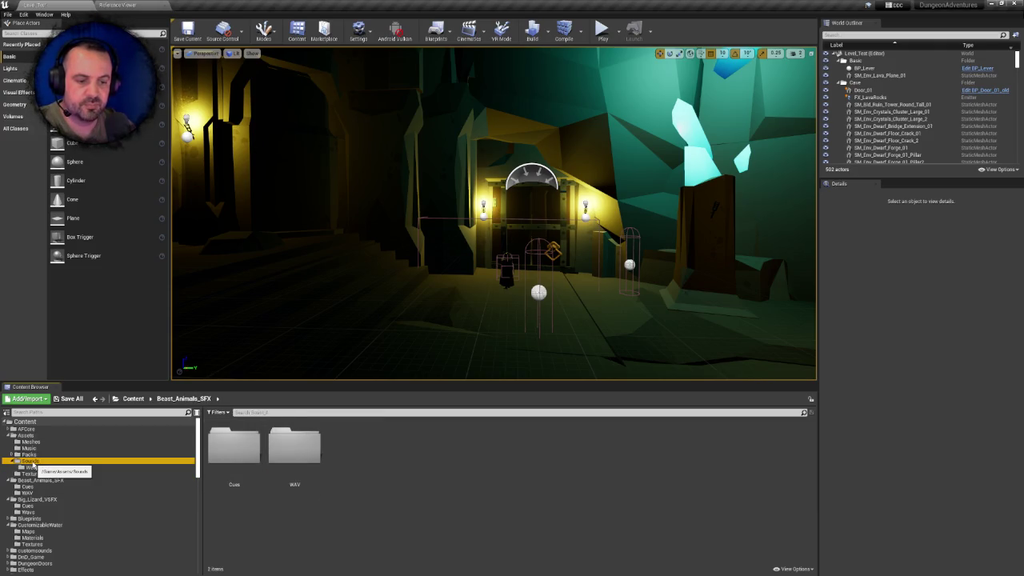
pyautogui.click(35, 463)
# Create a new folder named 'Creatures' inside Assets/Sounds
pyautogui.rightClick(344, 466)
pyautogui.click(359, 217)
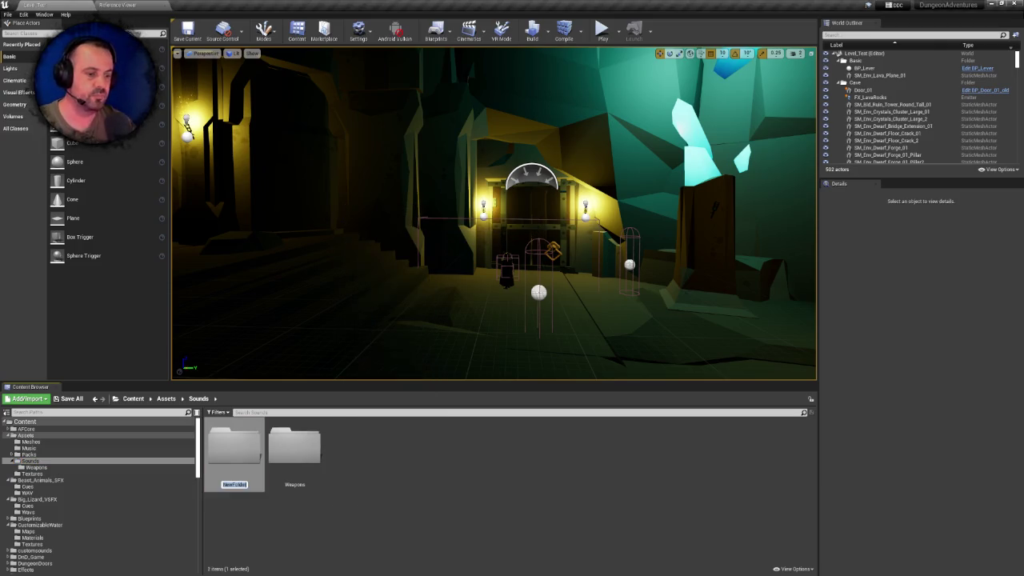
pyautogui.write('Creatures')
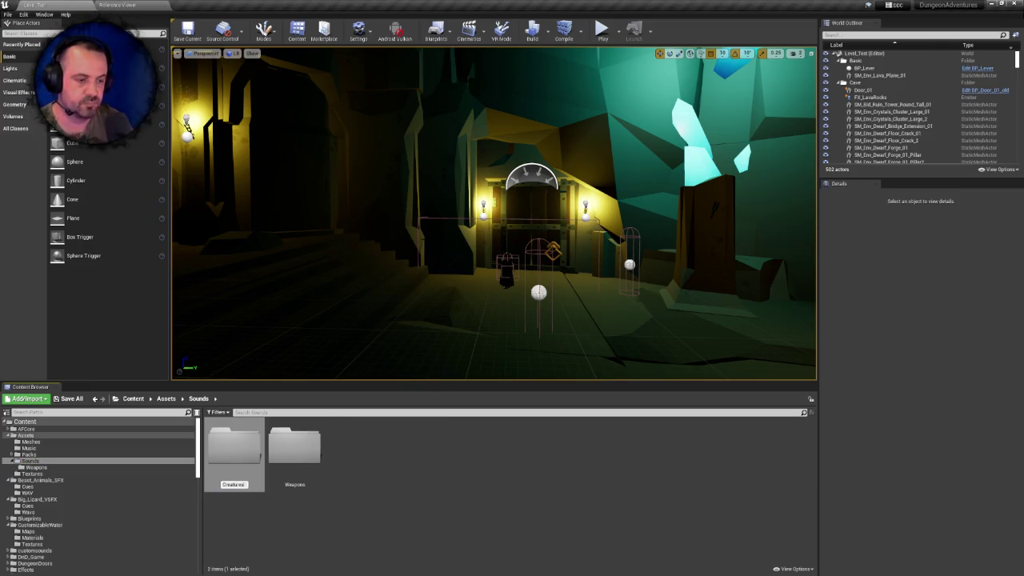
pyautogui.press('Return')
pyautogui.press('Return')
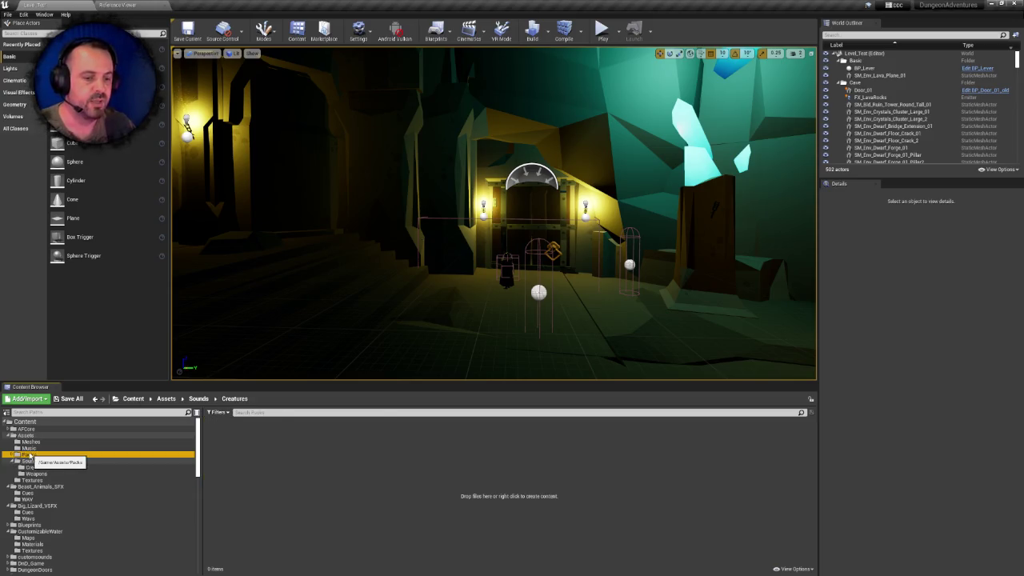
# Check Packs, confirm Sounds now holds Creatures and Weapons, and view Beast_Animals_SFX
pyautogui.click(32, 455)
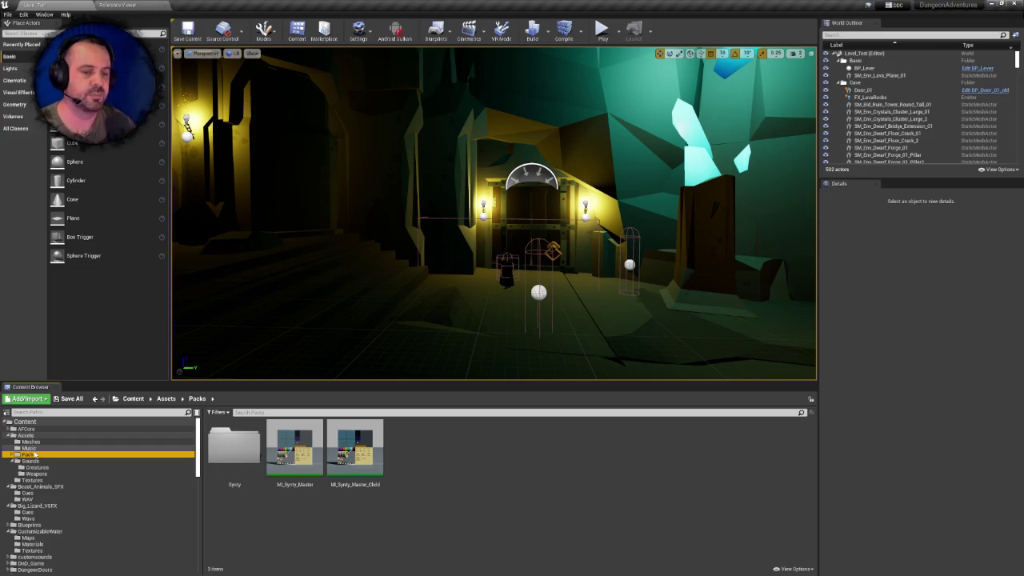
pyautogui.click(12, 454)
pyautogui.click(12, 455)
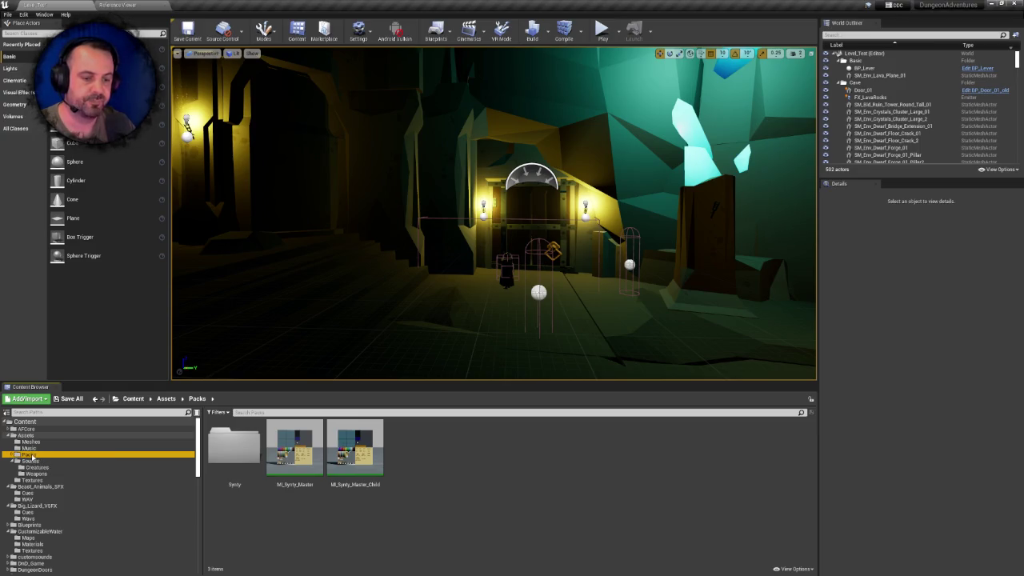
pyautogui.click(36, 461)
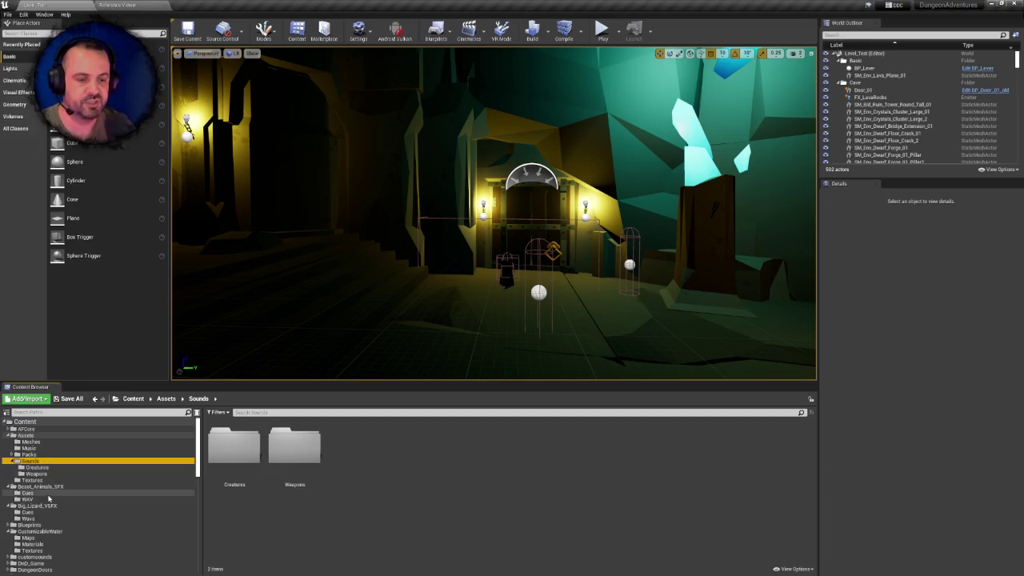
pyautogui.click(33, 488)
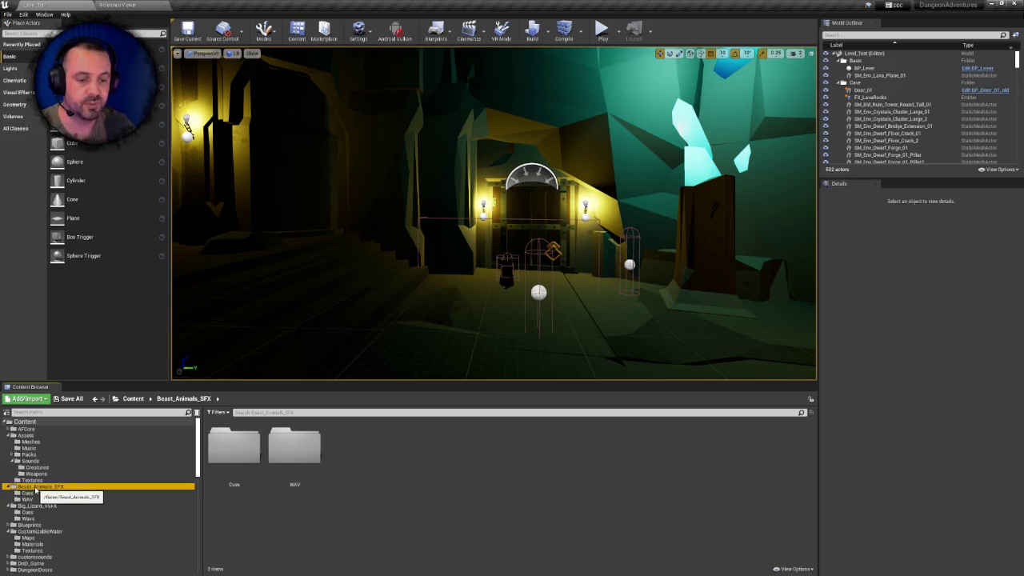
# Drag the Beast_Animals_SFX folder onto Creatures in the tree and confirm Move Here
pyautogui.click(41, 507)
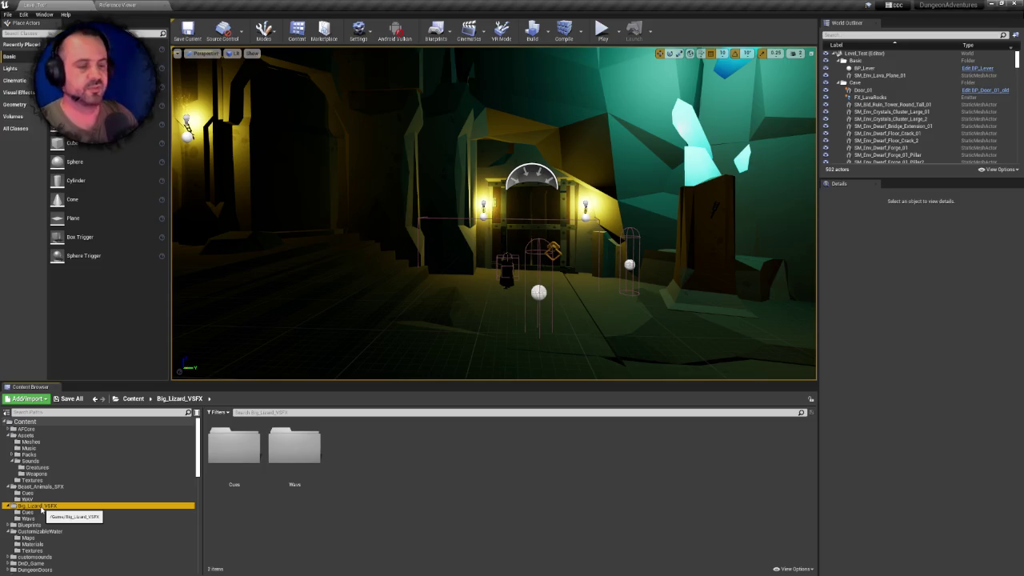
pyautogui.click(50, 487)
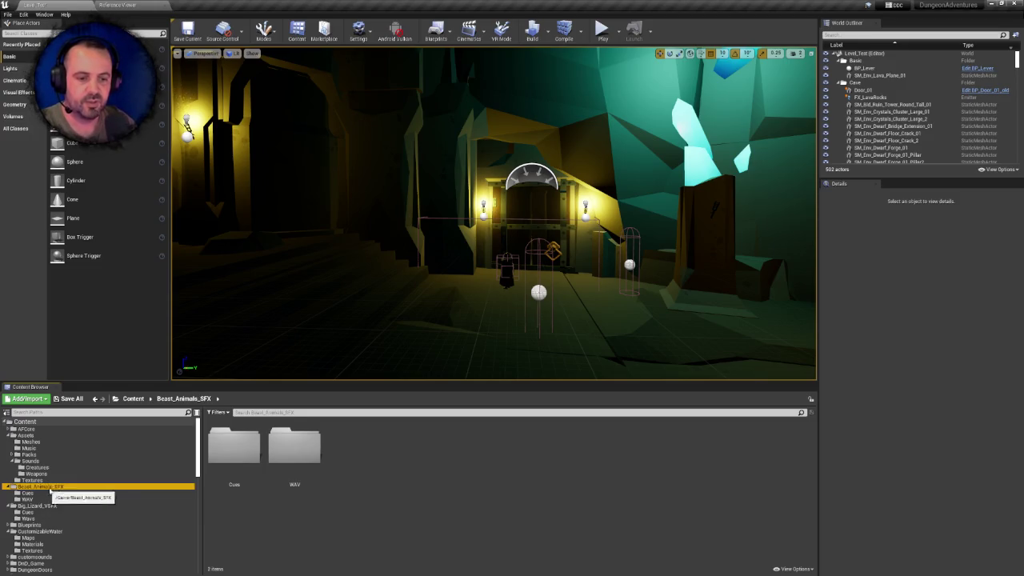
pyautogui.moveTo(45, 491); pyautogui.dragTo(38, 469)
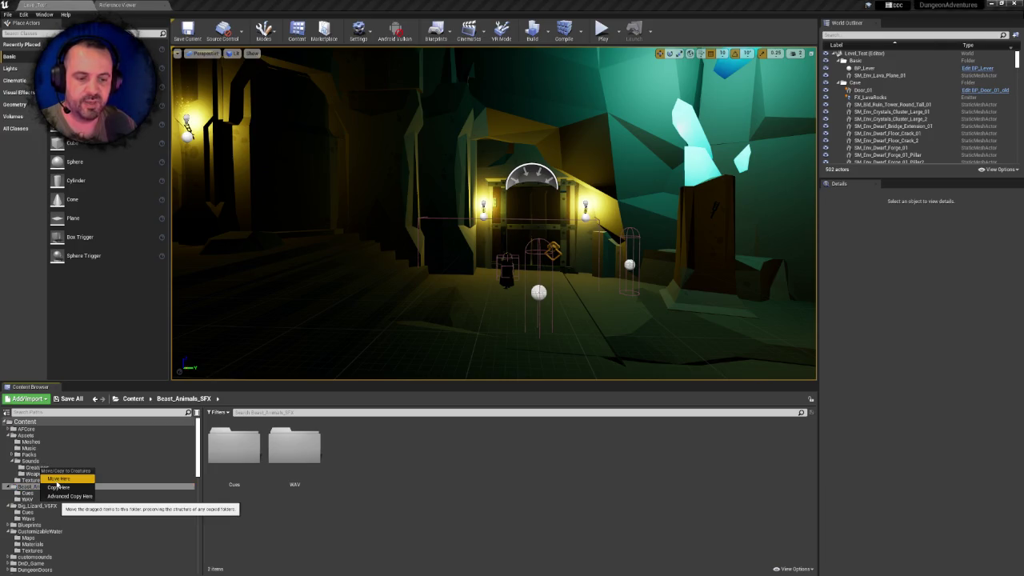
pyautogui.click(58, 480)
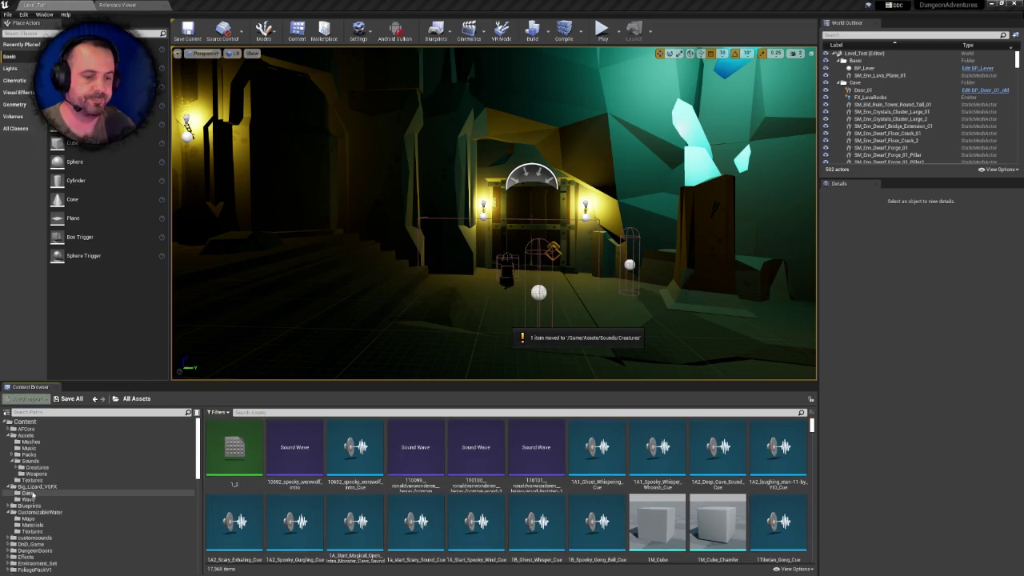
pyautogui.click(40, 487)
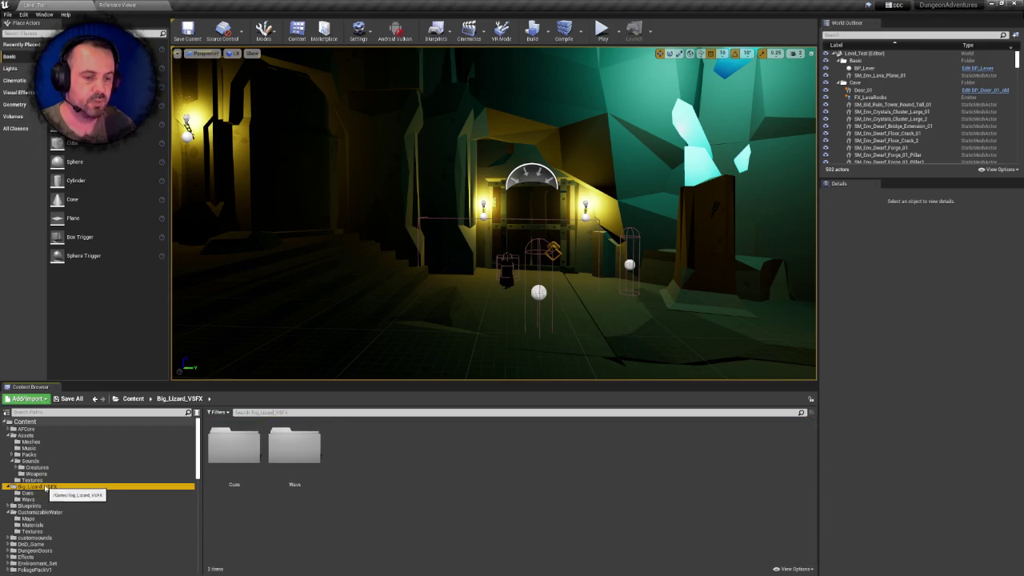
# Drag Big_Lizard_VSFX onto Creatures, confirm the move, then view Creatures' contents
pyautogui.moveTo(46, 488); pyautogui.dragTo(48, 468)
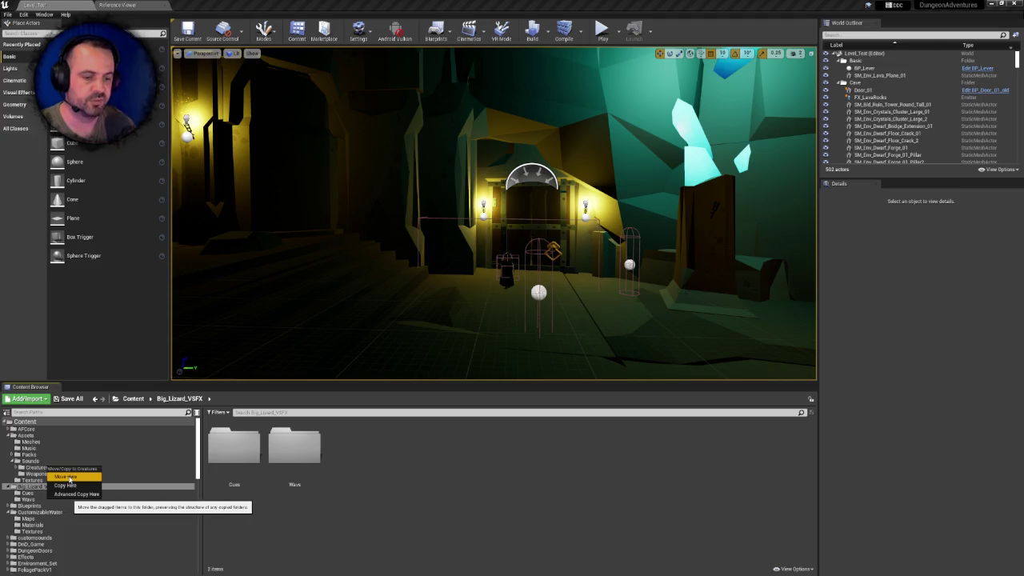
pyautogui.click(66, 476)
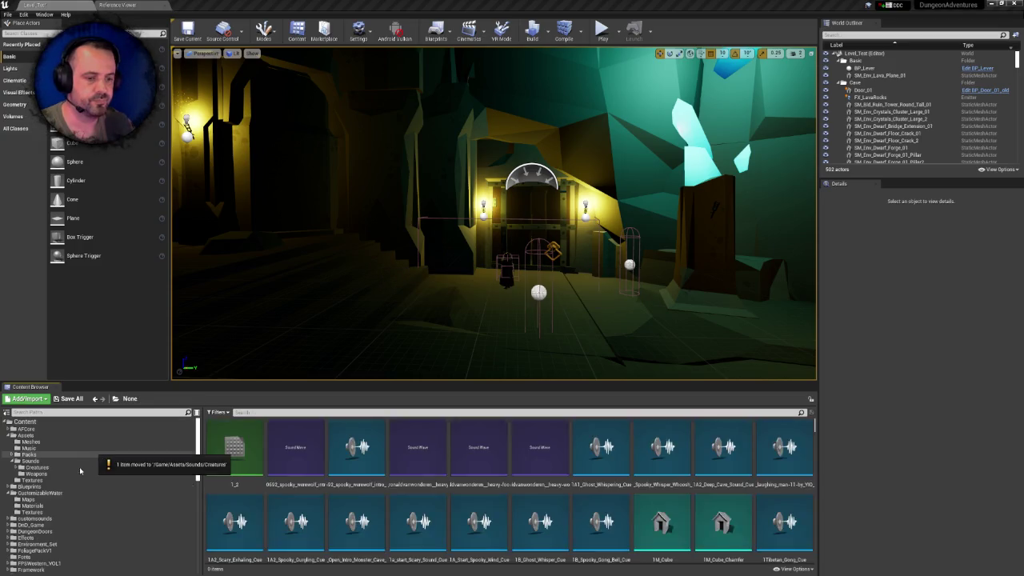
pyautogui.click(33, 467)
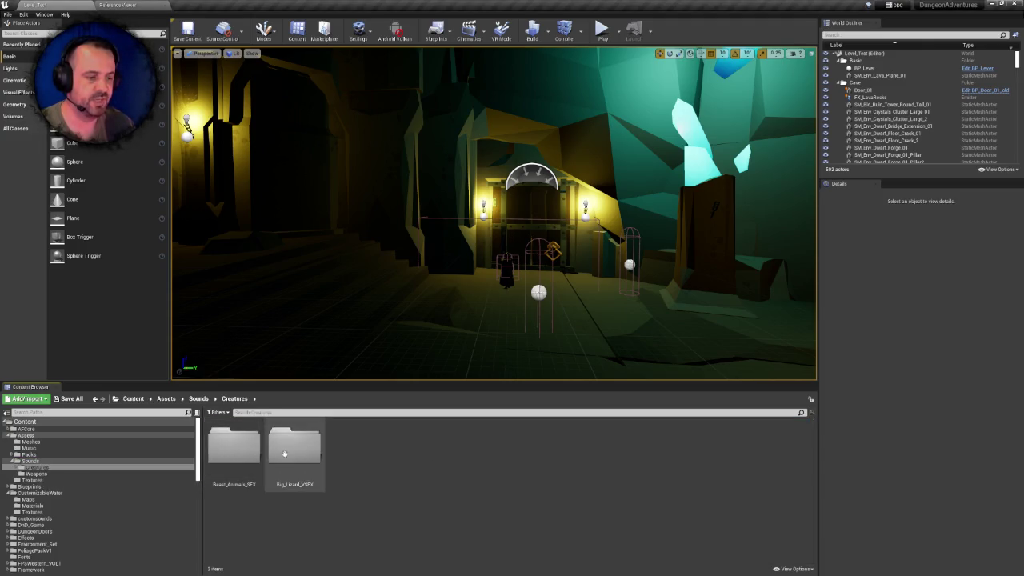
# Open Big_Lizard_VSFX > Cues and preview the Death_09, Growl_08 and Idle_12 sound cues
pyautogui.doubleClick(290, 446)
pyautogui.doubleClick(233, 446)
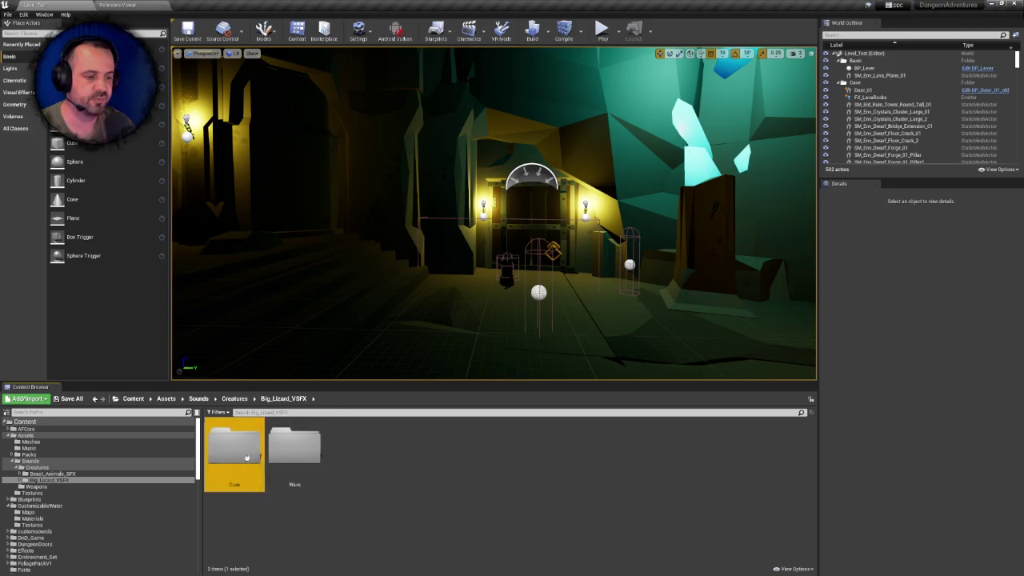
pyautogui.scroll(-2, 360, 472)
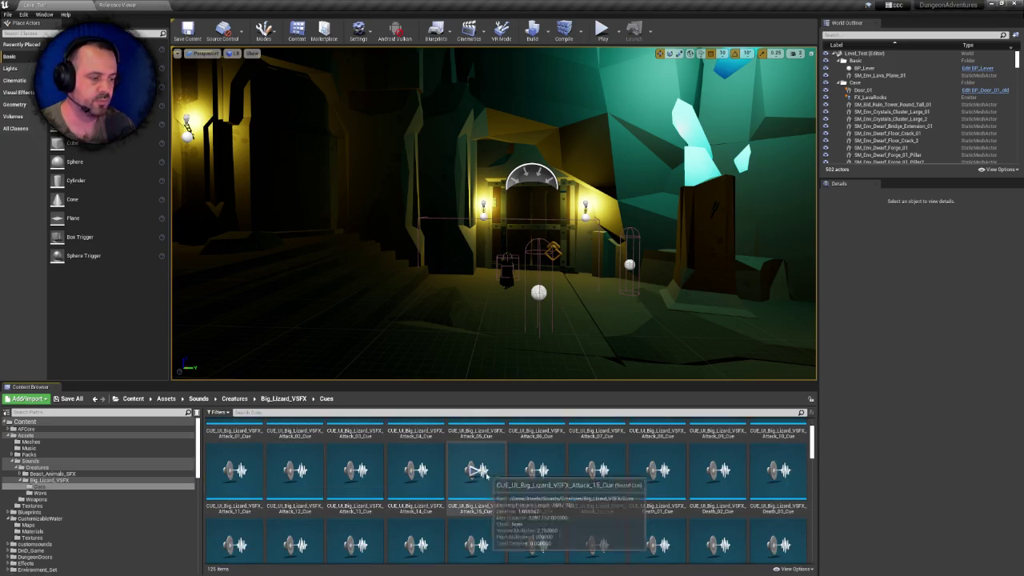
pyautogui.click(537, 494)
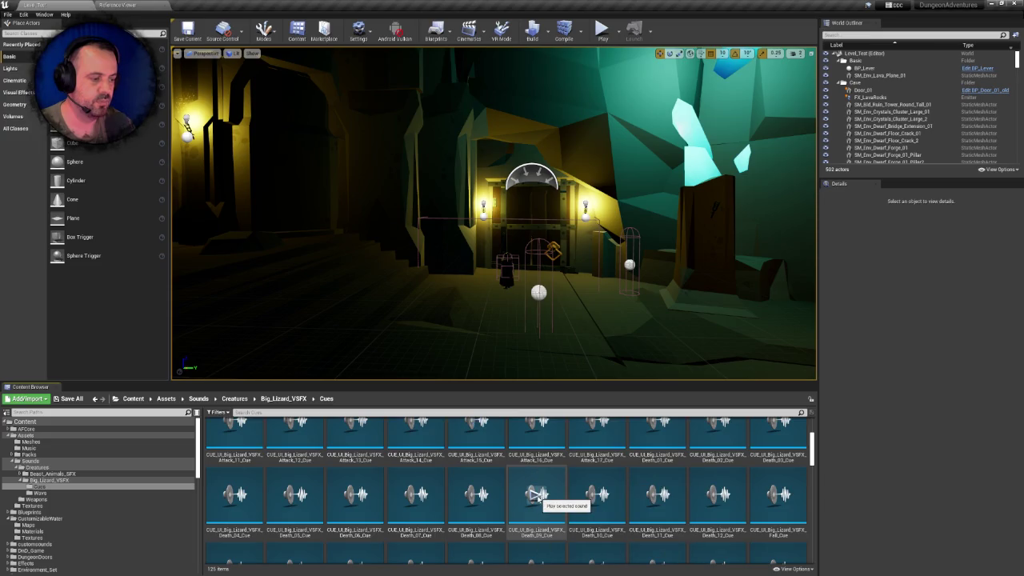
pyautogui.scroll(-3, 559, 488)
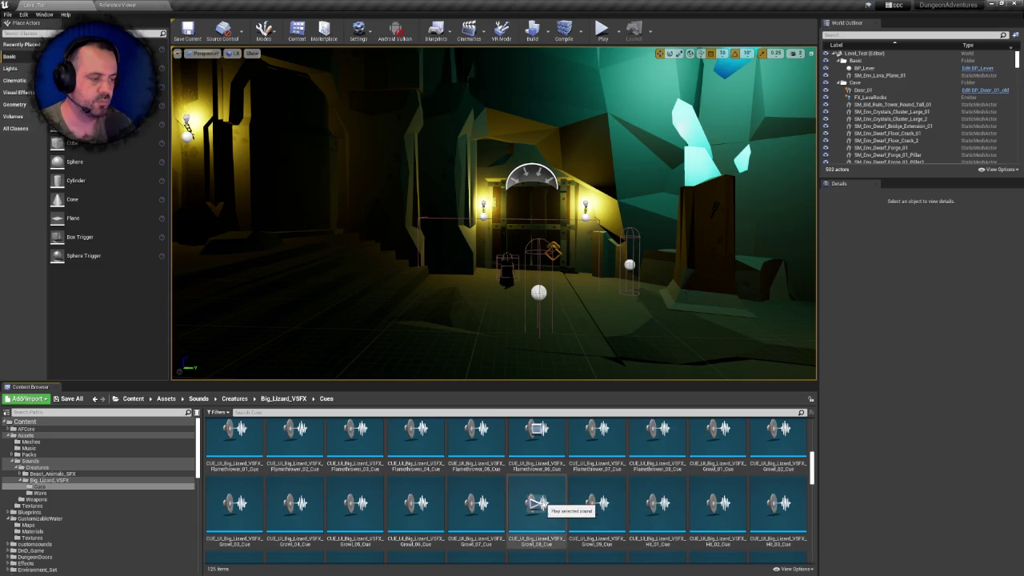
pyautogui.click(535, 502)
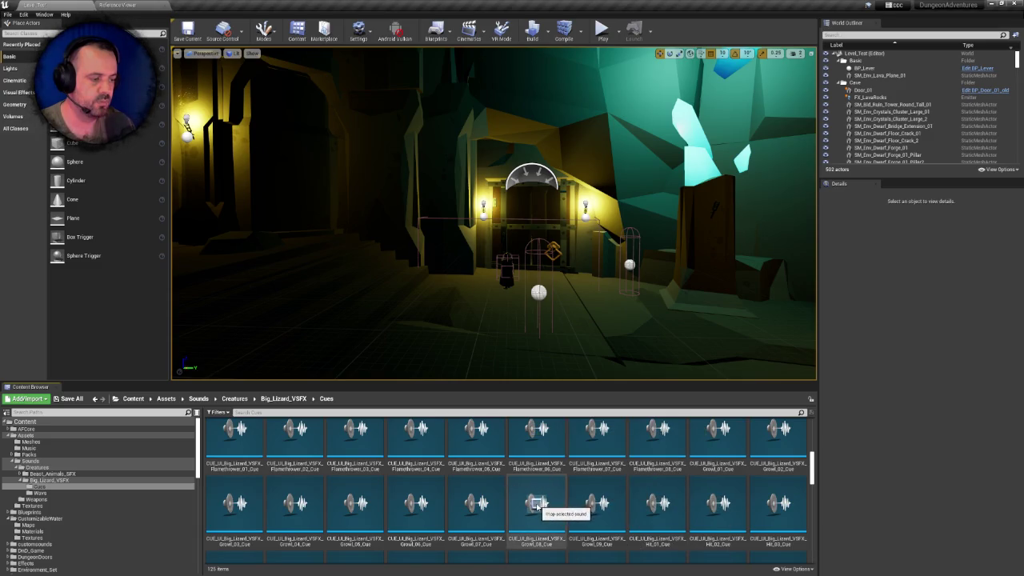
pyautogui.scroll(-1, 586, 495)
pyautogui.scroll(-5, 587, 495)
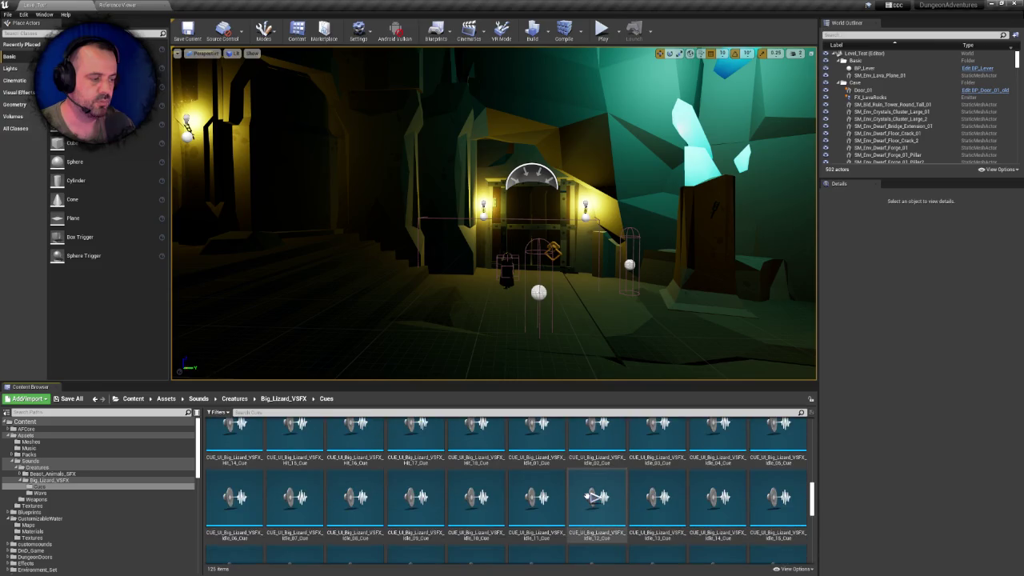
pyautogui.click(597, 498)
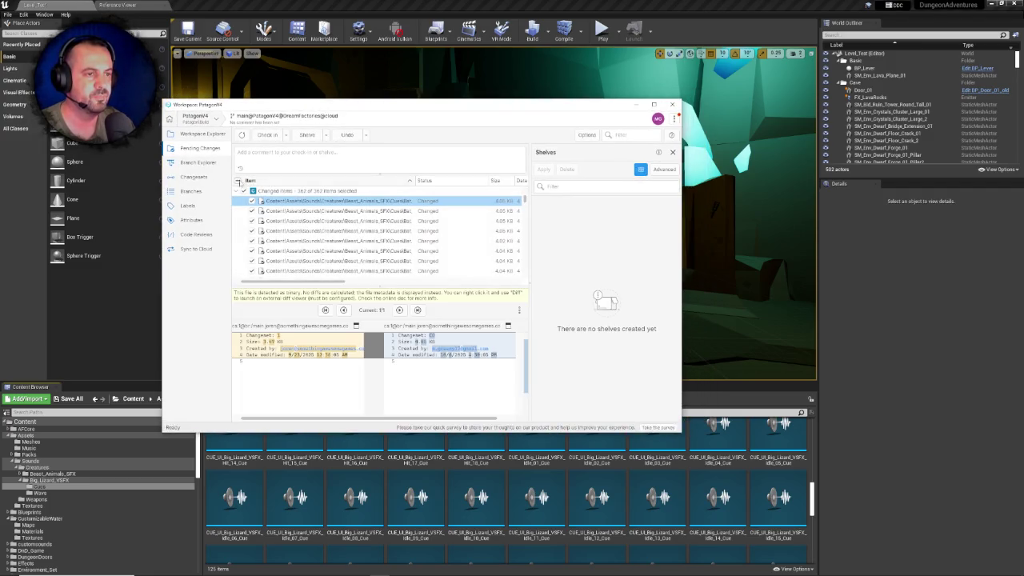
# Write a check-in comment in the Pending Changes comment box
pyautogui.click(270, 164)
pyautogui.write('Moved creature sounds under new Sounds folder')
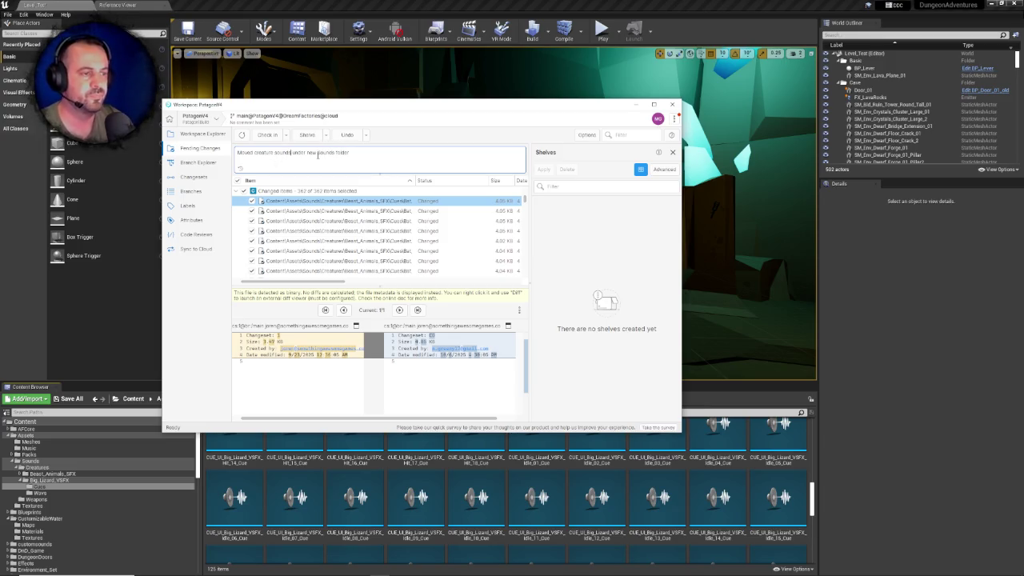
pyautogui.press('BackSpace')
pyautogui.write('cusets')
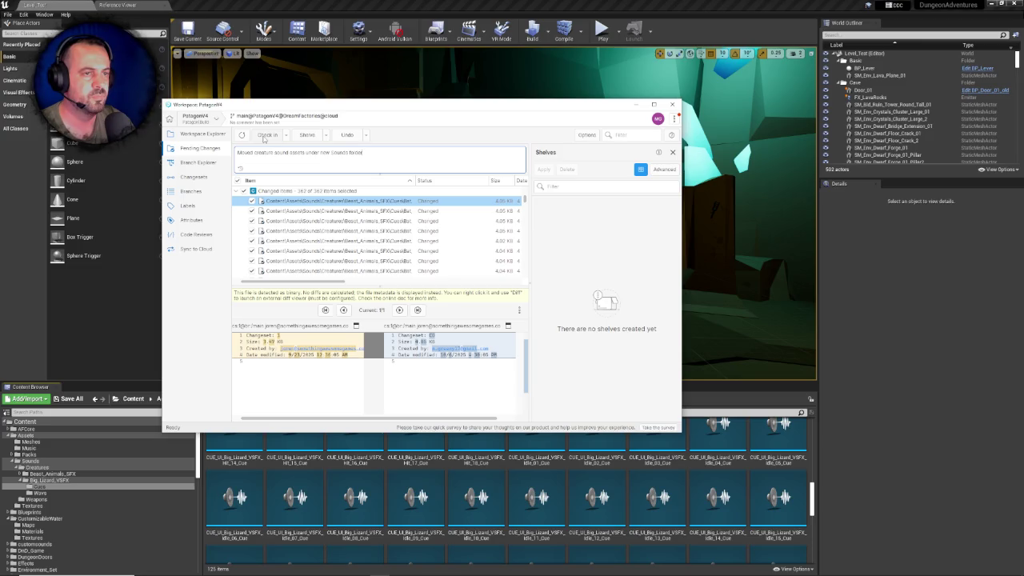
# Update the workspace from the server, then attempt a check-in and dismiss the error
pyautogui.click(201, 135)
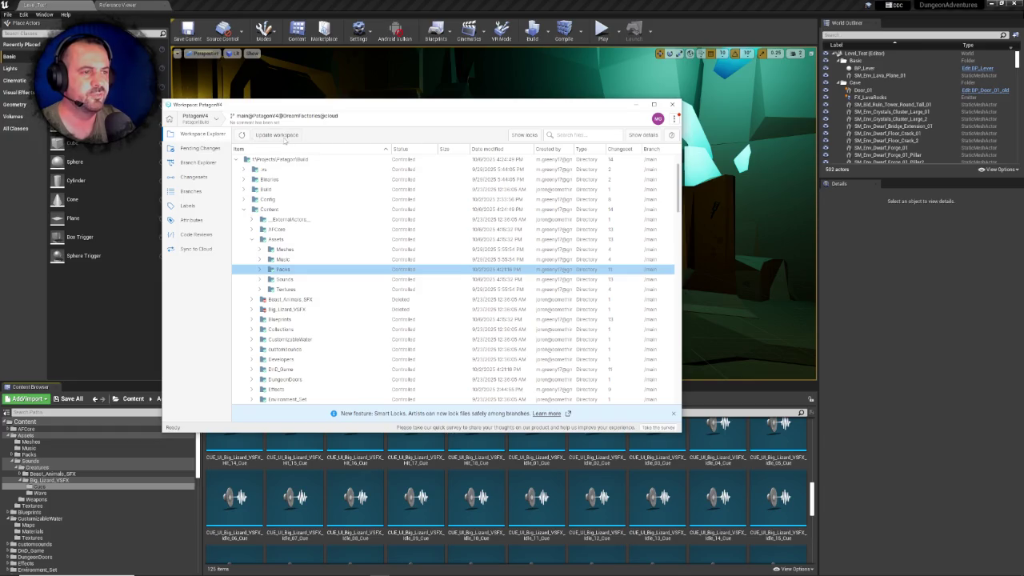
pyautogui.click(283, 138)
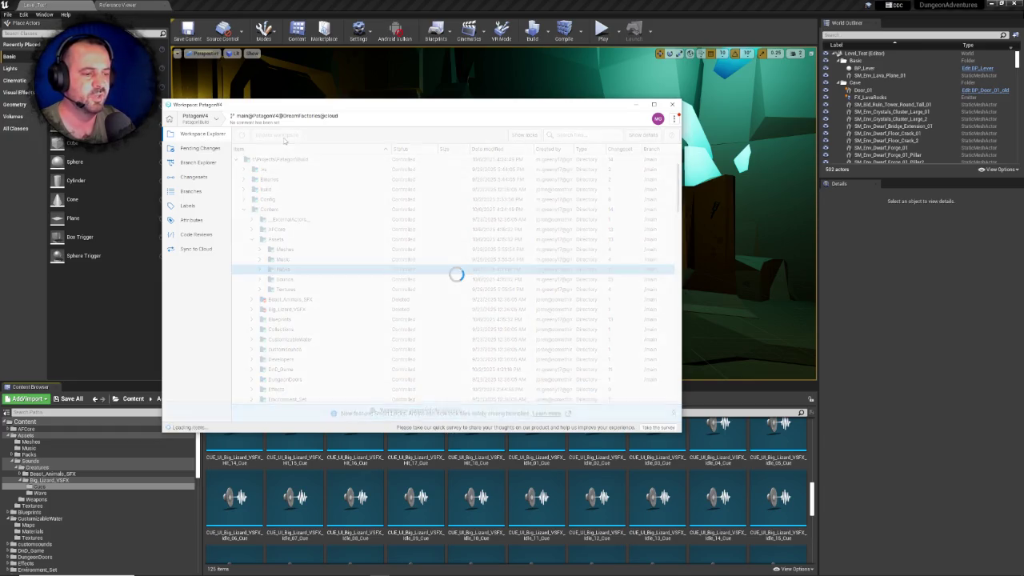
pyautogui.click(200, 149)
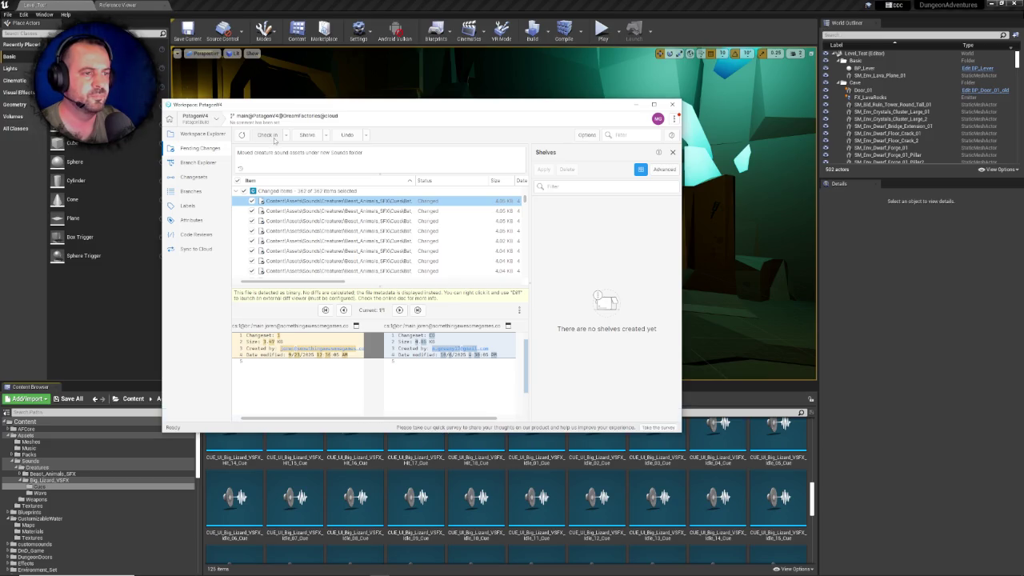
pyautogui.click(274, 136)
pyautogui.click(486, 285)
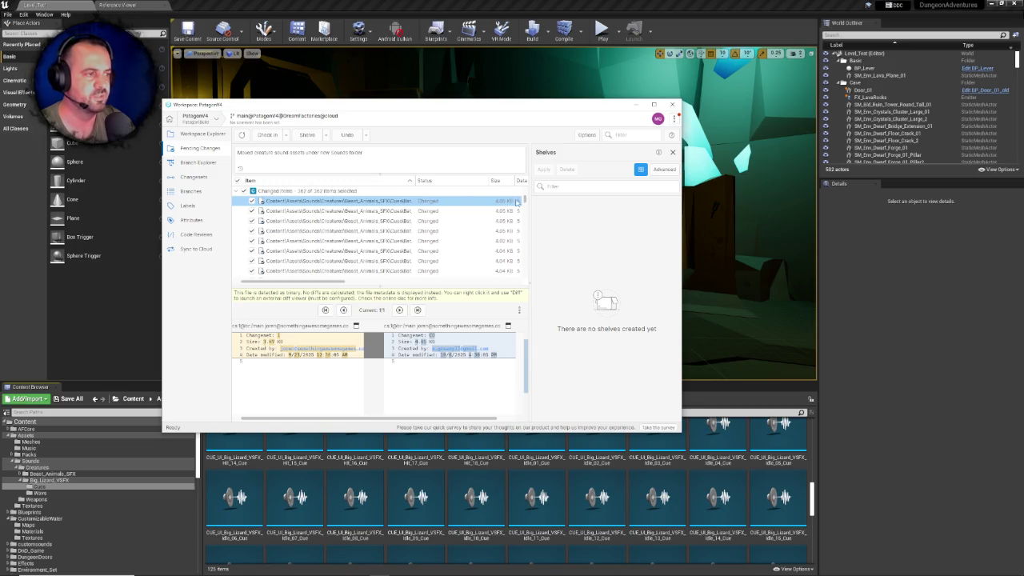
pyautogui.scroll(-3, 512, 232)
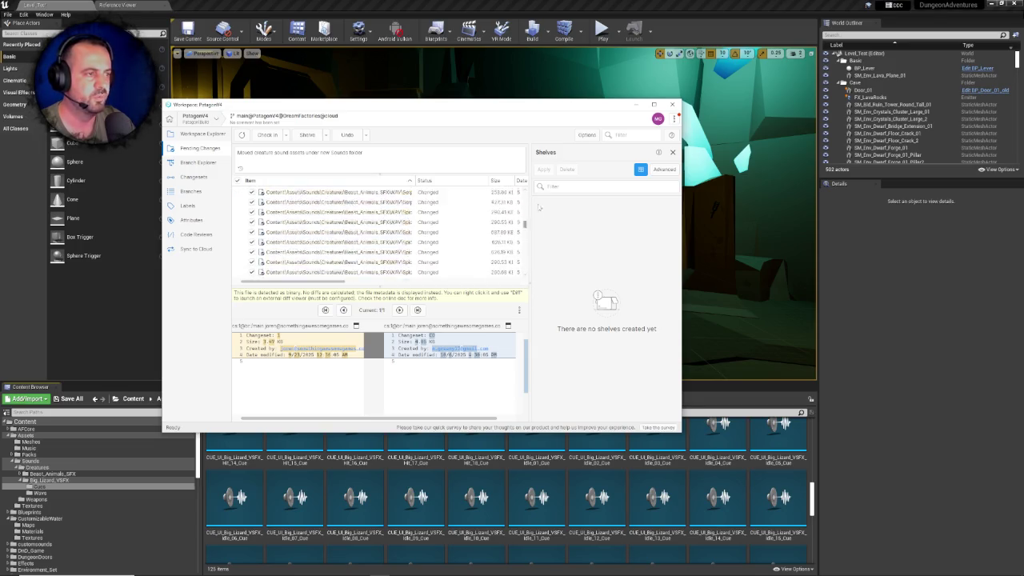
pyautogui.scroll(3, 504, 216)
# Update the workspace again and retry the check-in, dismissing the repeated error
pyautogui.click(192, 134)
pyautogui.click(278, 135)
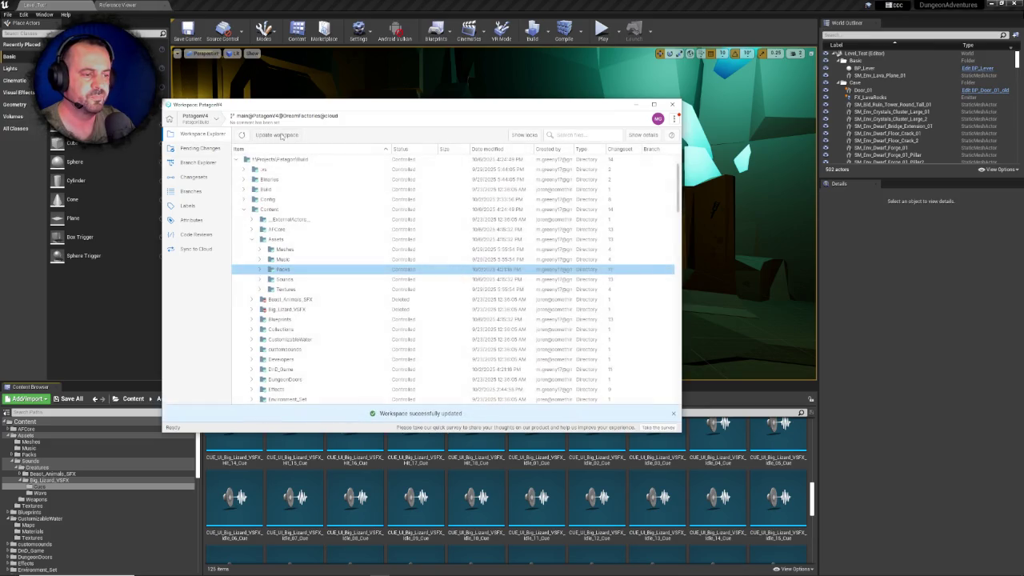
pyautogui.click(200, 149)
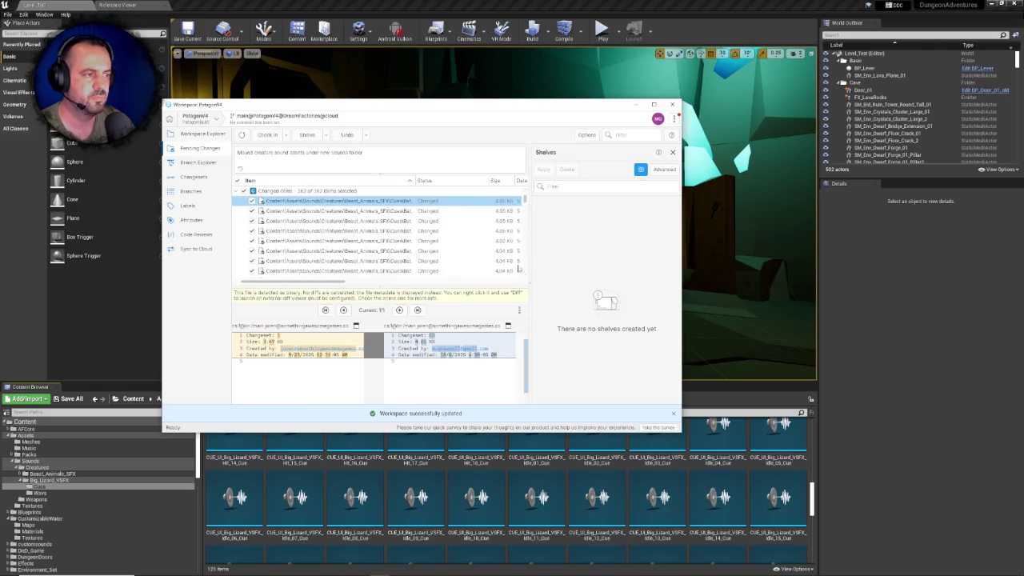
pyautogui.moveTo(525, 201); pyautogui.dragTo(521, 298)
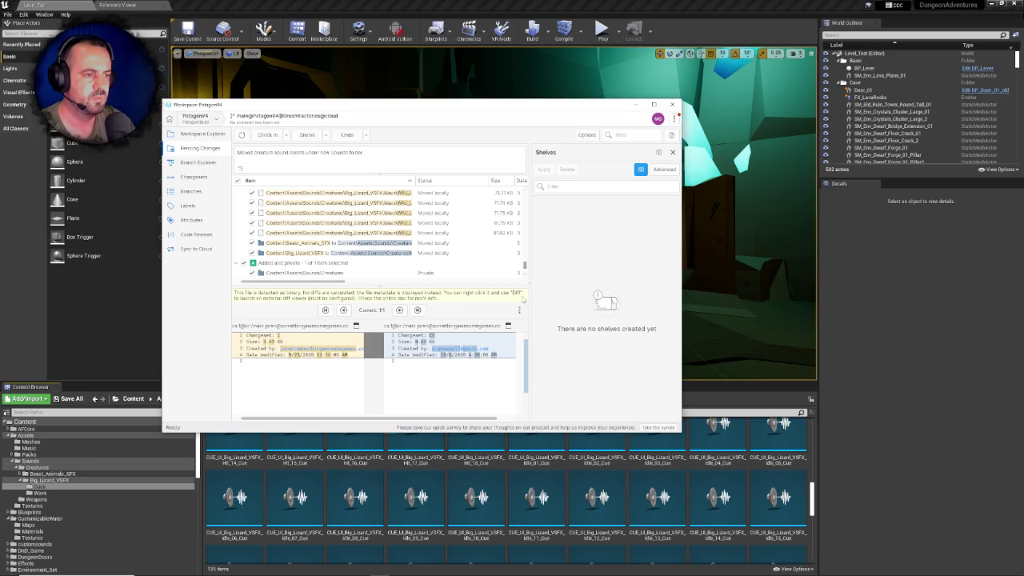
pyautogui.click(269, 136)
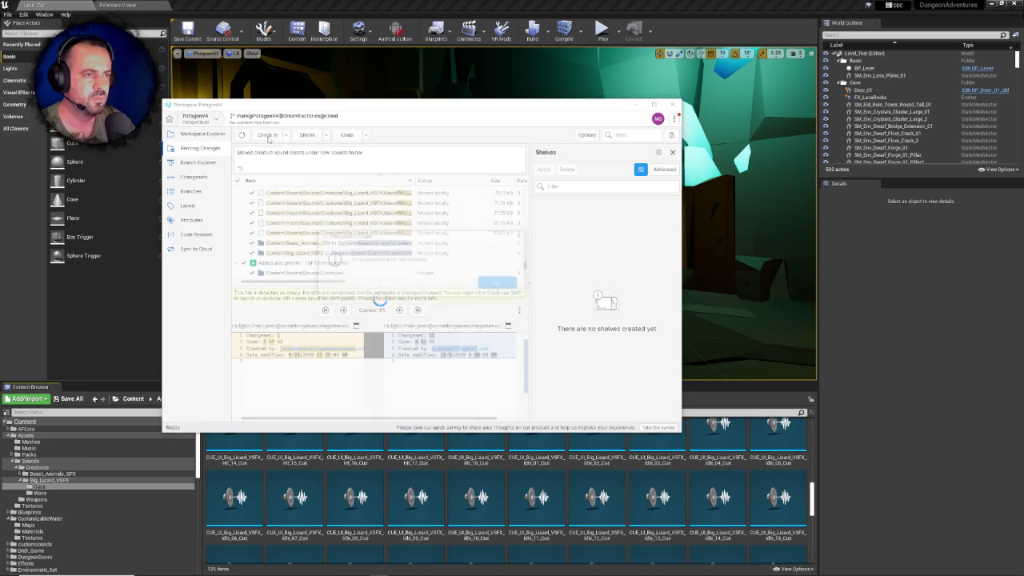
pyautogui.click(500, 283)
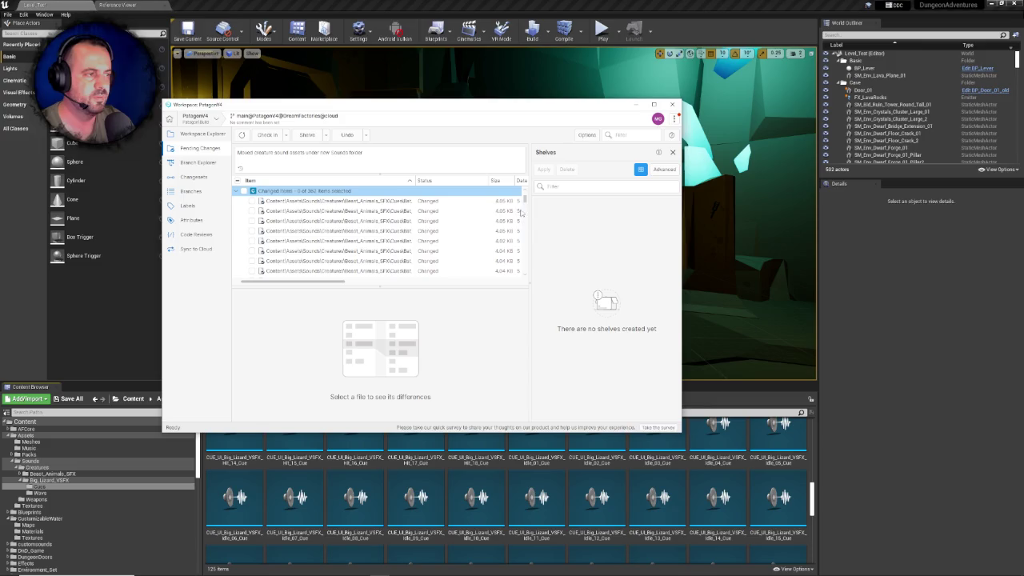
# Exclude all moved items, inspect the new Creatures entry, and check in the remaining changes
pyautogui.moveTo(523, 199); pyautogui.dragTo(529, 296)
pyautogui.scroll(3, 306, 259)
pyautogui.moveTo(521, 258)
pyautogui.mouseDown()
pyautogui.moveTo(524, 236)
pyautogui.moveTo(535, 246)
pyautogui.moveTo(526, 256)
pyautogui.moveTo(530, 292)
pyautogui.mouseUp()
pyautogui.click(243, 241)
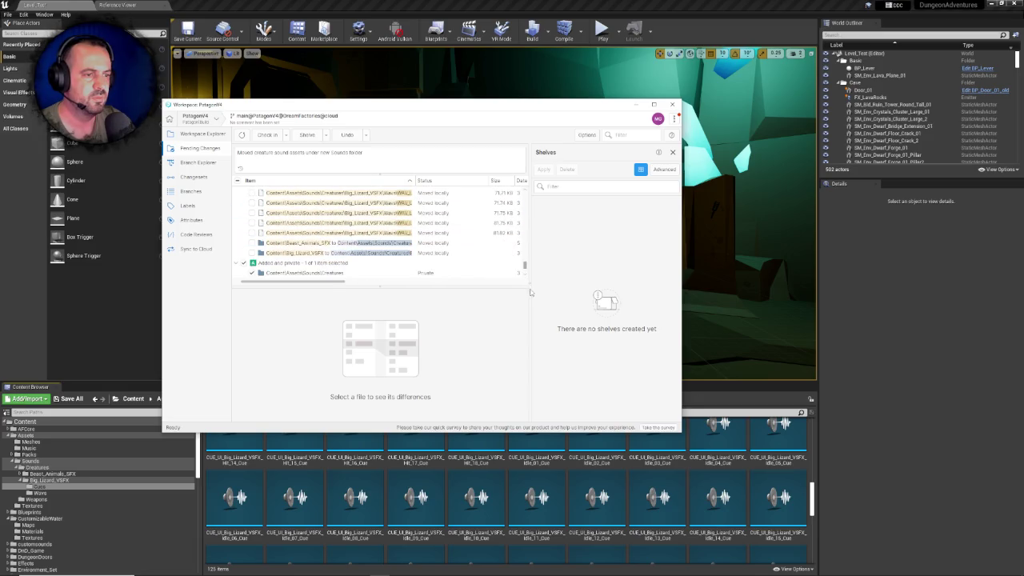
pyautogui.click(335, 273)
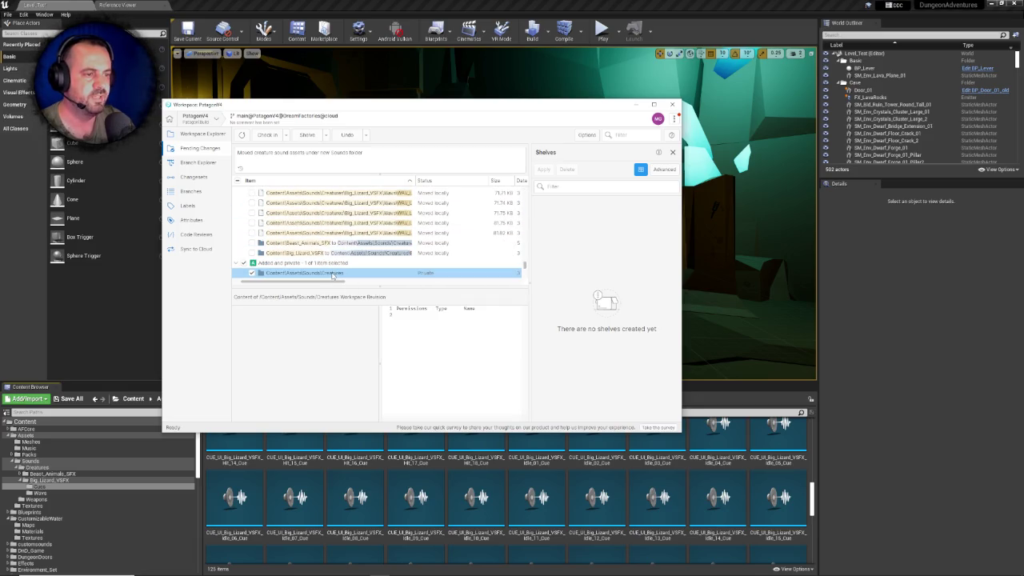
pyautogui.click(277, 136)
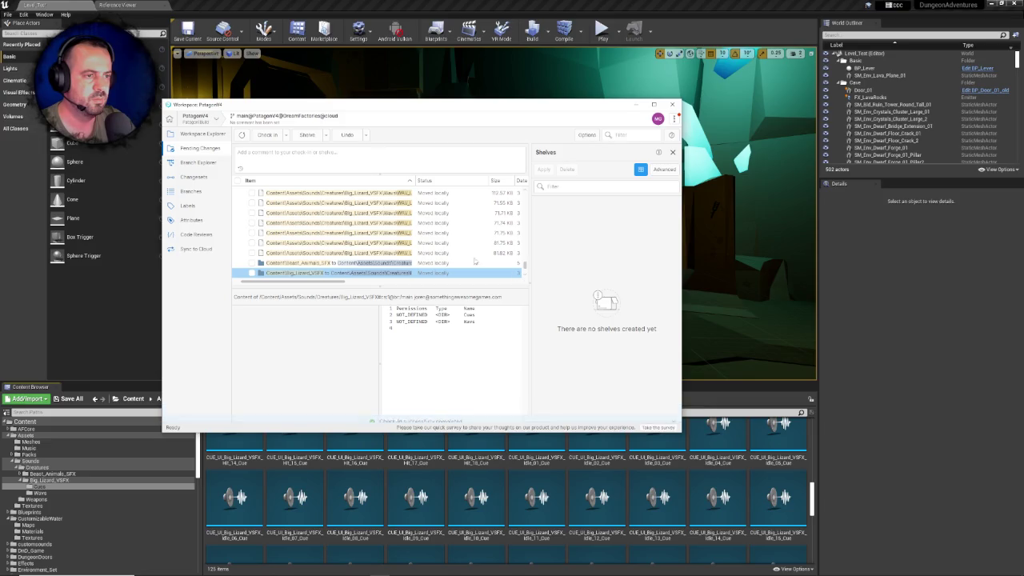
# Start a new check-in comment and re-include all 172 moved items
pyautogui.click(280, 156)
pyautogui.write('Moved assets')
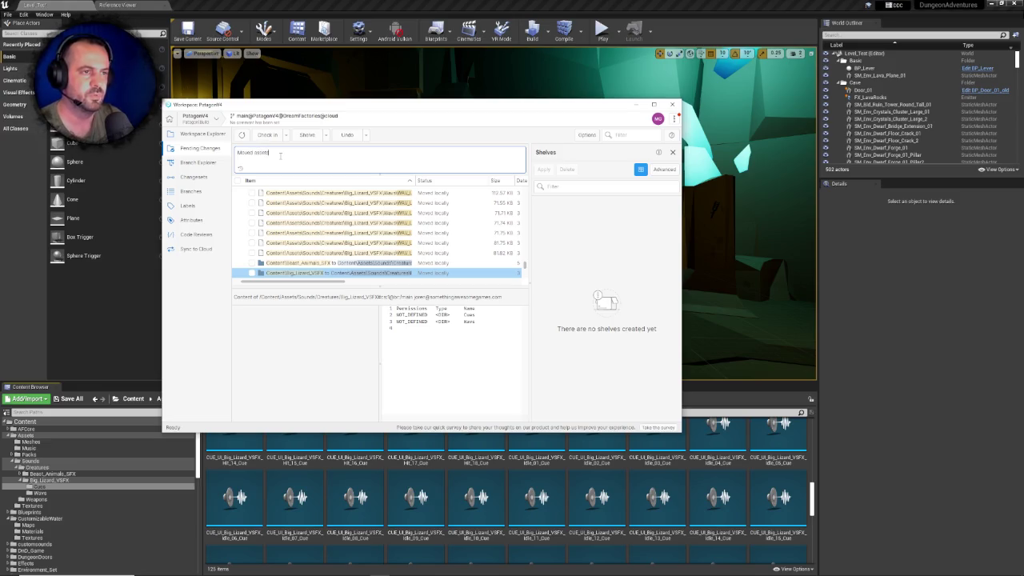
pyautogui.hotkey('ctrl', 'a')
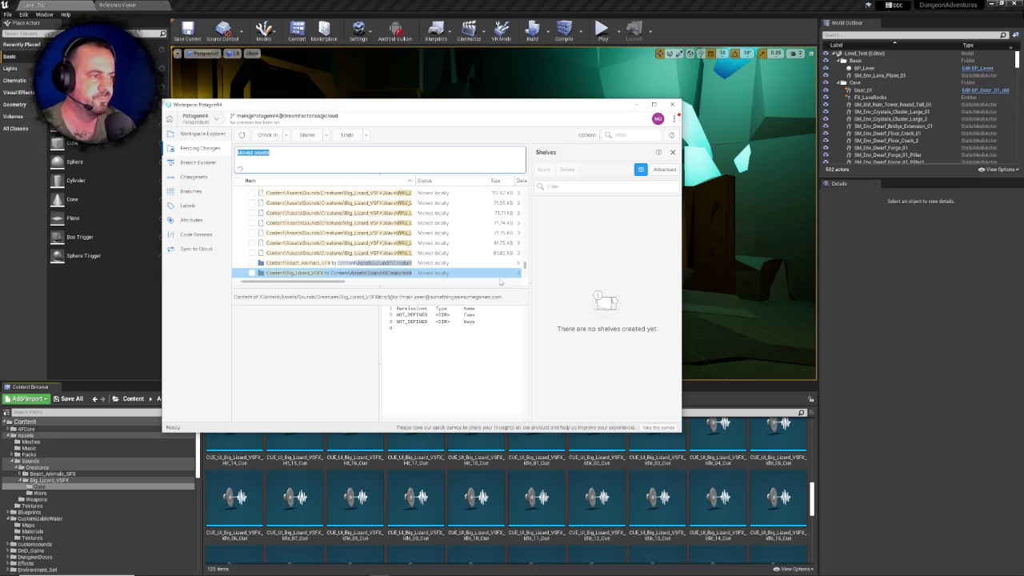
pyautogui.moveTo(525, 267)
pyautogui.mouseDown()
pyautogui.moveTo(537, 200)
pyautogui.moveTo(523, 268)
pyautogui.moveTo(526, 238)
pyautogui.moveTo(534, 246)
pyautogui.mouseUp()
pyautogui.click(243, 236)
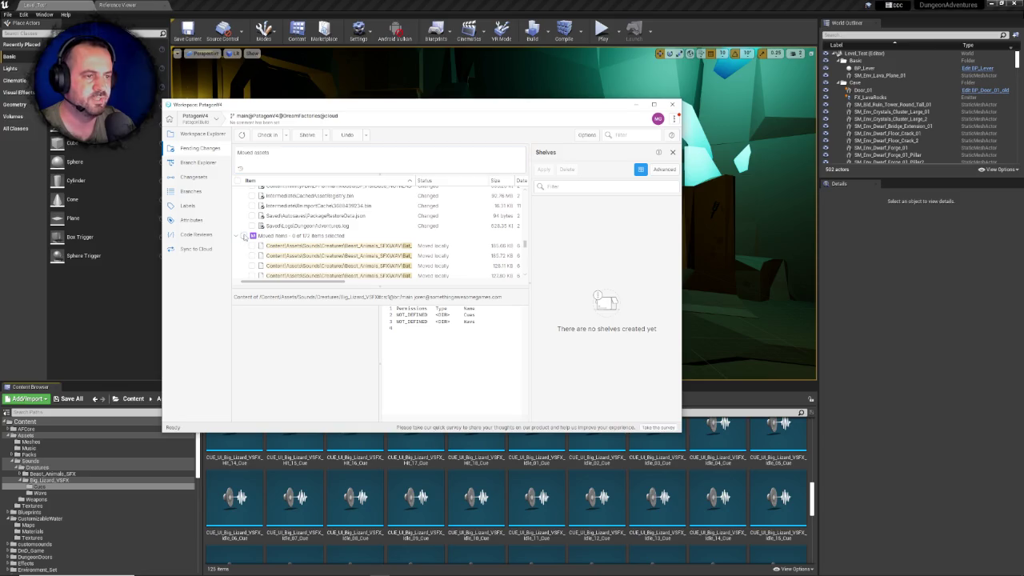
pyautogui.moveTo(526, 247)
pyautogui.mouseDown()
pyautogui.moveTo(531, 217)
pyautogui.moveTo(520, 201)
pyautogui.moveTo(534, 198)
pyautogui.mouseUp()
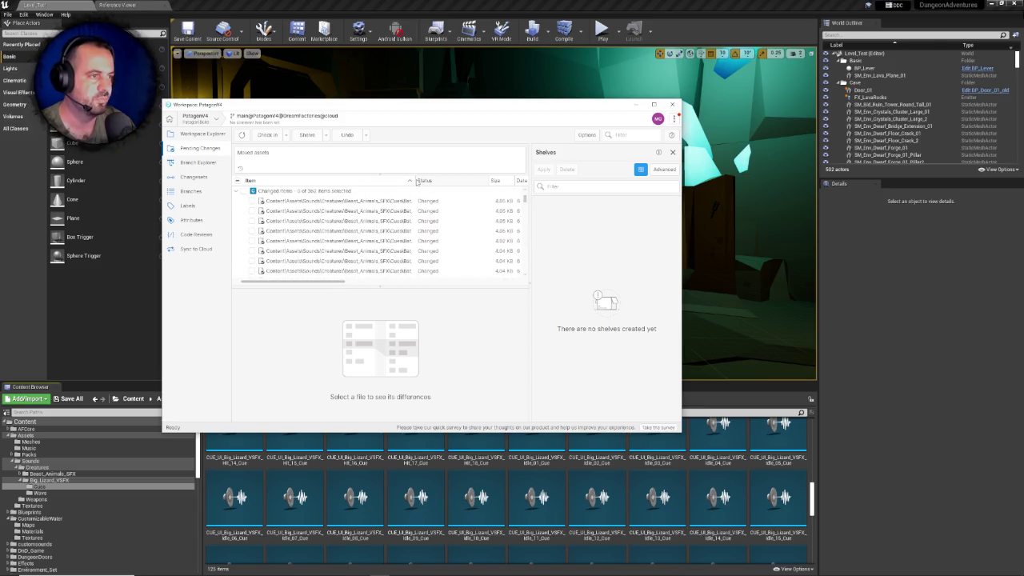
# Tick all 362 changed items and try checking in, then dismiss the error and refresh
pyautogui.click(244, 190)
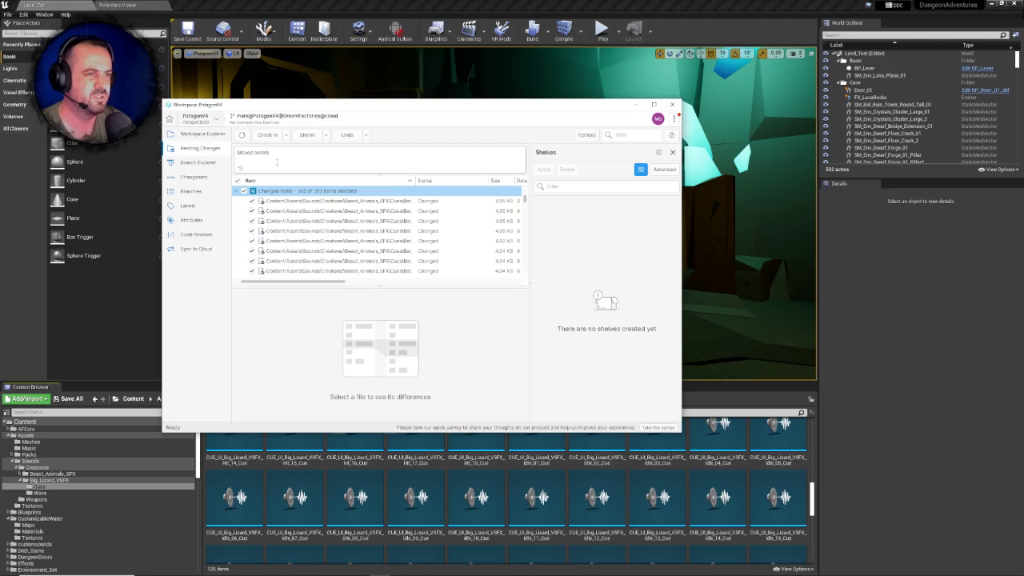
pyautogui.click(270, 136)
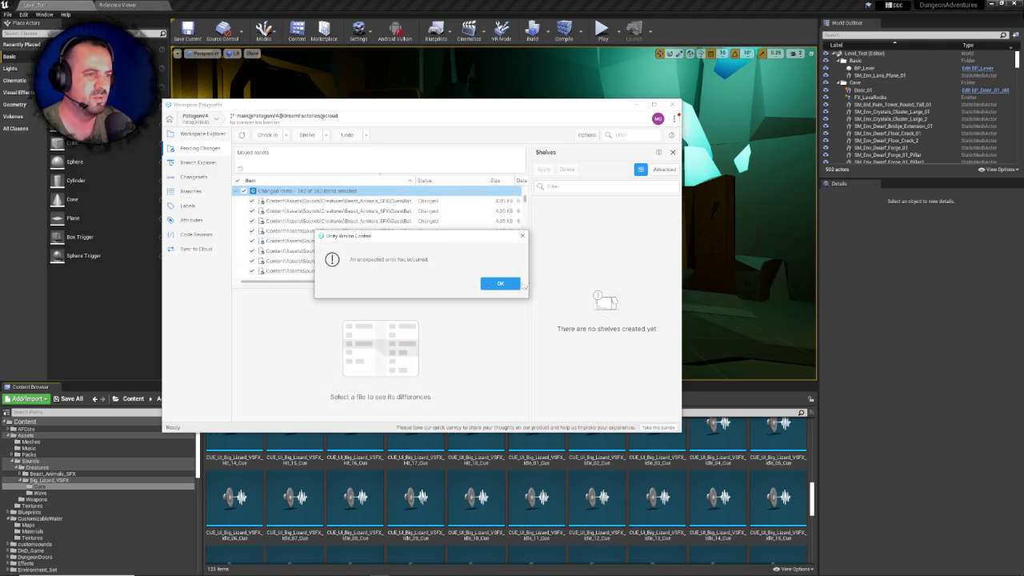
pyautogui.click(499, 283)
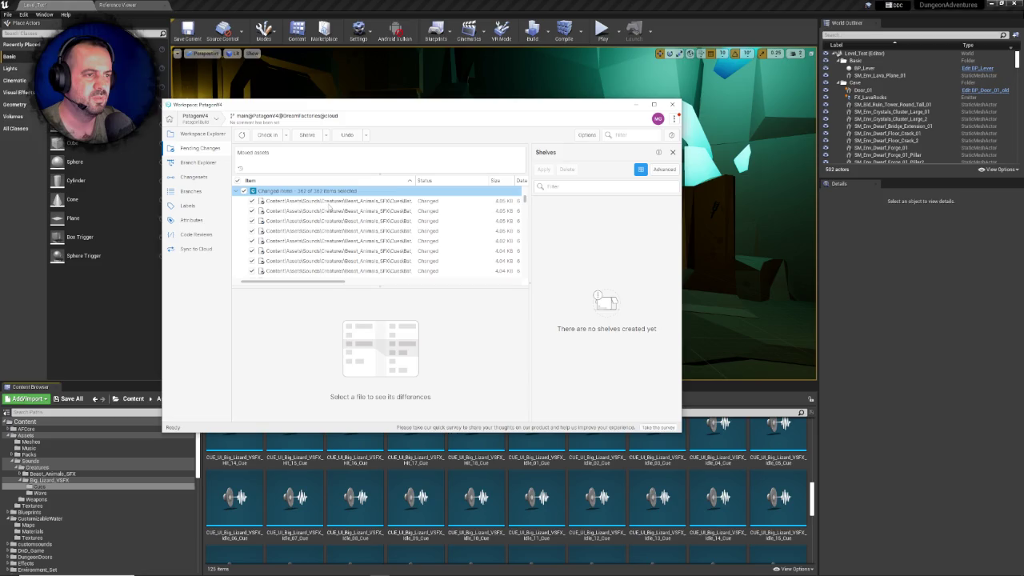
pyautogui.moveTo(525, 202); pyautogui.dragTo(525, 247)
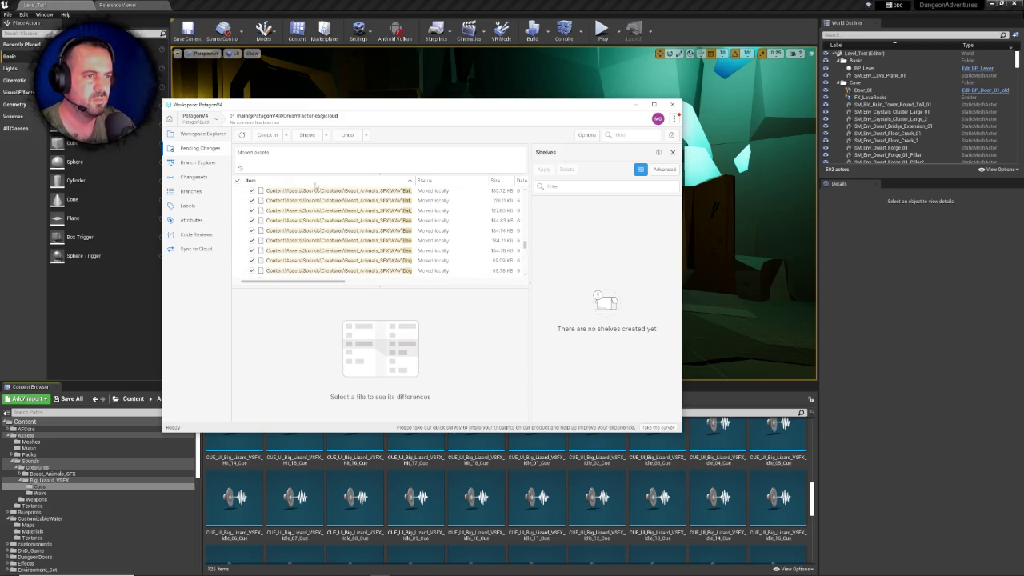
pyautogui.click(238, 137)
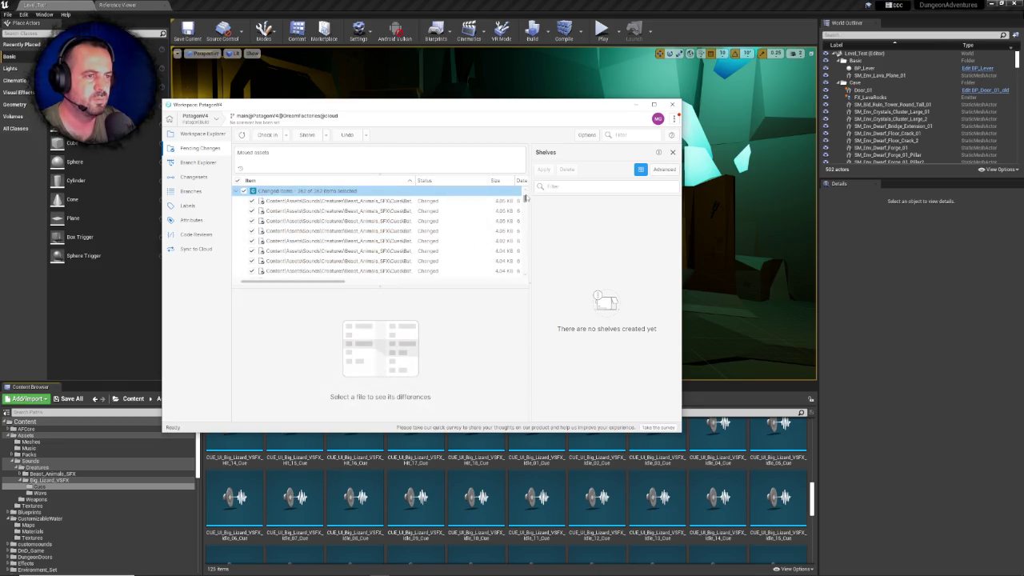
pyautogui.moveTo(525, 196); pyautogui.dragTo(529, 250)
# Sort pending changes by Status, widen the Item column, and untick all 362 changed items
pyautogui.scroll(5, 328, 227)
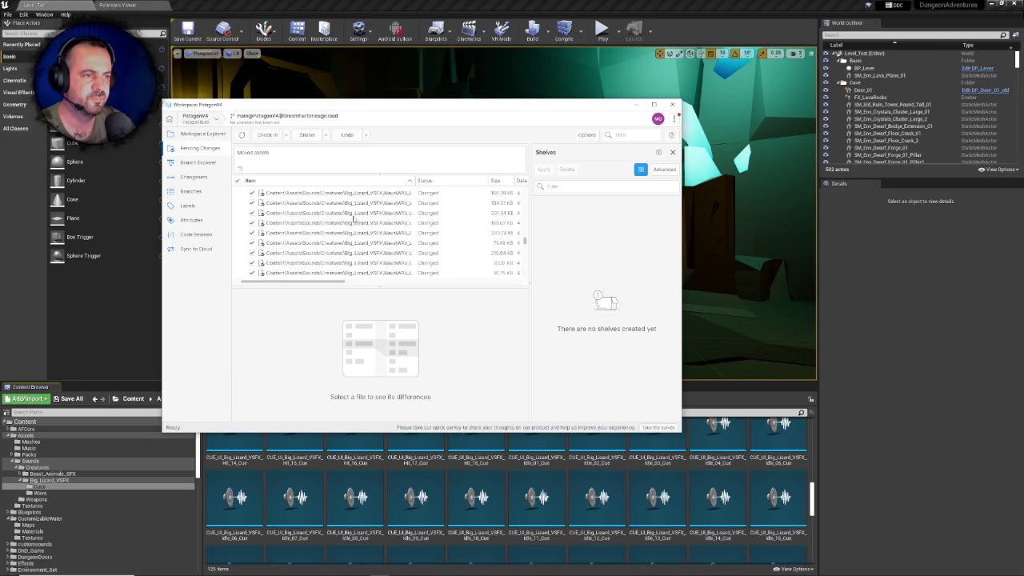
pyautogui.scroll(-3, 352, 217)
pyautogui.scroll(-2, 353, 219)
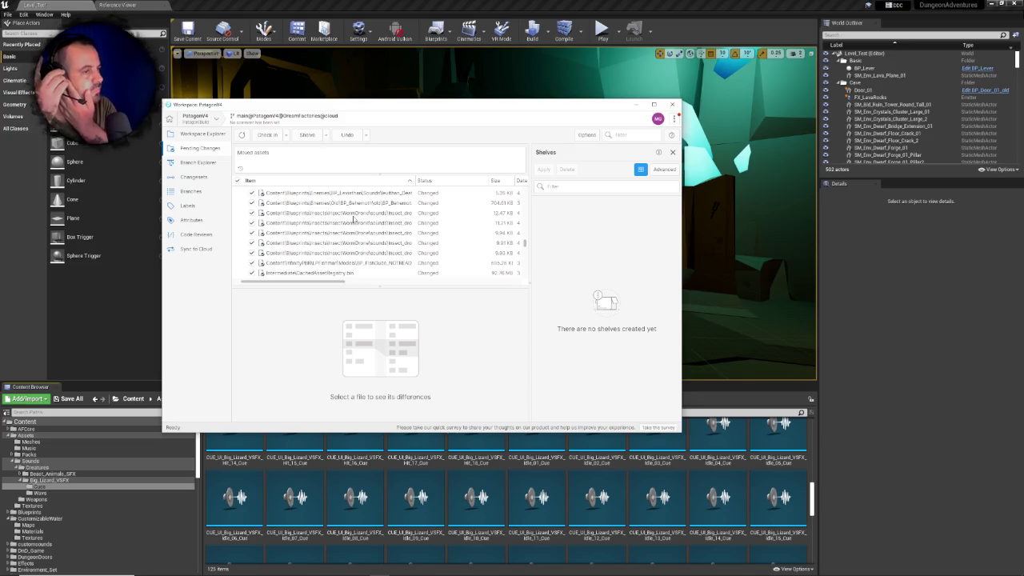
pyautogui.scroll(5, 353, 218)
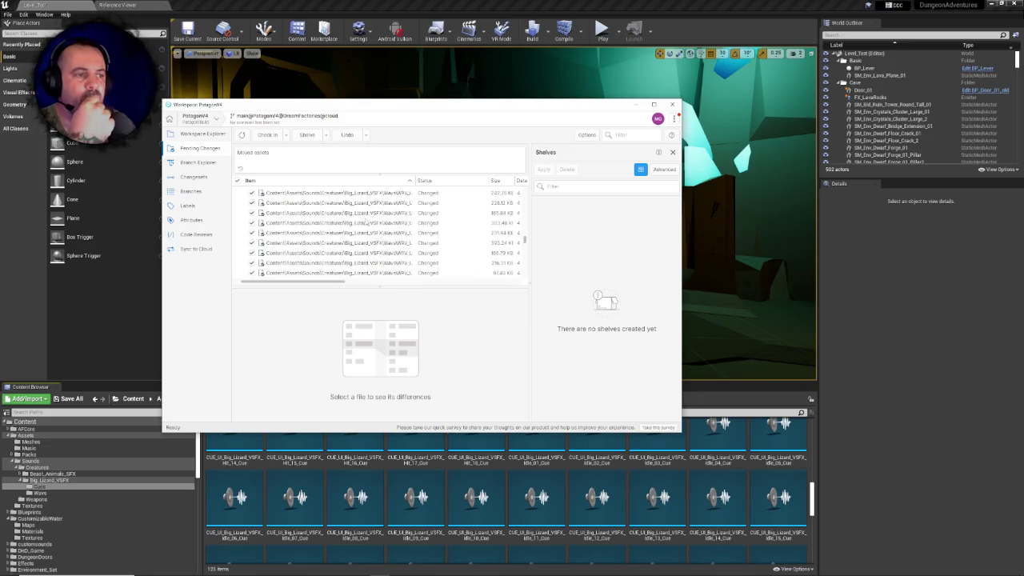
pyautogui.click(415, 181)
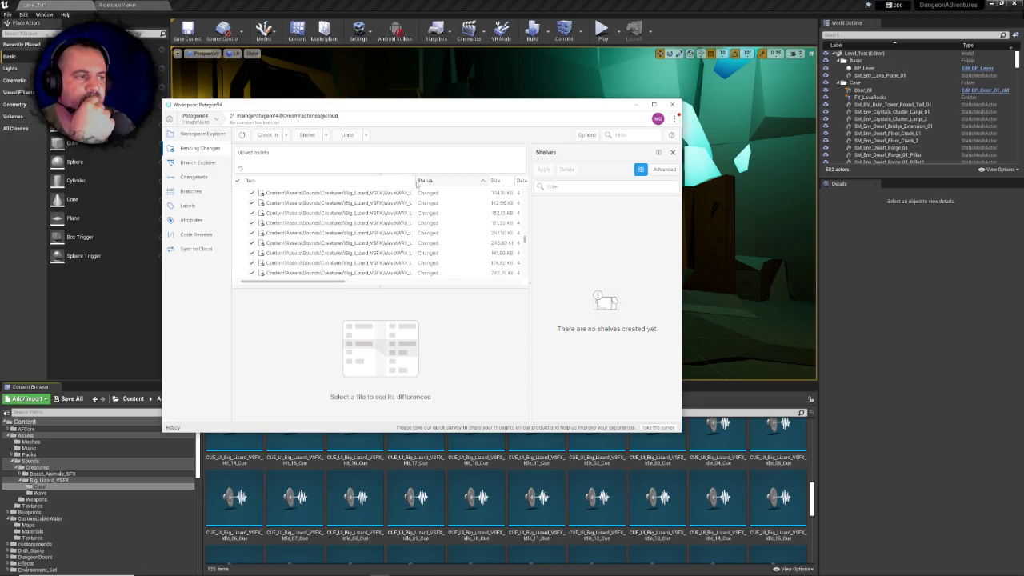
pyautogui.moveTo(413, 181); pyautogui.dragTo(493, 180)
pyautogui.scroll(8, 498, 220)
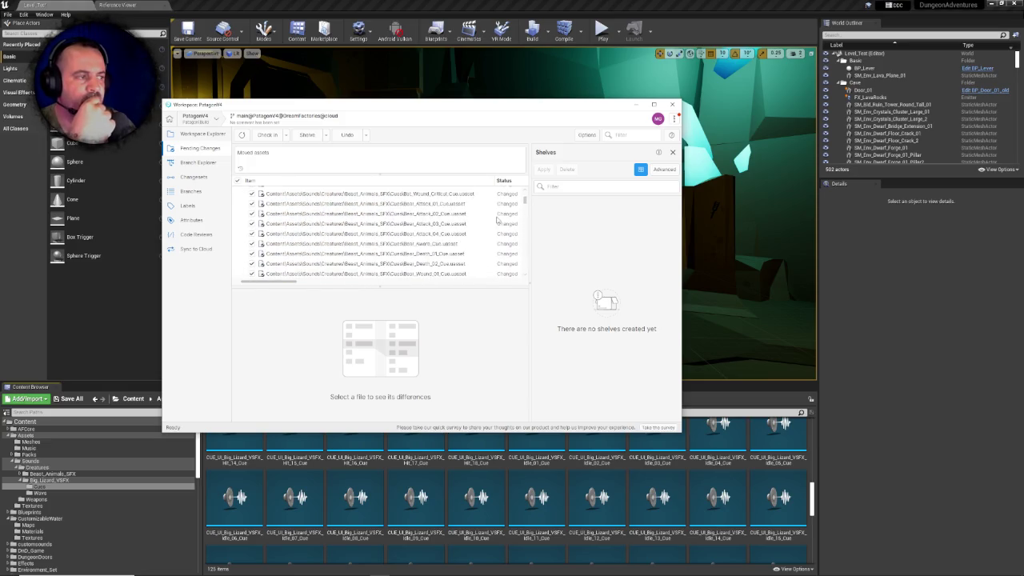
pyautogui.scroll(2, 498, 219)
pyautogui.click(244, 190)
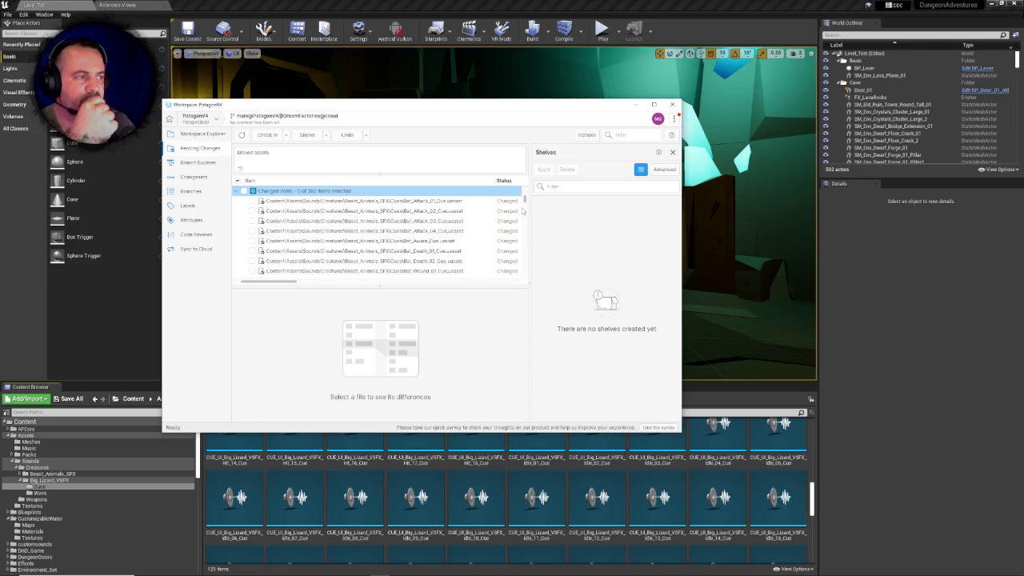
pyautogui.moveTo(526, 202)
pyautogui.mouseDown()
pyautogui.moveTo(524, 276)
pyautogui.moveTo(526, 255)
pyautogui.mouseUp()
# Select the 'Moved assets' comment text and try checking in, dismissing the error
pyautogui.tripleClick(270, 149)
pyautogui.click(268, 138)
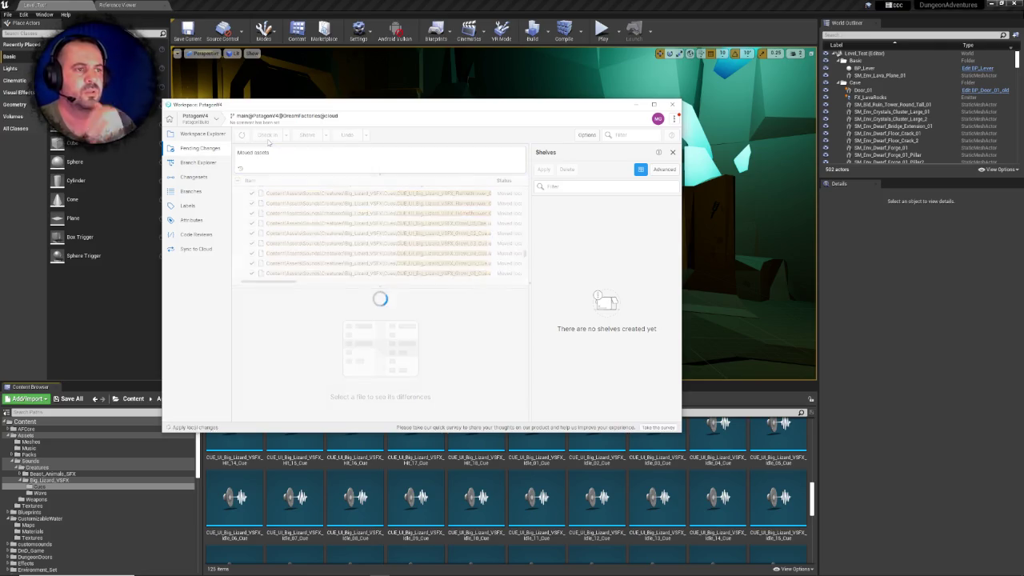
pyautogui.click(499, 284)
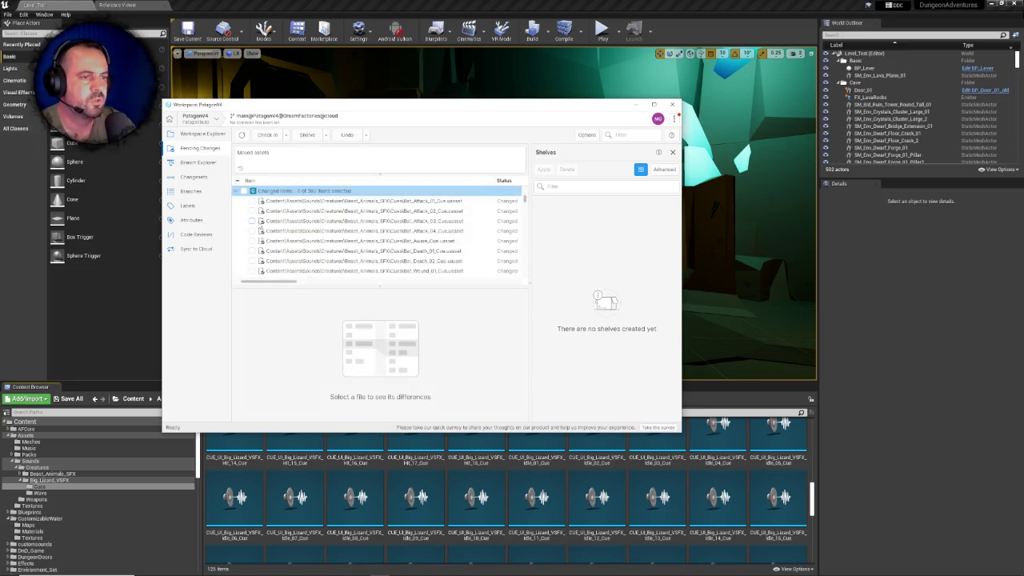
pyautogui.moveTo(526, 201); pyautogui.dragTo(528, 244)
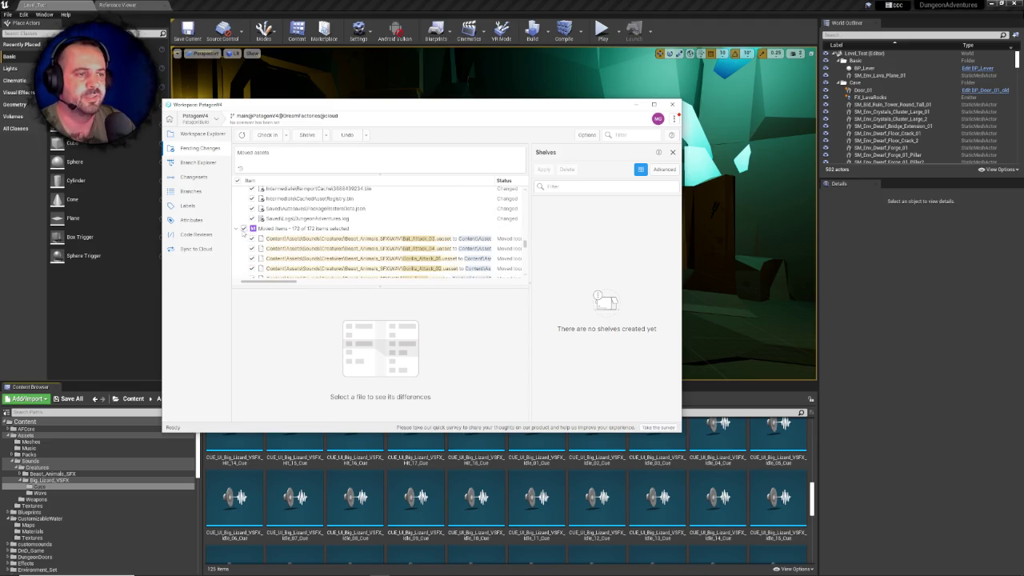
# Exclude the 172 moved items and check in the remaining included changes
pyautogui.click(243, 229)
pyautogui.click(285, 153)
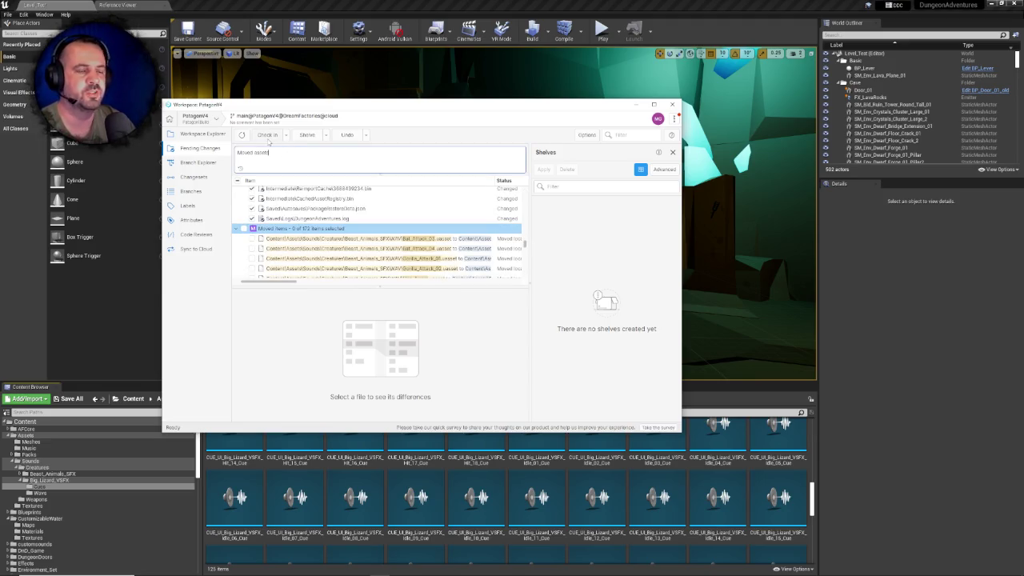
pyautogui.click(268, 136)
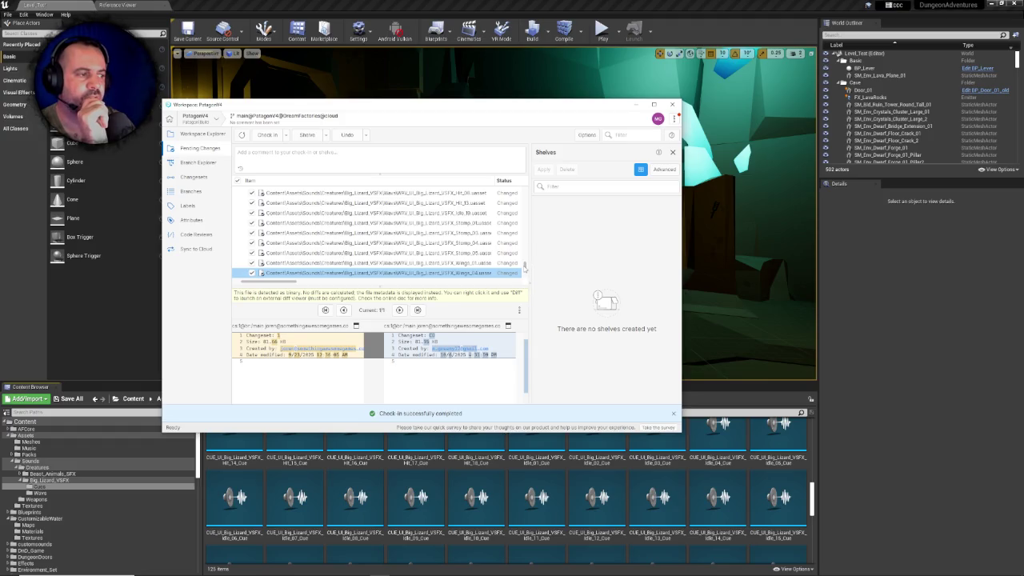
# Check in the remaining changed items with the comment 'Moved assets'
pyautogui.moveTo(526, 272); pyautogui.dragTo(527, 187)
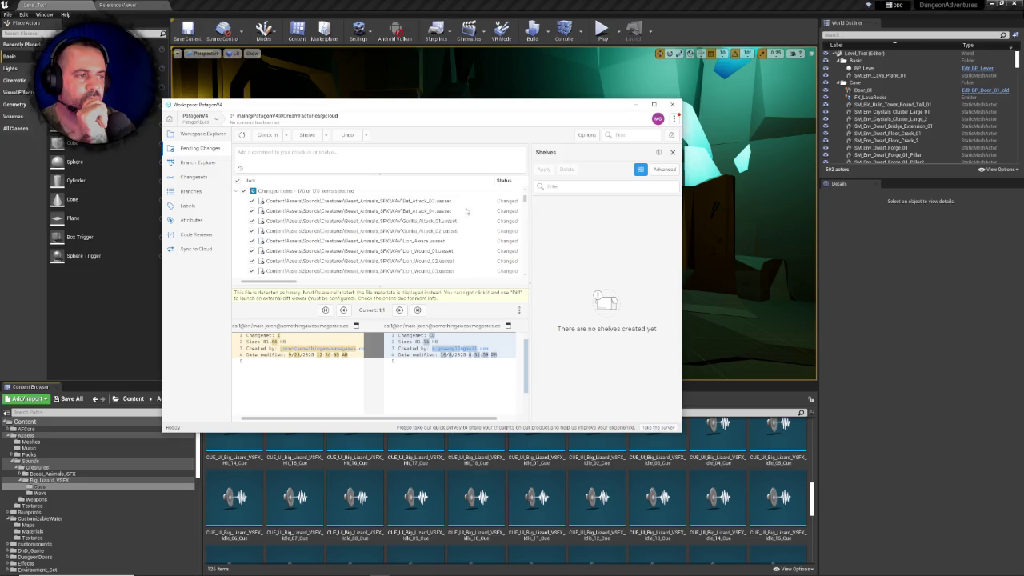
pyautogui.scroll(-10, 525, 202)
pyautogui.scroll(10, 526, 202)
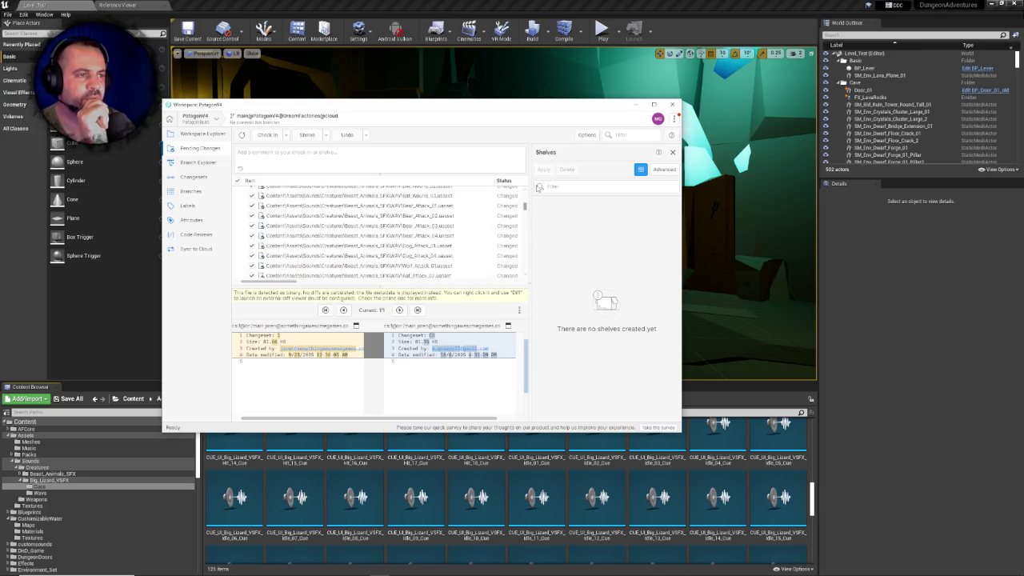
pyautogui.click(308, 154)
pyautogui.write('Moved assets')
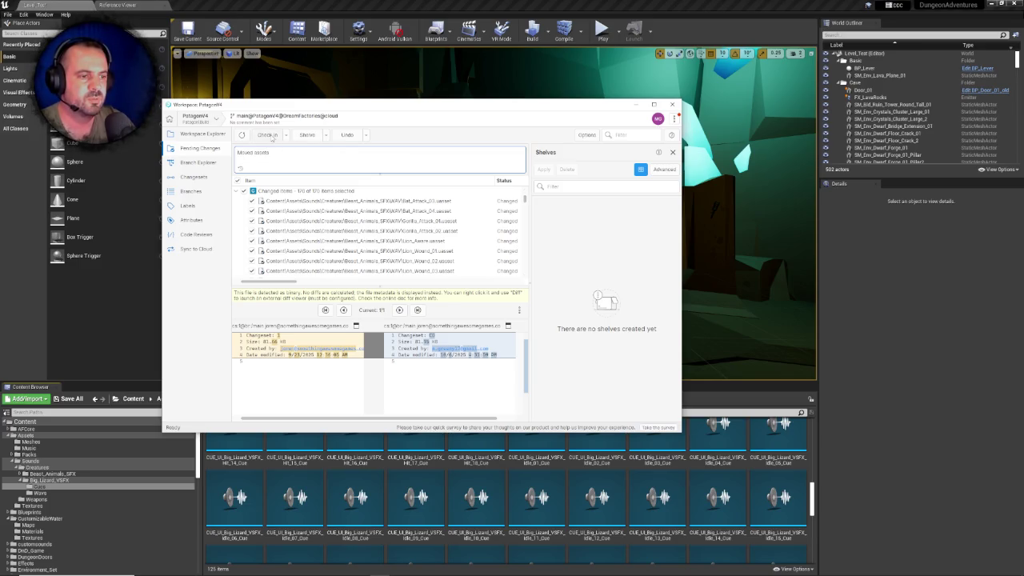
pyautogui.click(270, 136)
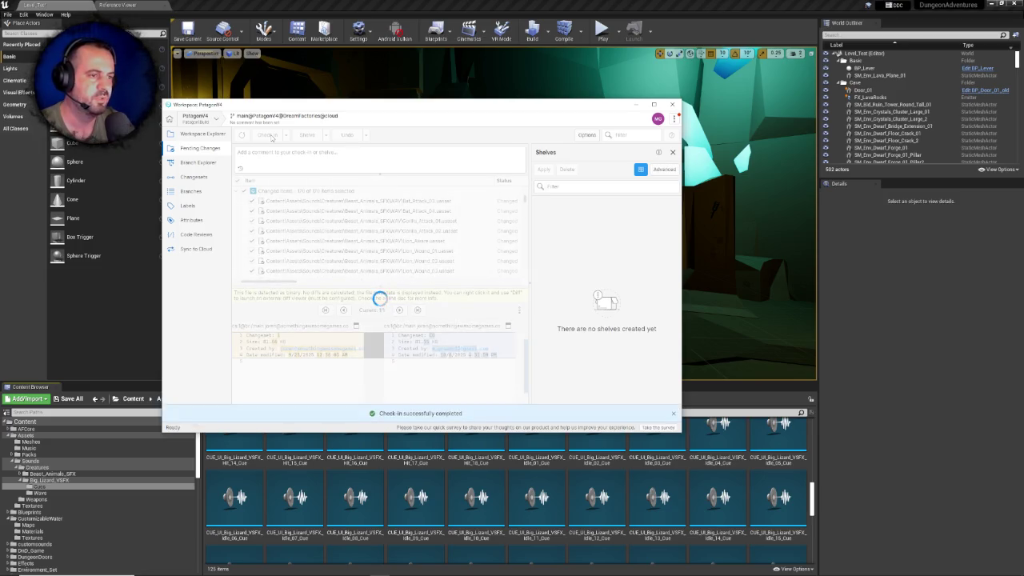
# Look at Branch Explorer, then refresh Pending Changes to confirm nothing is pending
pyautogui.click(197, 166)
pyautogui.click(199, 149)
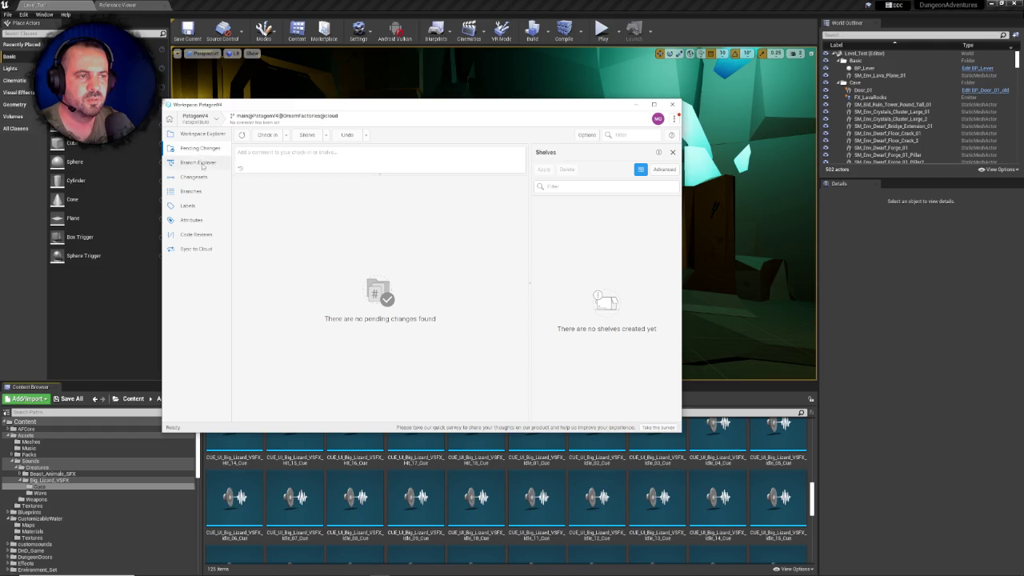
pyautogui.click(245, 137)
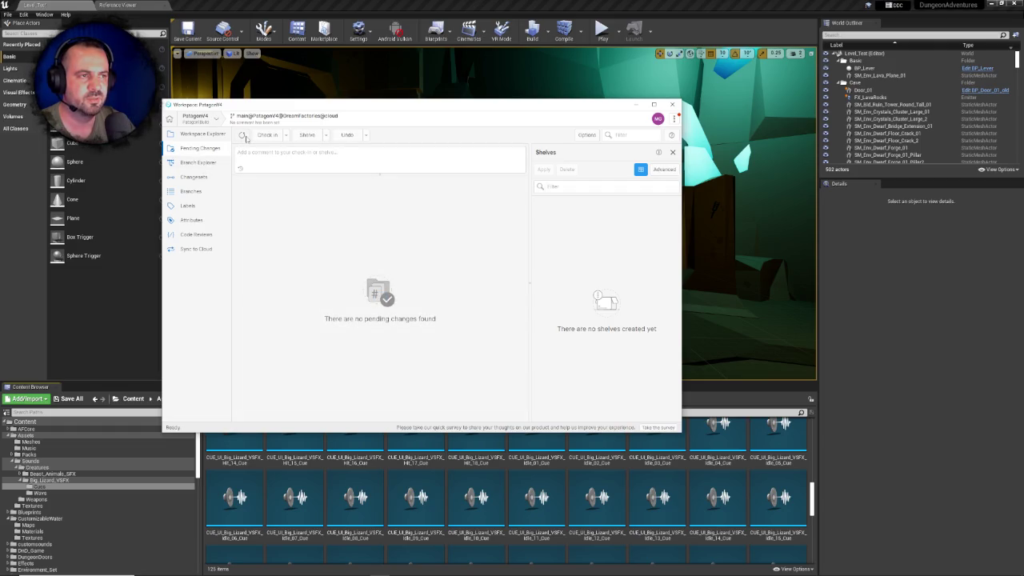
# Back in Unreal, browse the AFCore folder's Materials and AnimBP subfolders in the Content Browser
pyautogui.click(184, 96)
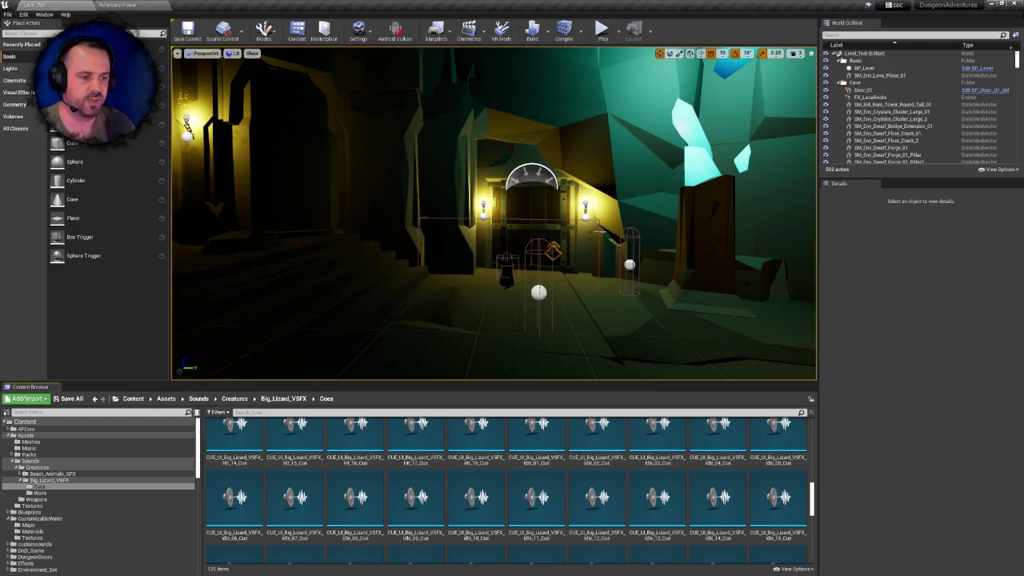
pyautogui.click(16, 461)
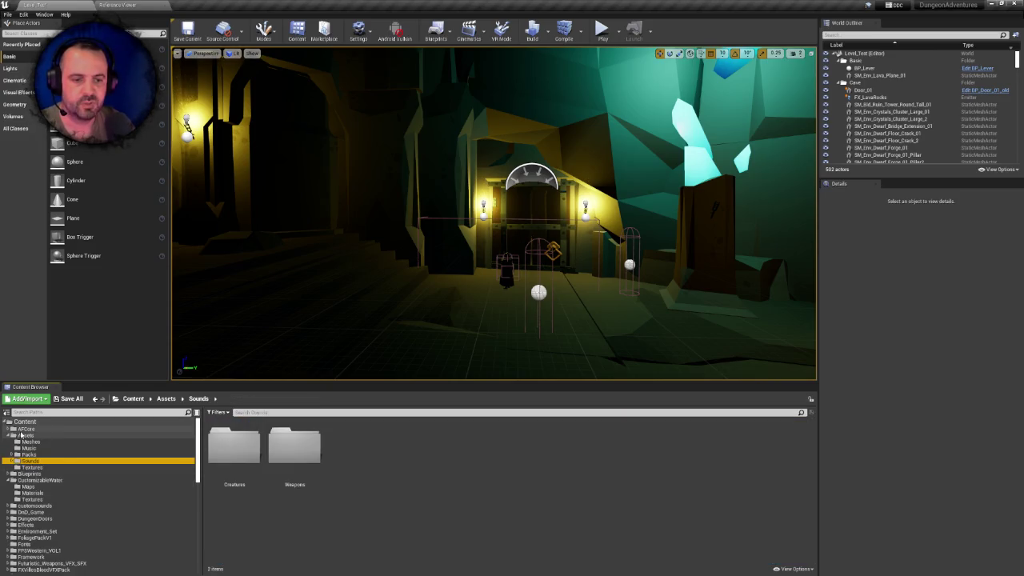
pyautogui.click(25, 428)
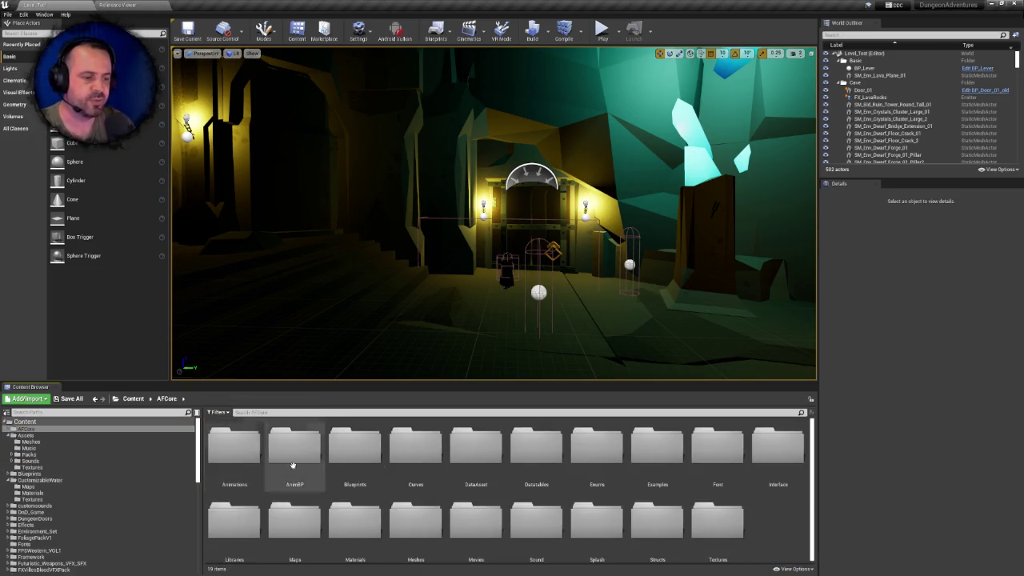
pyautogui.scroll(-1, 811, 472)
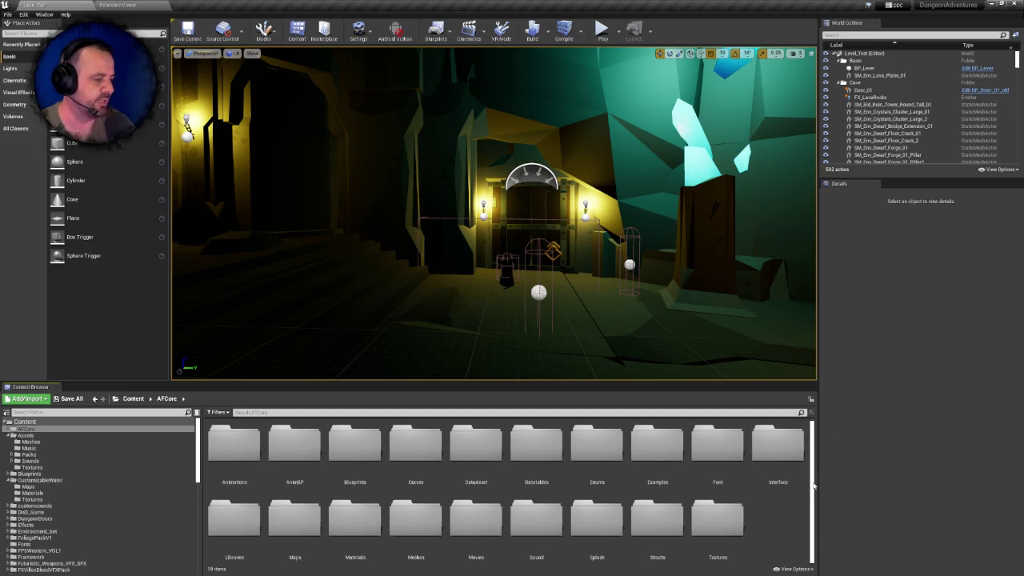
pyautogui.doubleClick(355, 524)
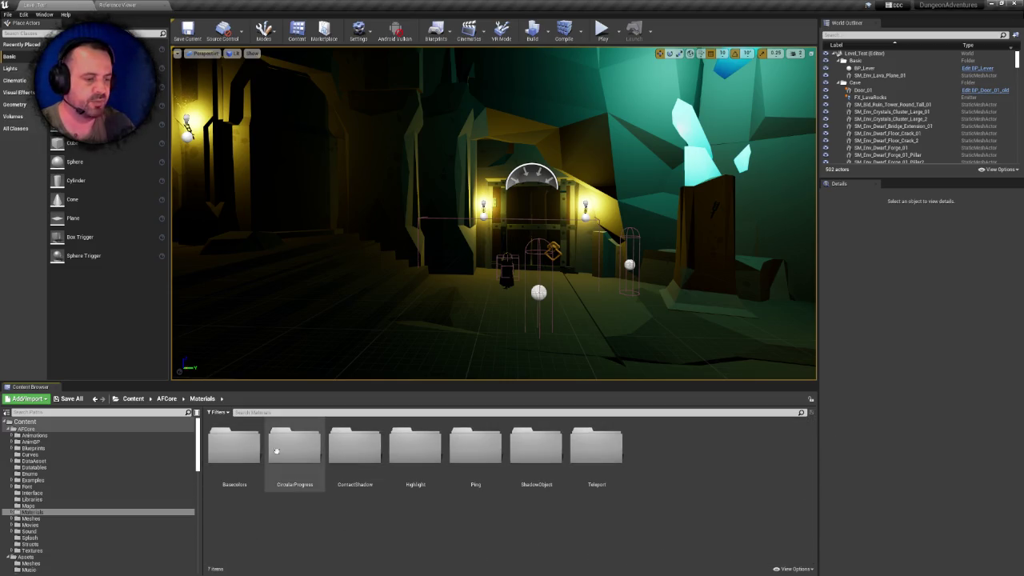
pyautogui.click(166, 398)
pyautogui.doubleClick(294, 446)
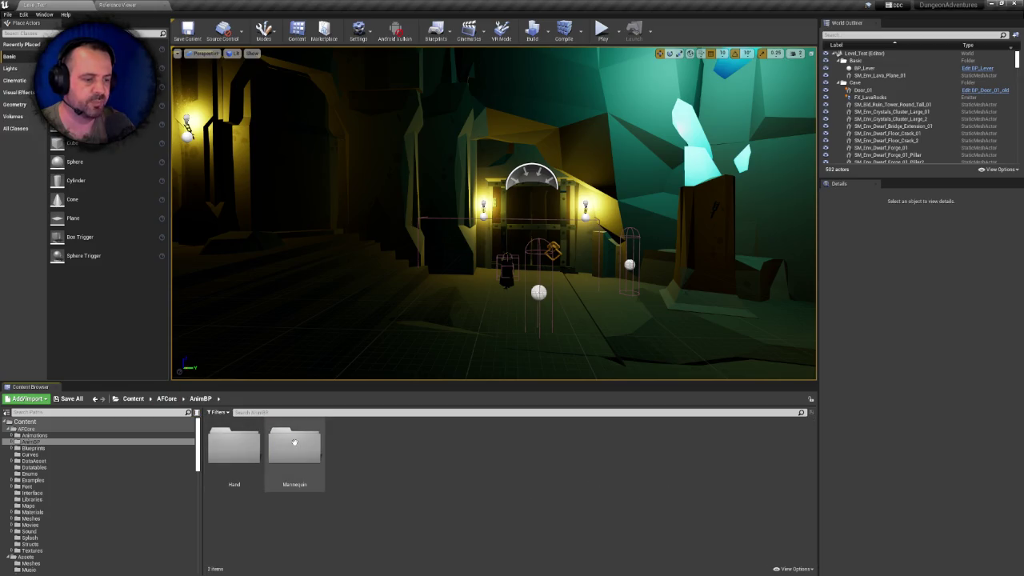
pyautogui.click(166, 398)
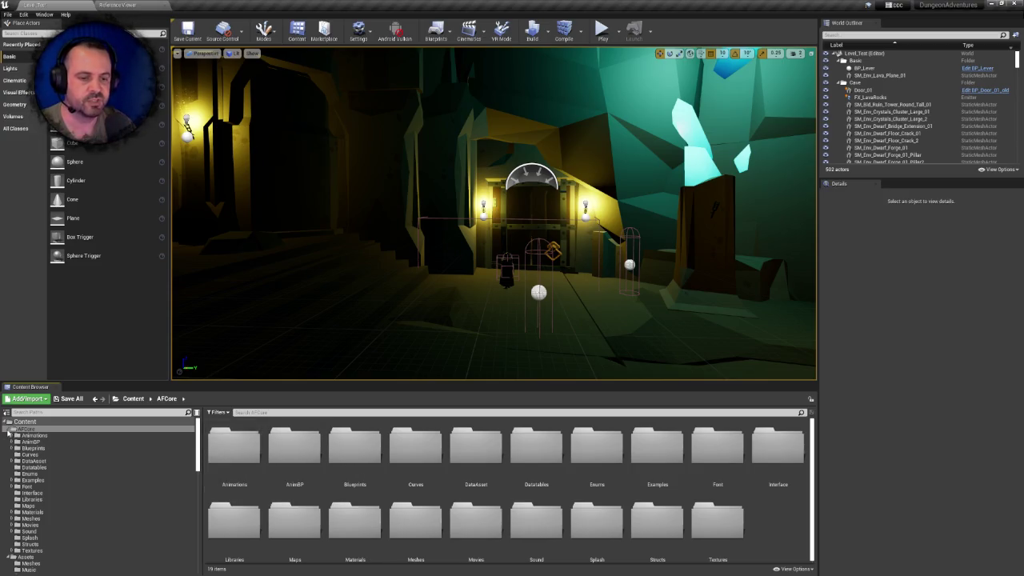
# Collapse AFCore and Assets, check CustomizableWater's Maps folder, then select Maps and request deletion
pyautogui.click(8, 428)
pyautogui.click(9, 436)
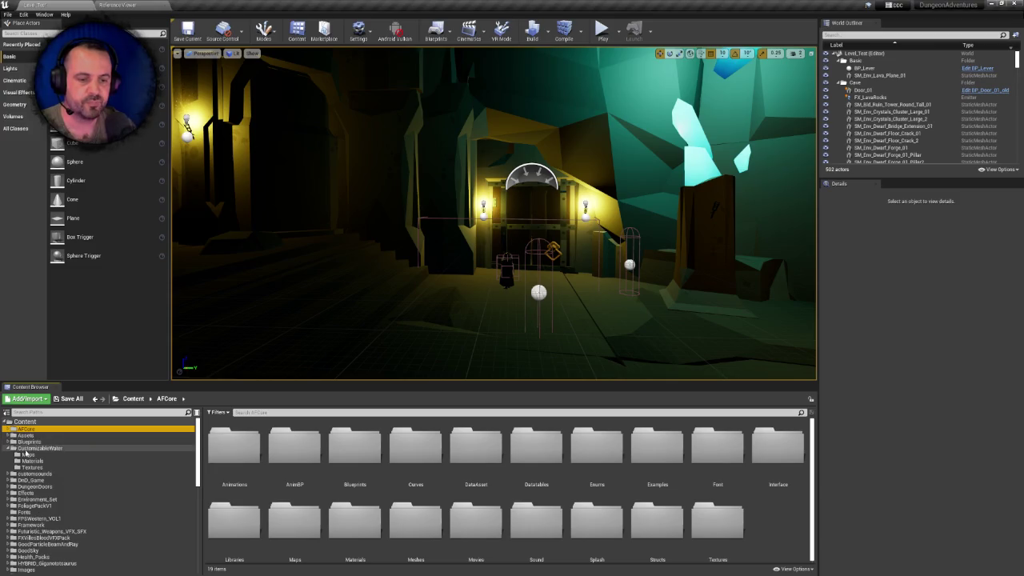
pyautogui.click(25, 449)
pyautogui.click(9, 449)
pyautogui.click(9, 449)
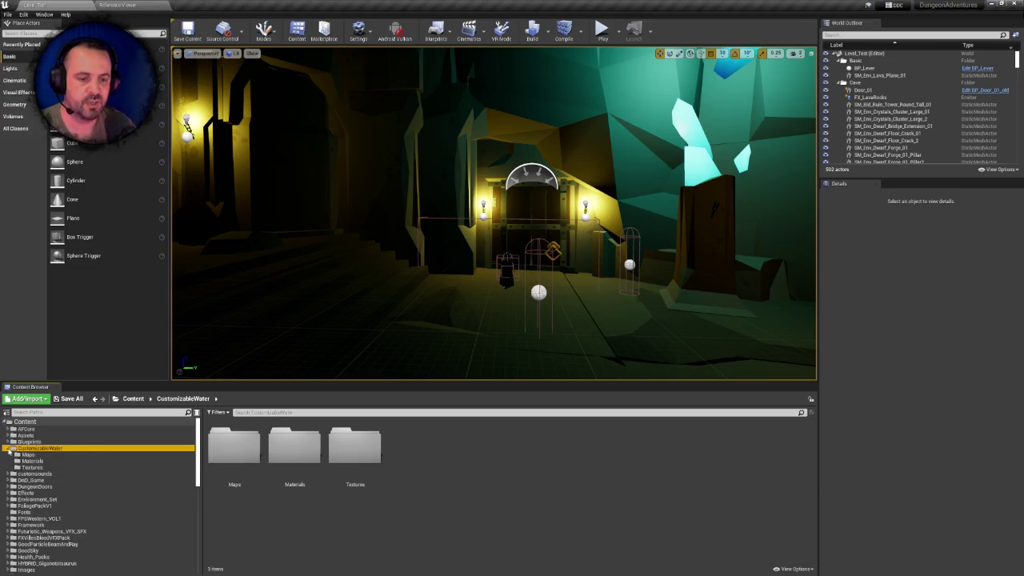
pyautogui.doubleClick(226, 448)
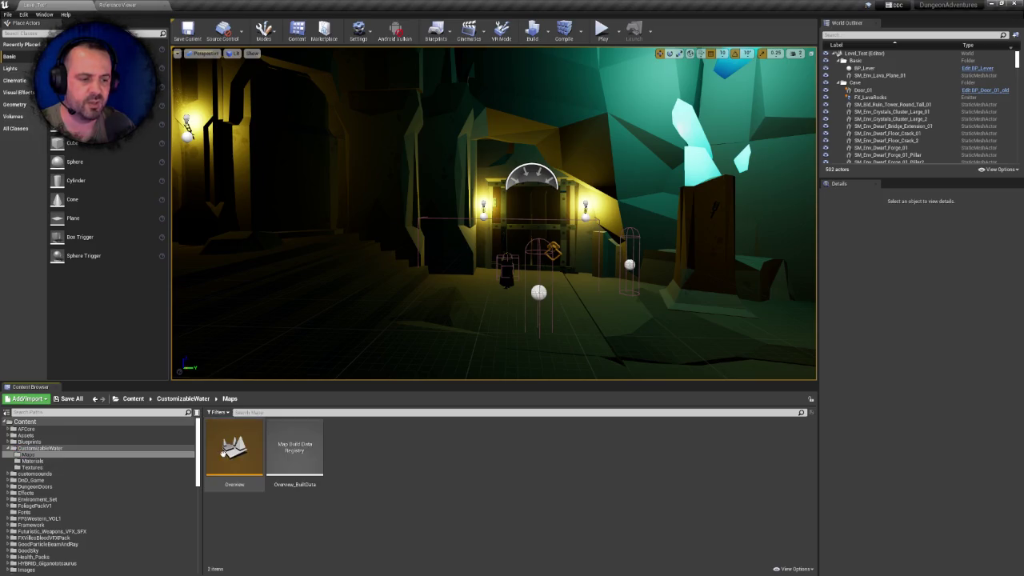
pyautogui.click(206, 399)
pyautogui.click(235, 447)
pyautogui.press('Delete')
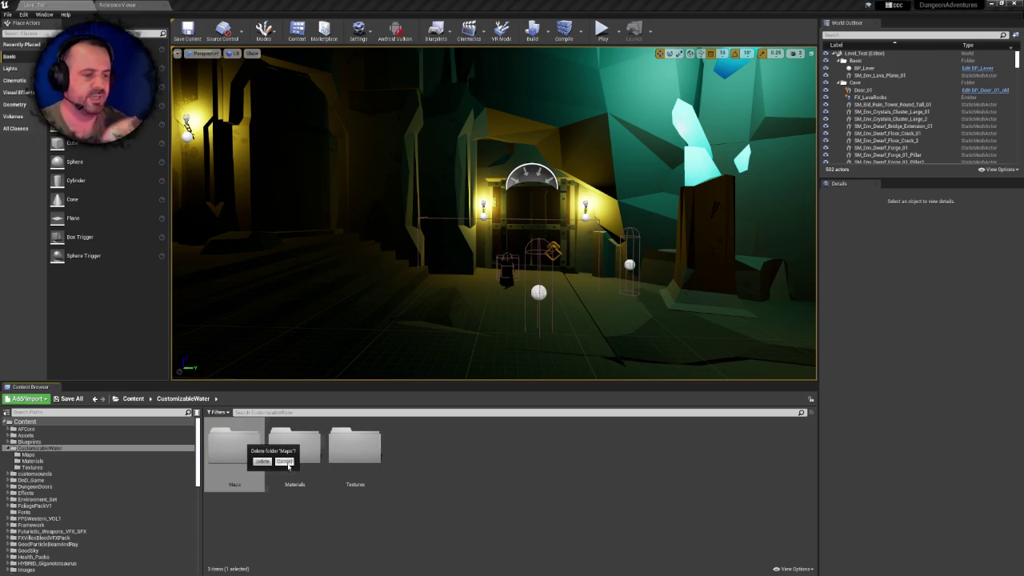